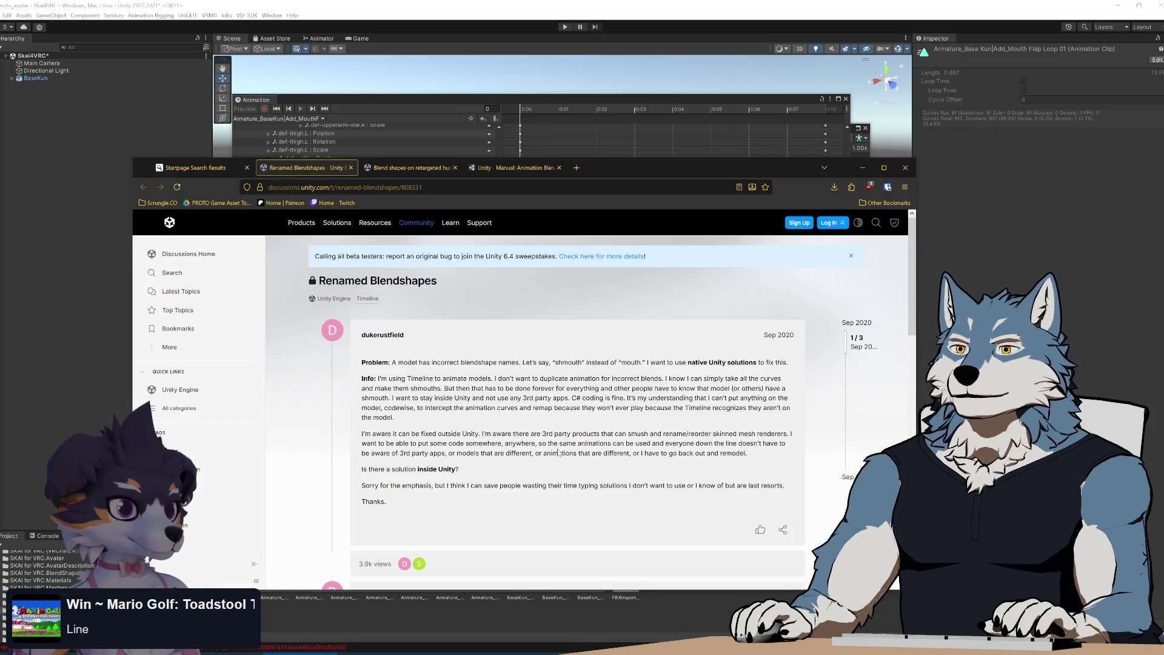
Close the Renamed Blendshapes thread, scroll the Startpage results to the top, and return to Unity
{"action": "scroll", "coordinate": [544, 432], "scroll_direction": "down", "scroll_amount": 5}
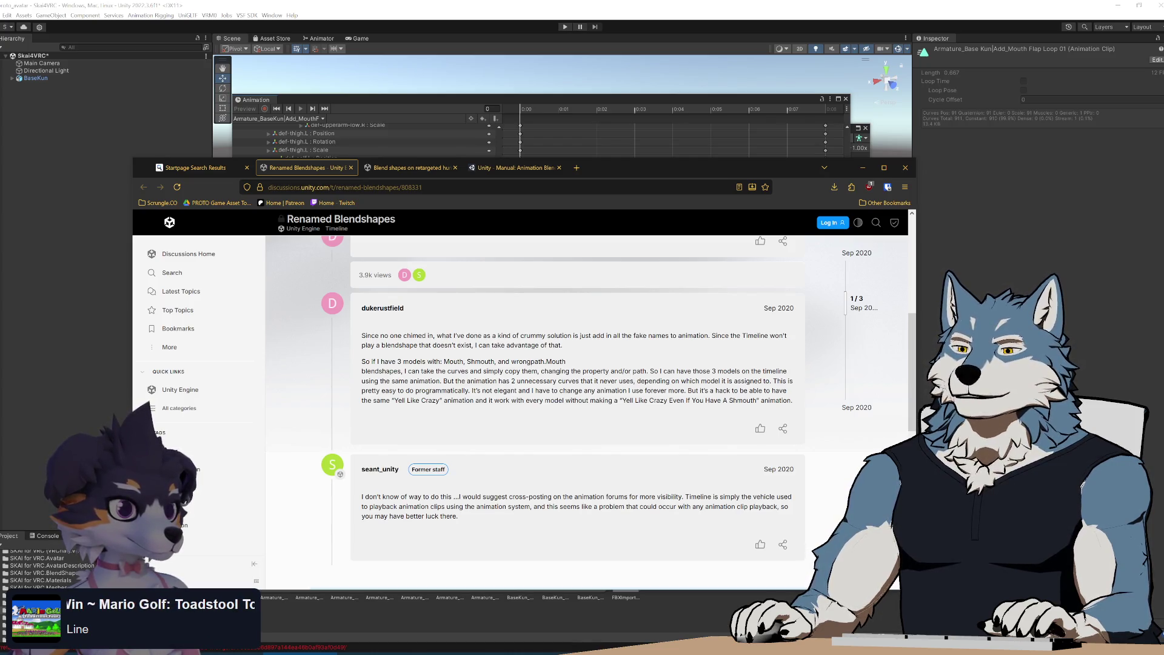
{"action": "scroll", "coordinate": [562, 410], "scroll_direction": "down", "scroll_amount": 2}
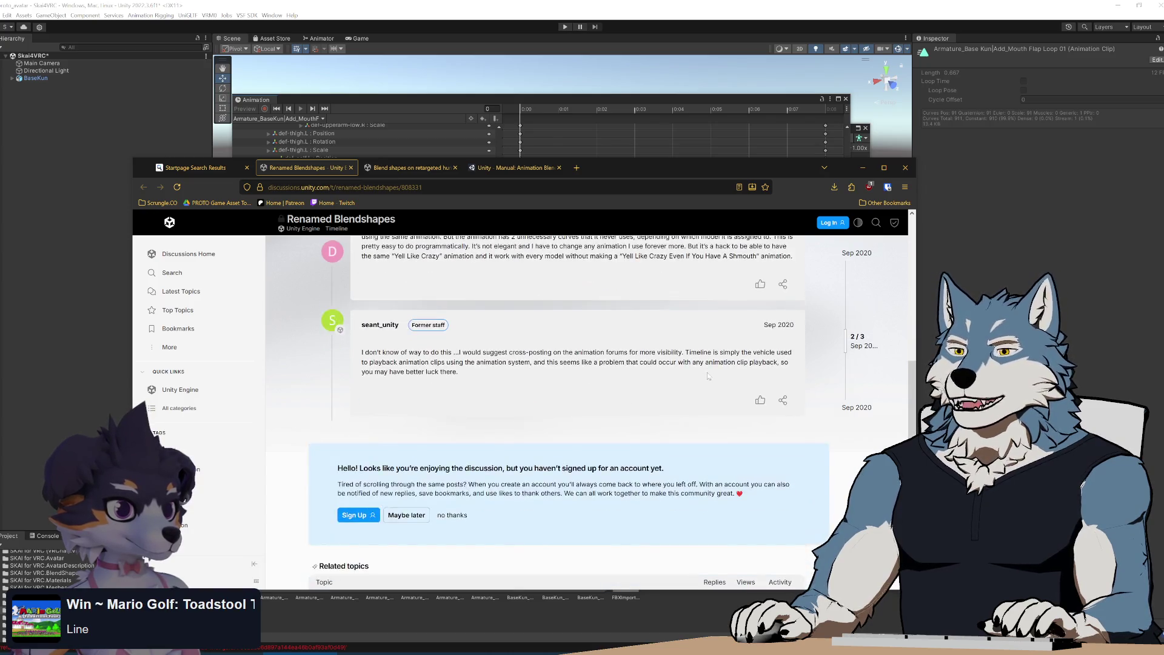
{"action": "left_click", "coordinate": [351, 168]}
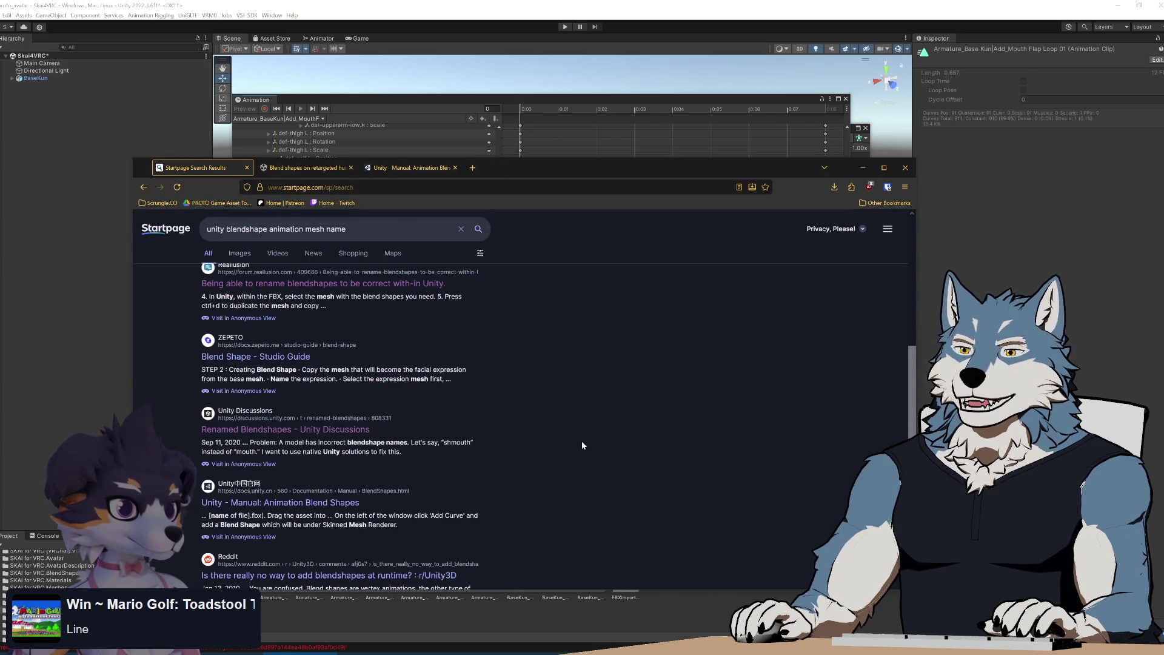
{"action": "scroll", "coordinate": [580, 439], "scroll_direction": "down", "scroll_amount": 5}
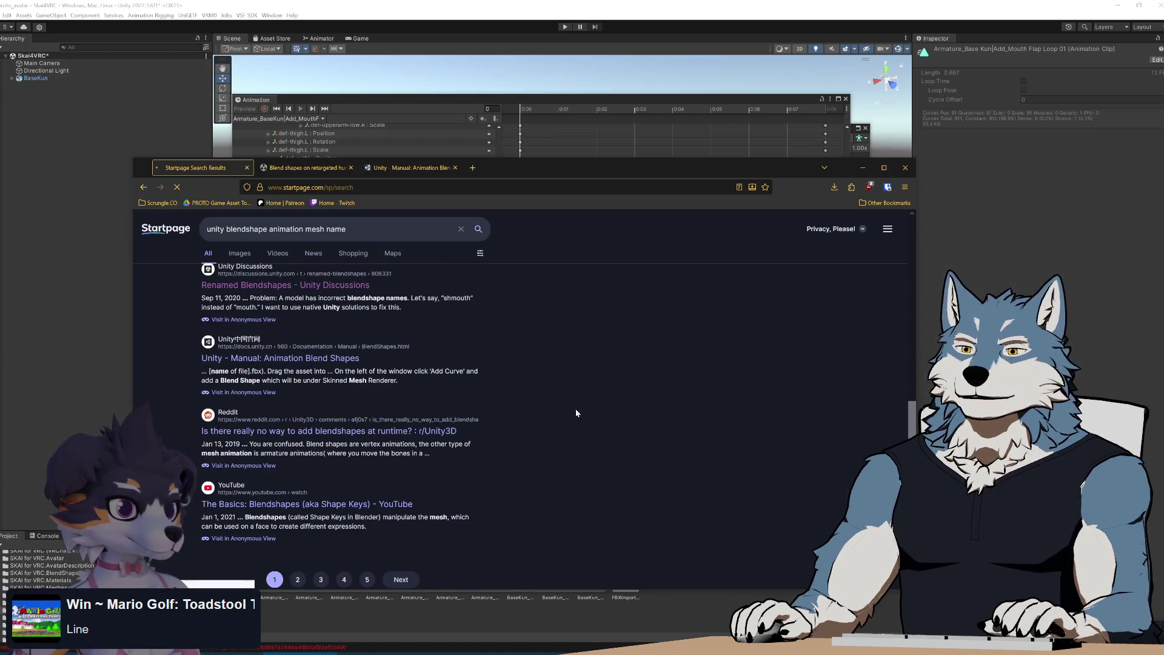
{"action": "scroll", "coordinate": [575, 405], "scroll_direction": "up", "scroll_amount": 6}
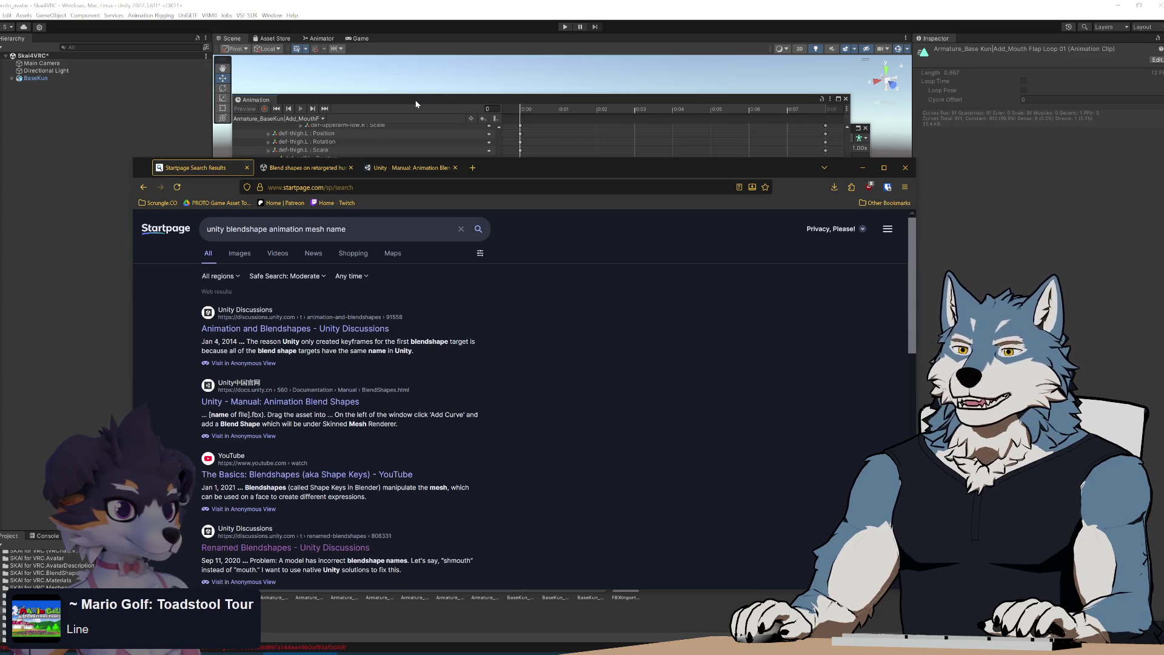
{"action": "left_click", "coordinate": [415, 98]}
Check the context menus of the jaw Open blend shape property and the Armature clip, changing nothing
{"action": "right_click", "coordinate": [316, 534]}
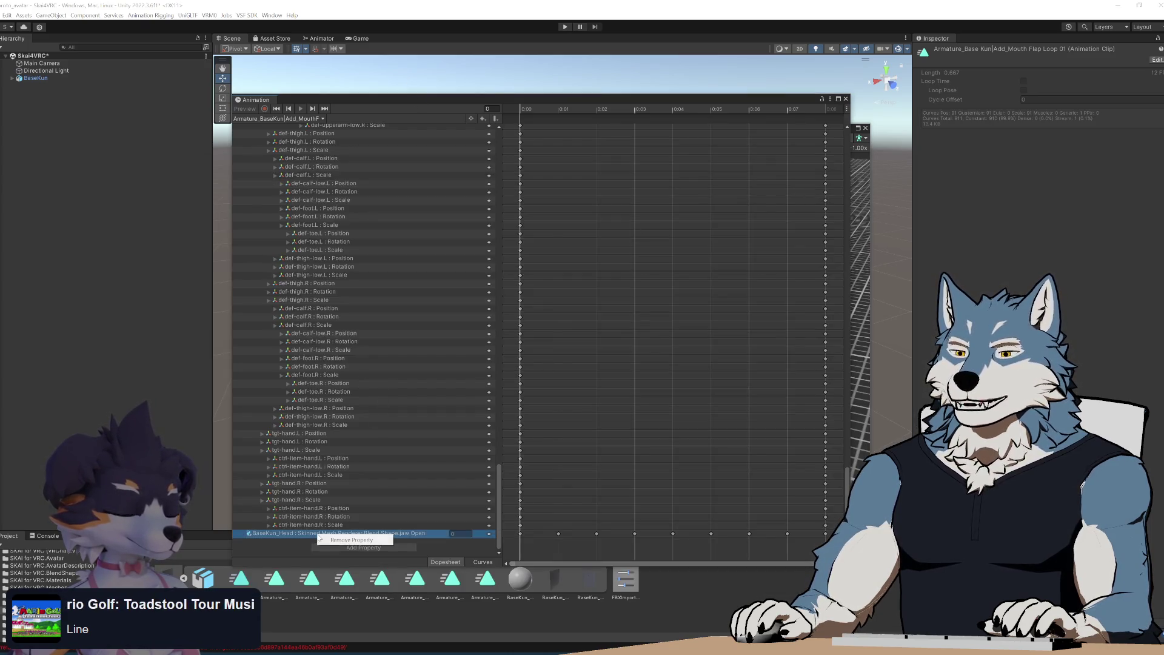
{"action": "left_click", "coordinate": [277, 549]}
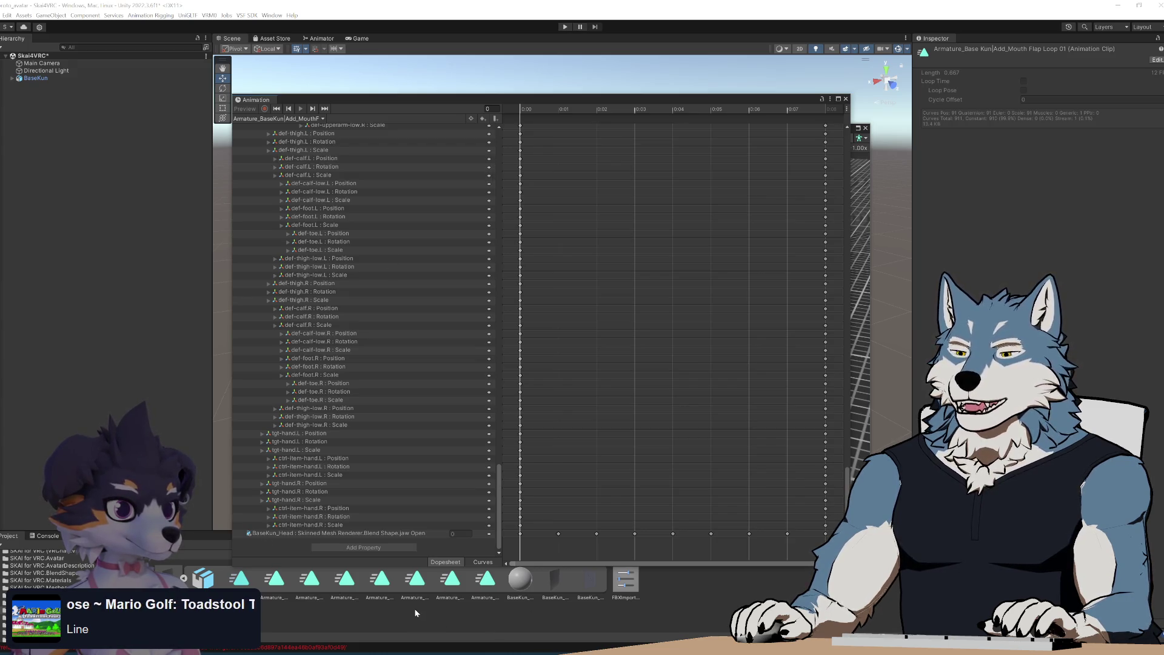
{"action": "right_click", "coordinate": [243, 583]}
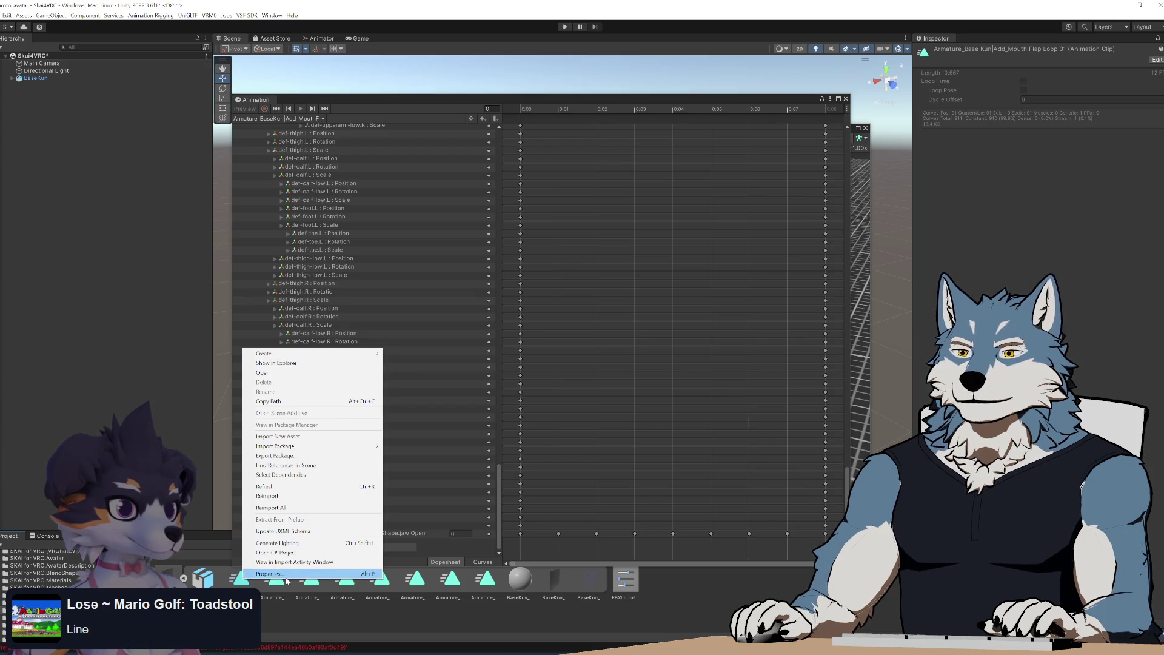
{"action": "key", "text": "Escape"}
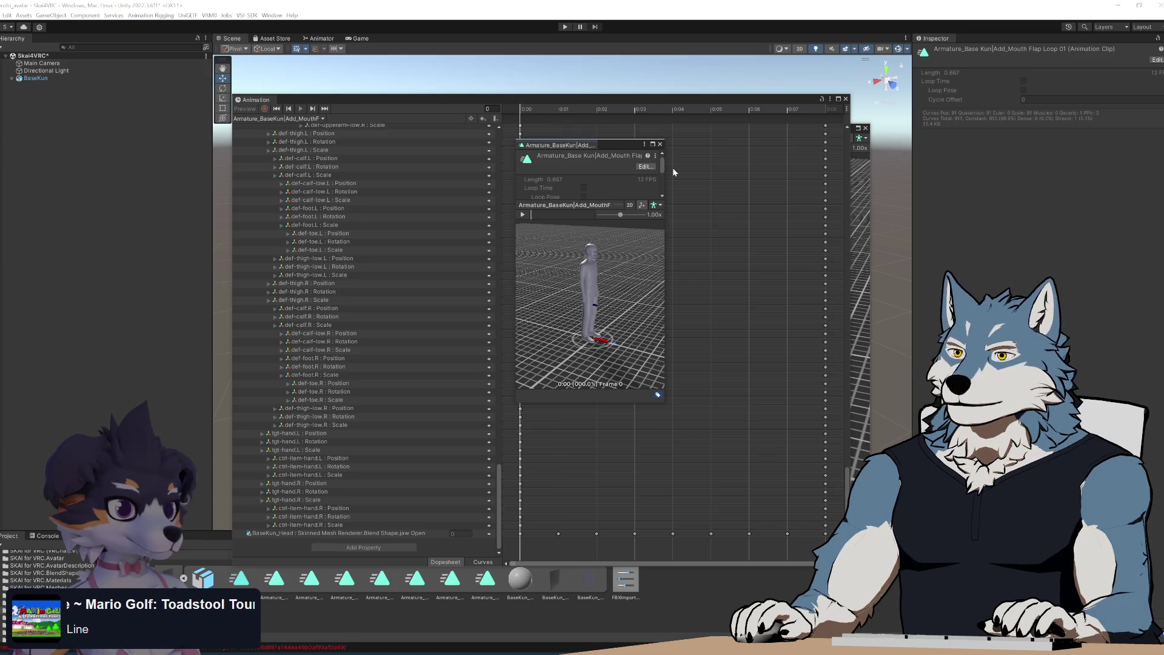
Close the open clip properties window, then reopen the Armature clip's Properties preview and close it
{"action": "mouse_move", "coordinate": [637, 148]}
{"action": "left_mouse_down"}
{"action": "mouse_move", "coordinate": [698, 220]}
{"action": "mouse_move", "coordinate": [716, 221]}
{"action": "left_mouse_up"}
{"action": "left_click", "coordinate": [741, 223]}
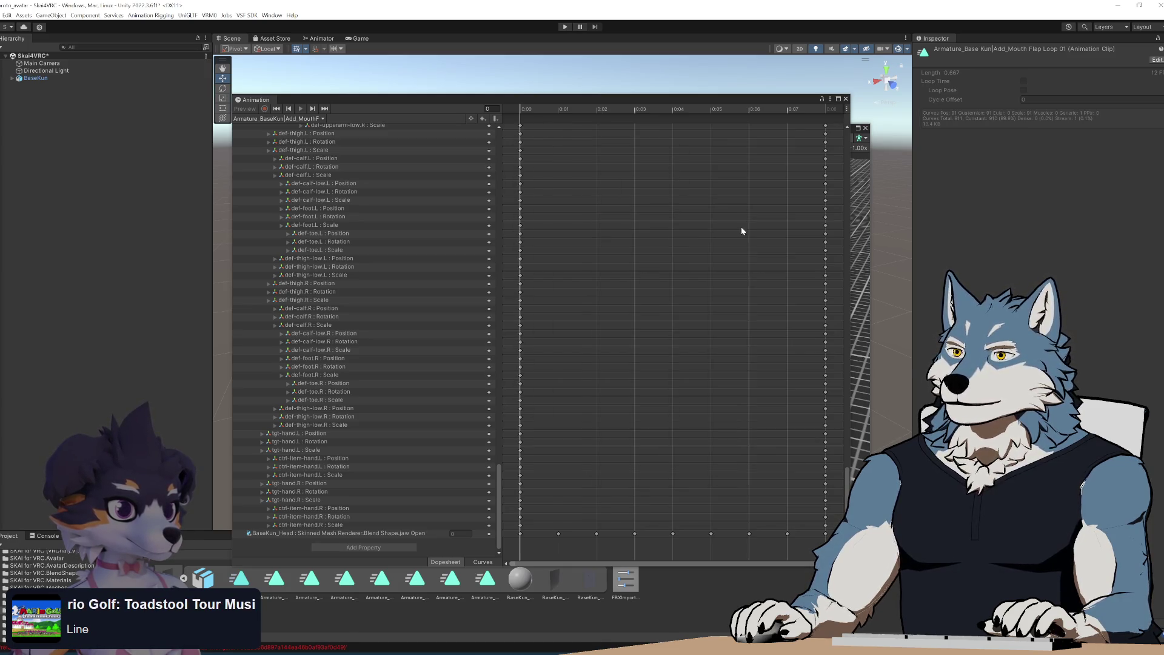
{"action": "right_click", "coordinate": [240, 584]}
{"action": "left_click", "coordinate": [347, 505]}
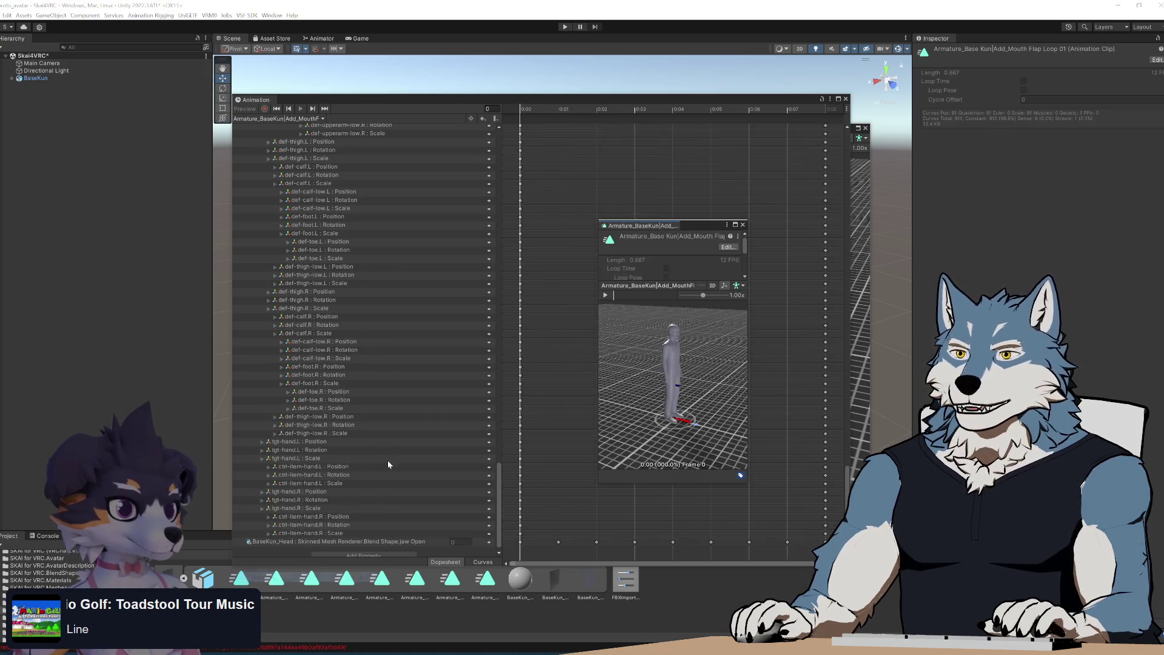
{"action": "left_click", "coordinate": [743, 224]}
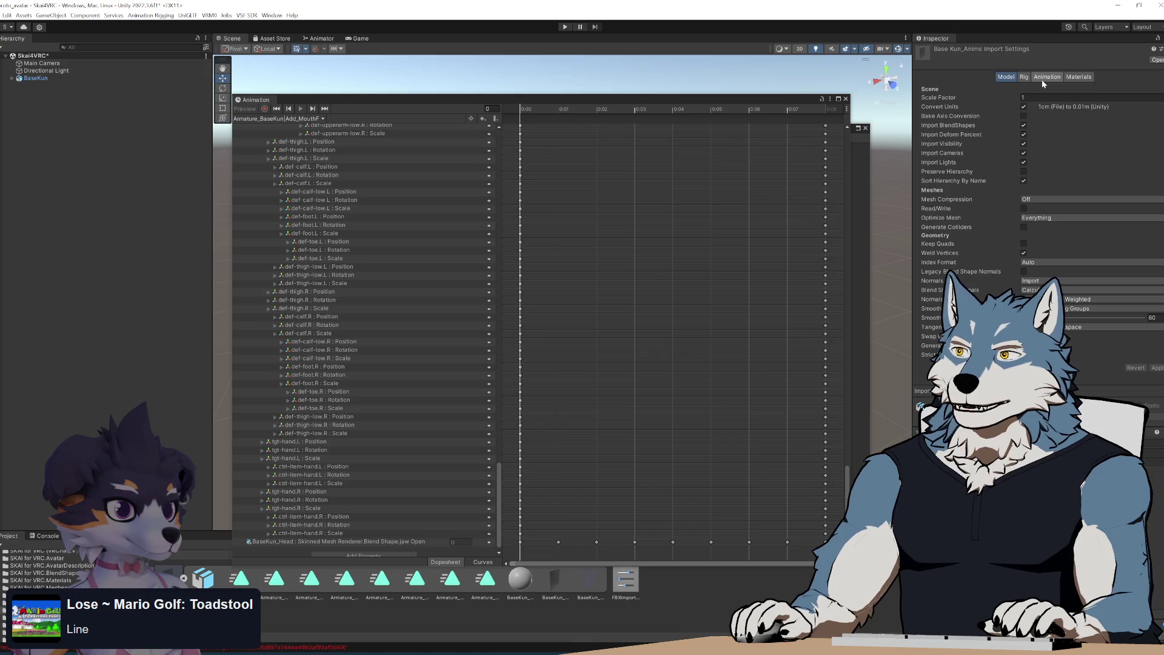
Review the Base Kun_Anims Animation and Model import tabs, then expand BaseKun in the Hierarchy
{"action": "left_click", "coordinate": [1047, 78]}
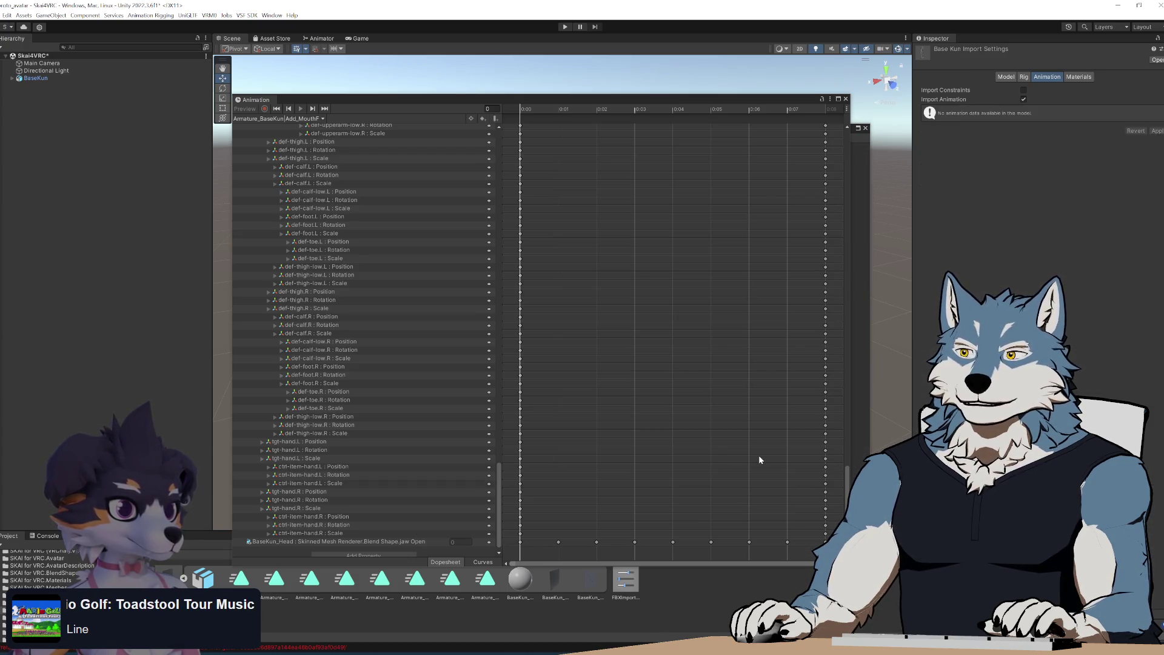
{"action": "left_click", "coordinate": [1006, 76]}
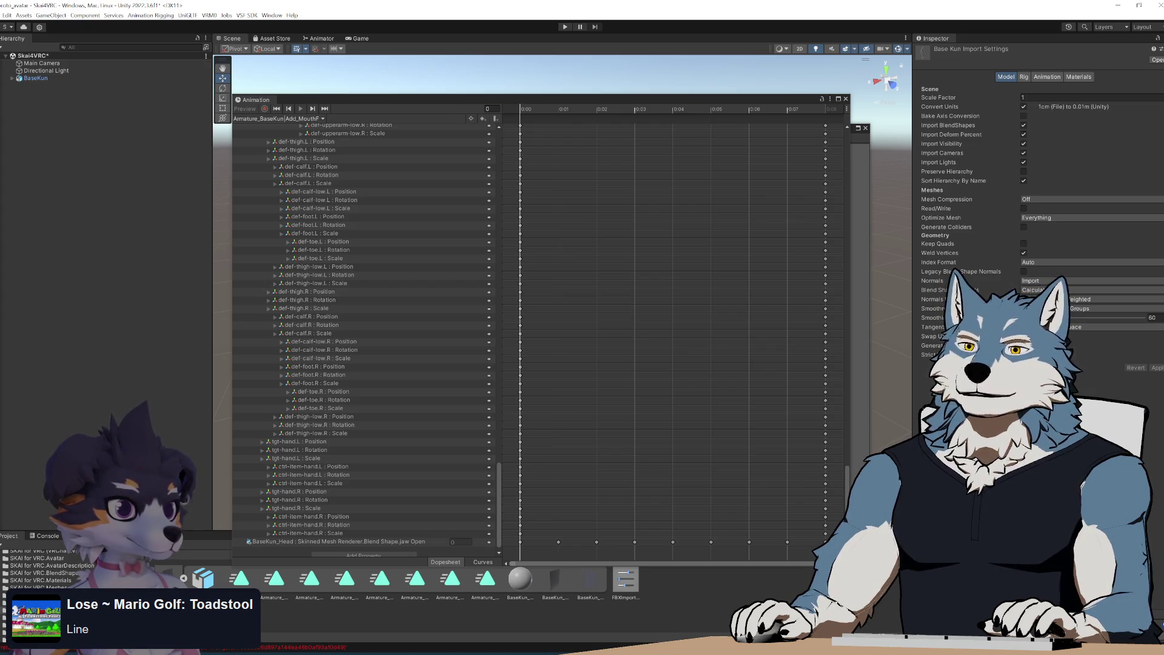
{"action": "left_click", "coordinate": [411, 310]}
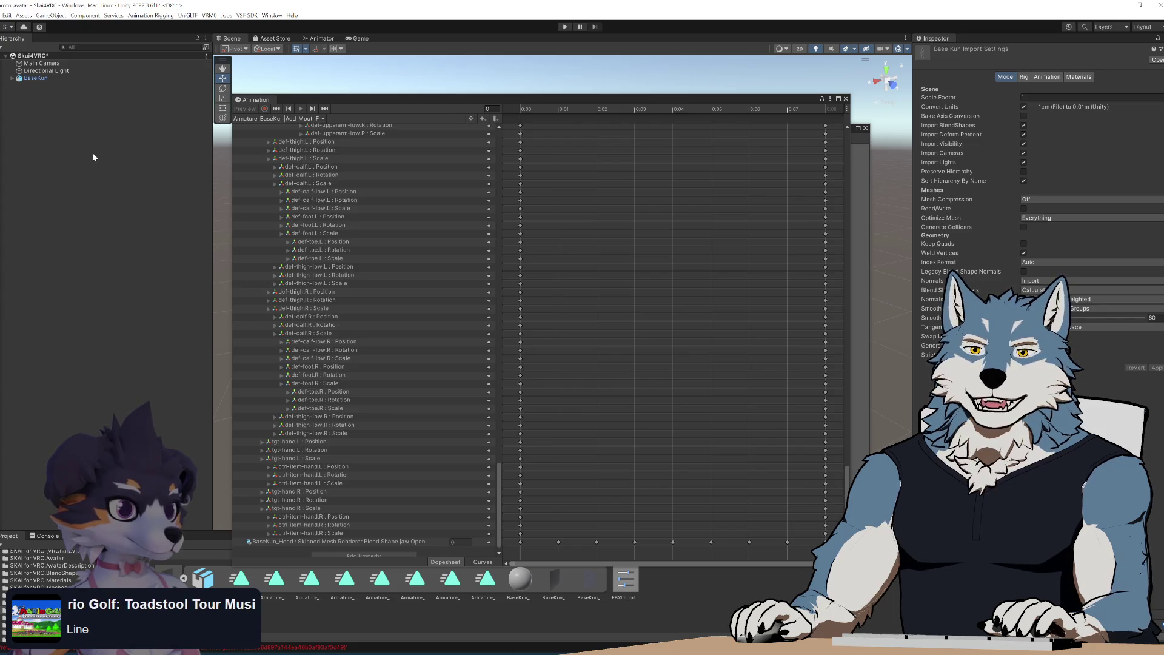
{"action": "left_click", "coordinate": [12, 78]}
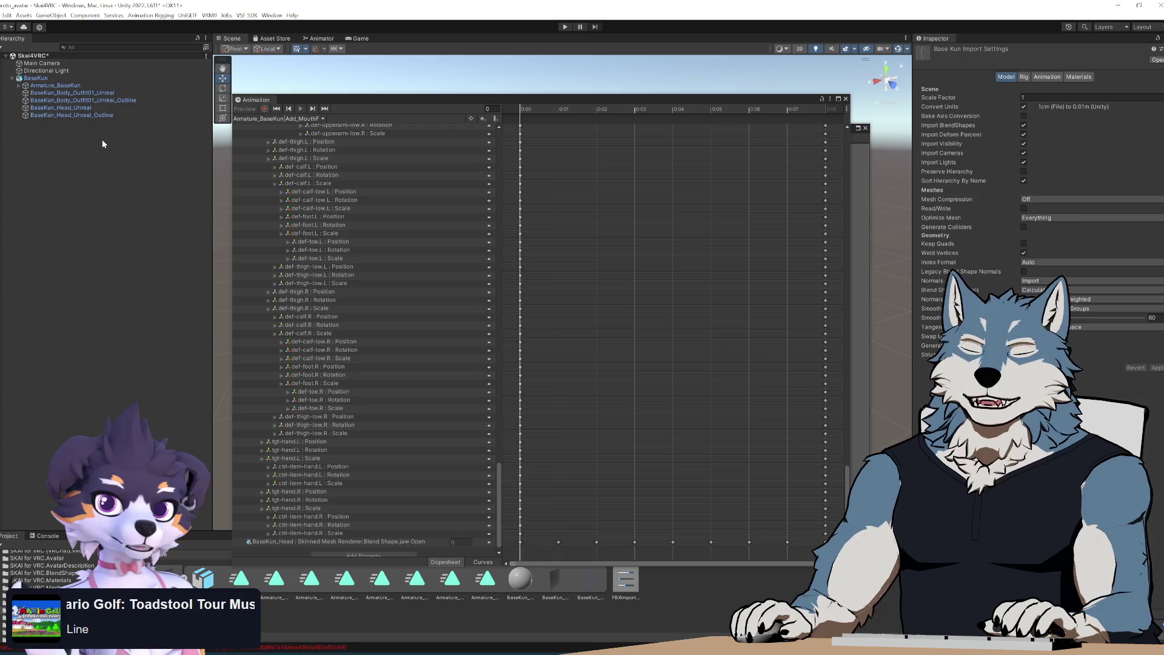
Select BaseKun, BaseKun_Body_Outfit01_Unreal and BaseKun_Head_Unreal_Outline to view their blend shapes
{"action": "left_click", "coordinate": [38, 79]}
{"action": "left_click", "coordinate": [60, 93]}
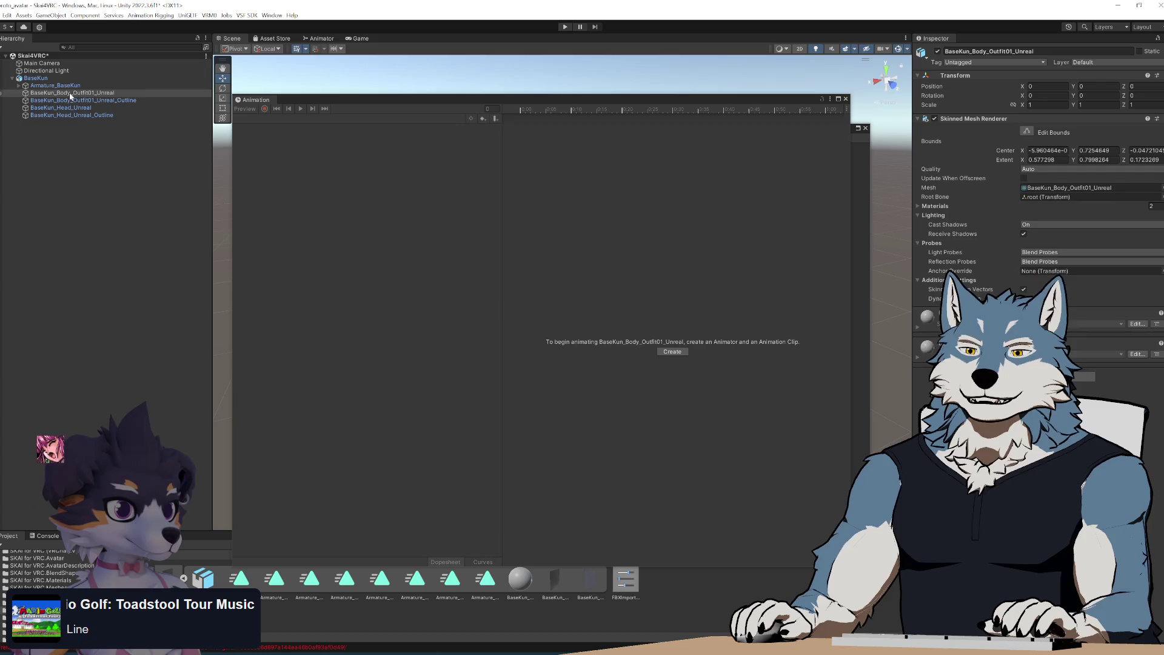
{"action": "left_click", "coordinate": [74, 108]}
{"action": "left_click", "coordinate": [75, 114]}
Resize the floating Animation window and reposition the Preview window in front
{"action": "mouse_move", "coordinate": [433, 96]}
{"action": "left_mouse_down"}
{"action": "mouse_move", "coordinate": [441, 151]}
{"action": "mouse_move", "coordinate": [439, 100]}
{"action": "mouse_move", "coordinate": [435, 180]}
{"action": "mouse_move", "coordinate": [425, 173]}
{"action": "left_mouse_up"}
{"action": "mouse_move", "coordinate": [487, 129]}
{"action": "left_mouse_down"}
{"action": "mouse_move", "coordinate": [509, 132]}
{"action": "mouse_move", "coordinate": [271, 174]}
{"action": "left_mouse_up"}
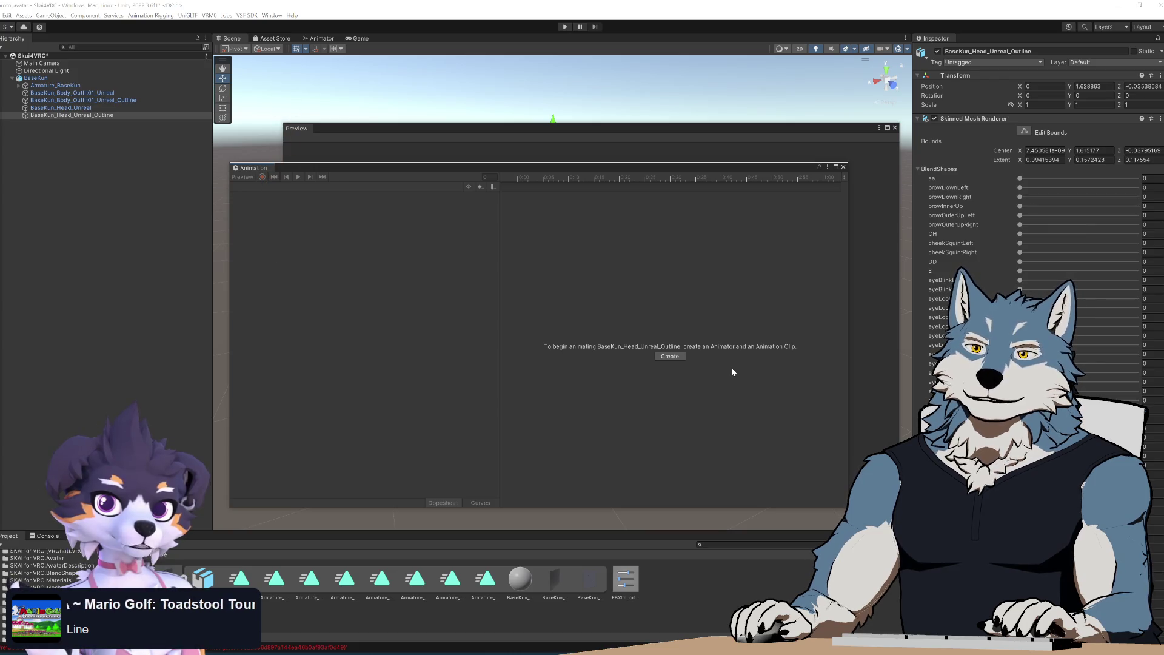
{"action": "left_click", "coordinate": [448, 133]}
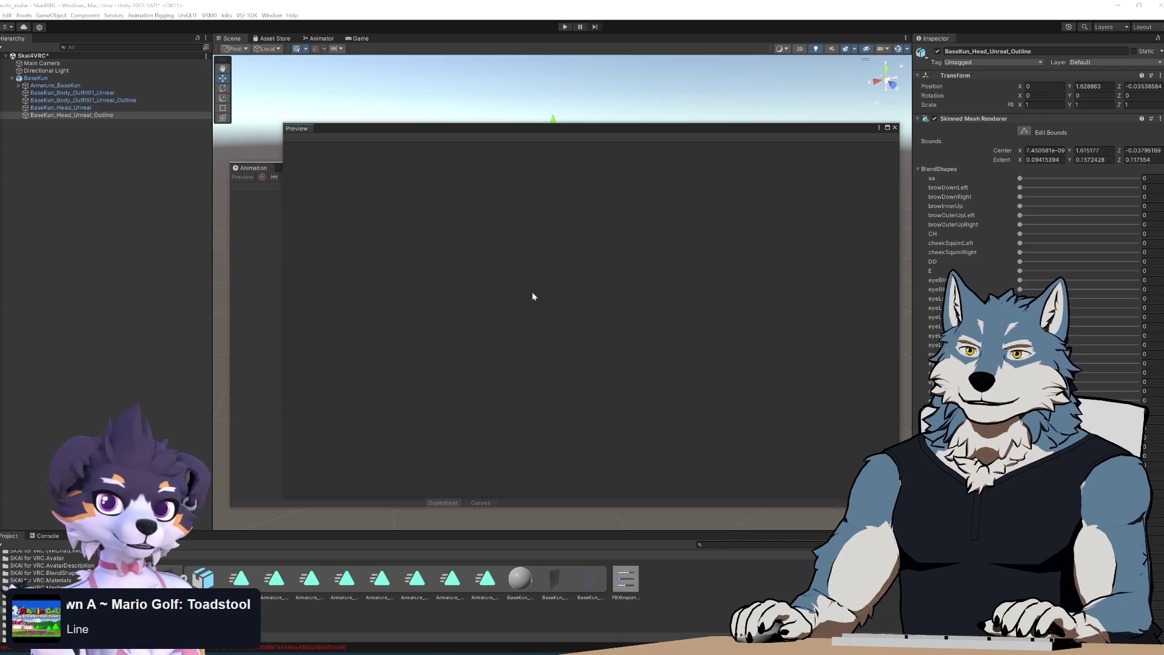
{"action": "right_click", "coordinate": [105, 116]}
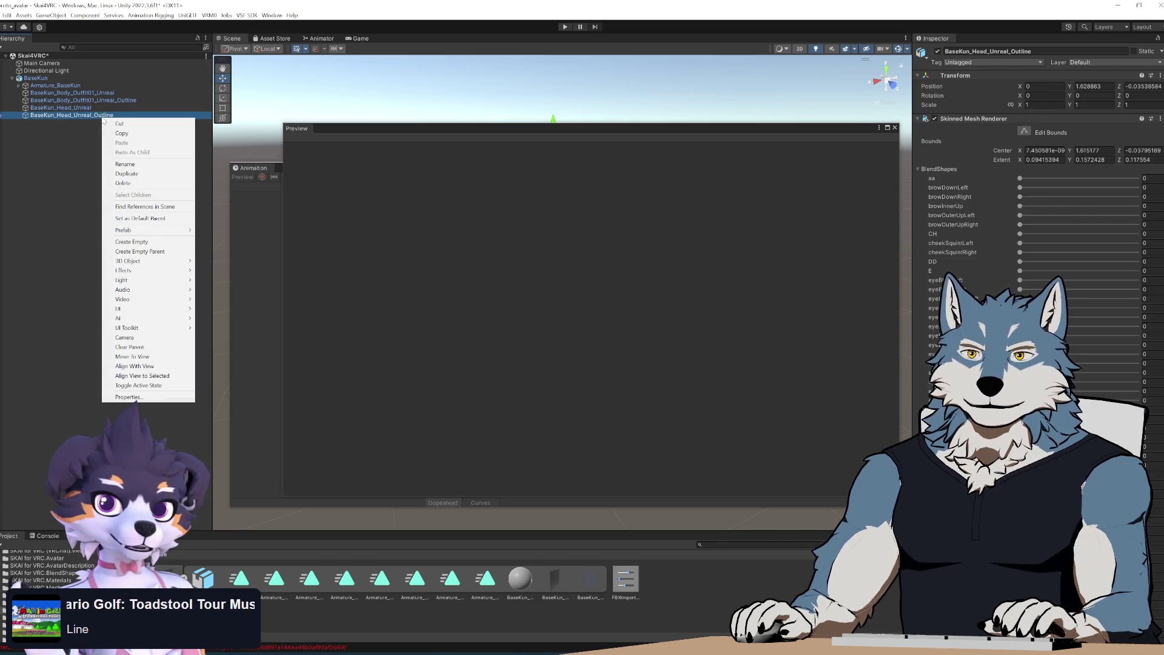
{"action": "left_click", "coordinate": [78, 147]}
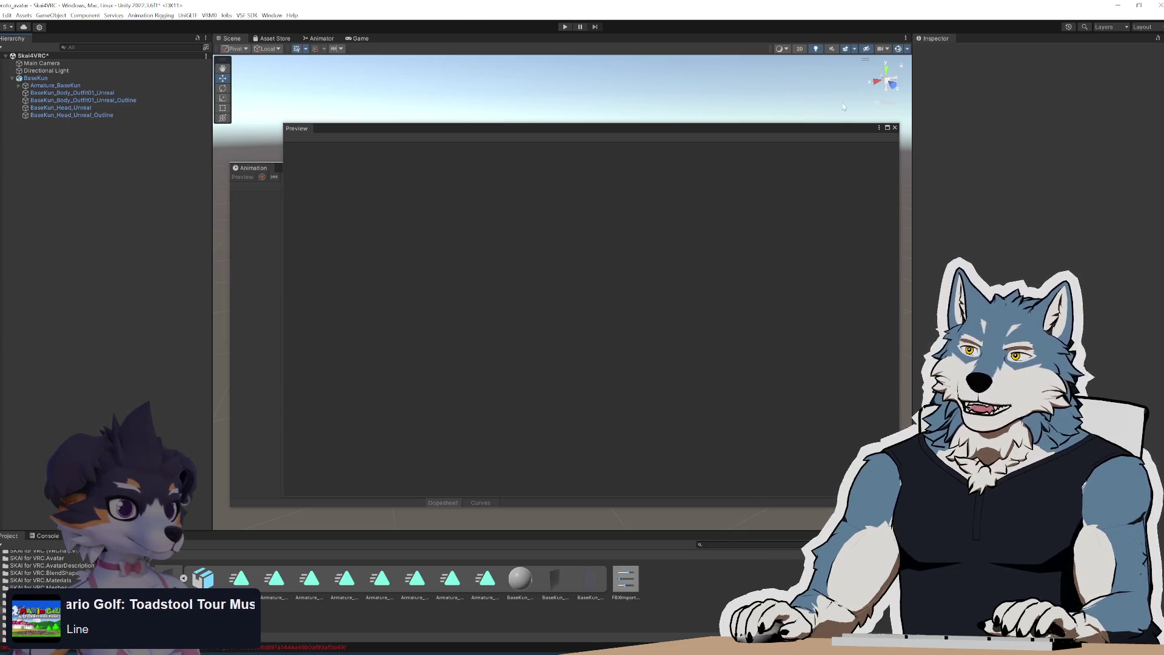
Close the floating Preview and Animation windows to reveal the humanoid model in the Scene
{"action": "left_click", "coordinate": [896, 128]}
{"action": "left_click", "coordinate": [843, 167]}
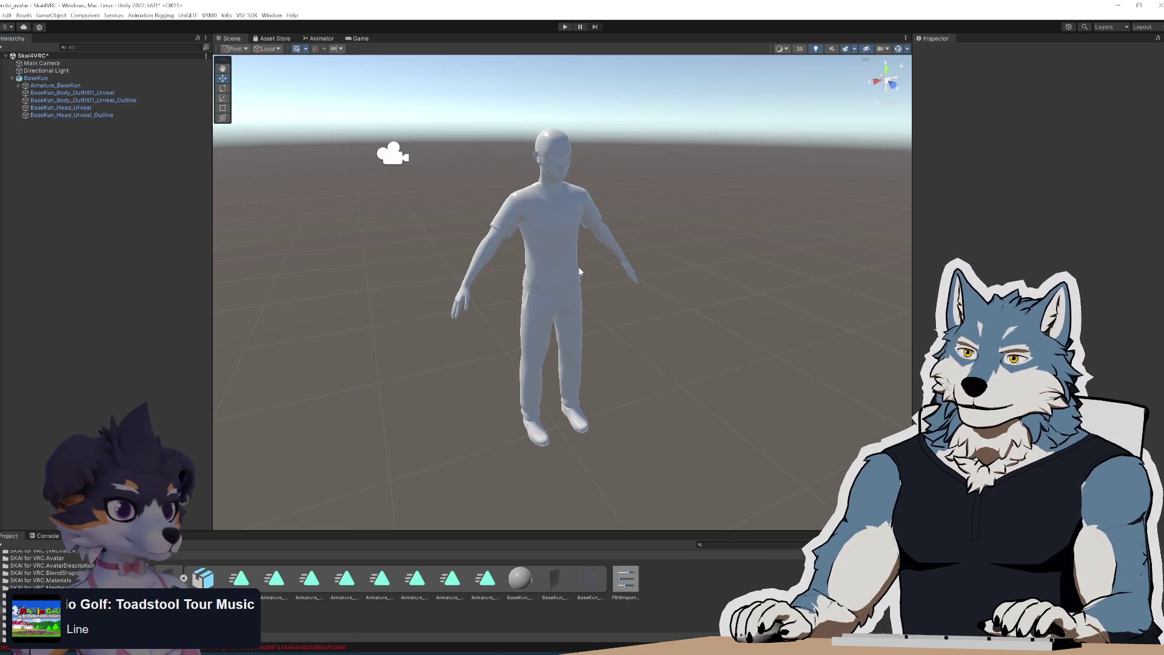
{"action": "left_click", "coordinate": [561, 224]}
{"action": "left_click", "coordinate": [679, 282]}
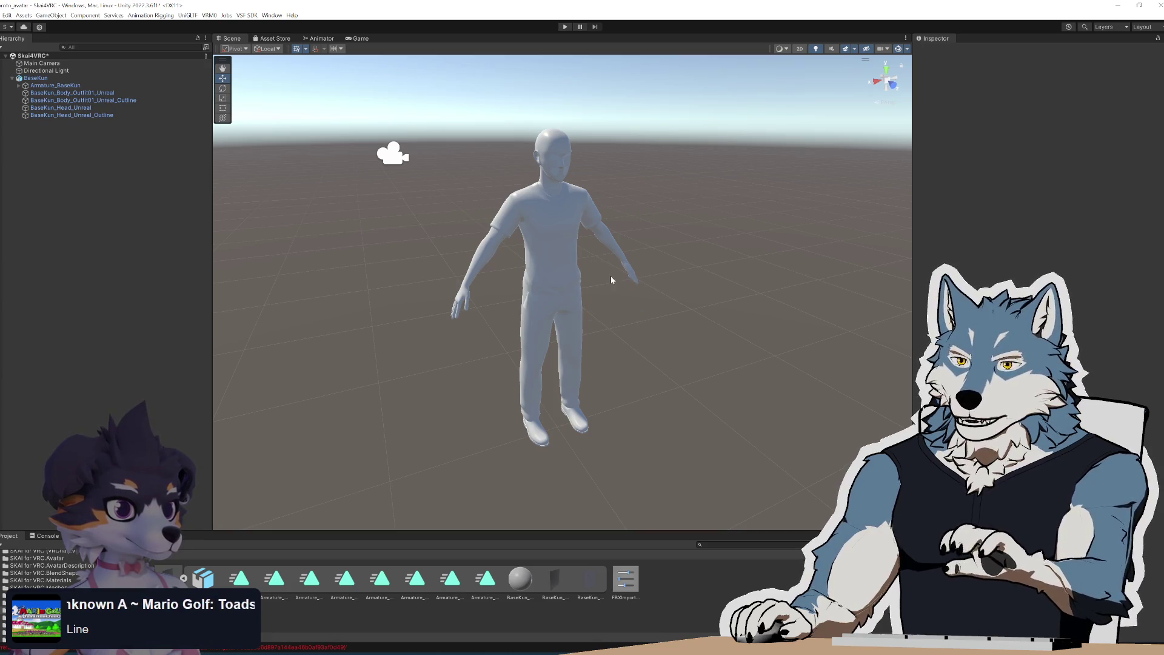
{"action": "left_click", "coordinate": [576, 254]}
{"action": "left_click", "coordinate": [653, 352]}
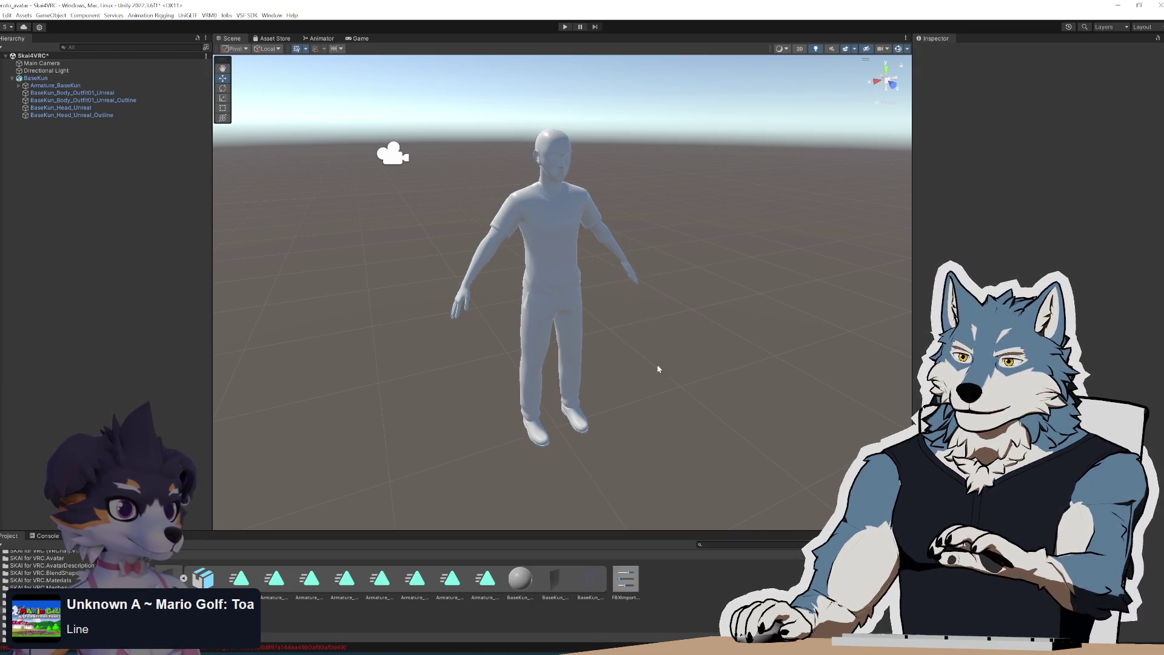
Preview the Base Kun_Anims asset and Add_Mouth Flap Loop 01 clip, close the preview, and orbit the model
{"action": "left_click", "coordinate": [203, 578]}
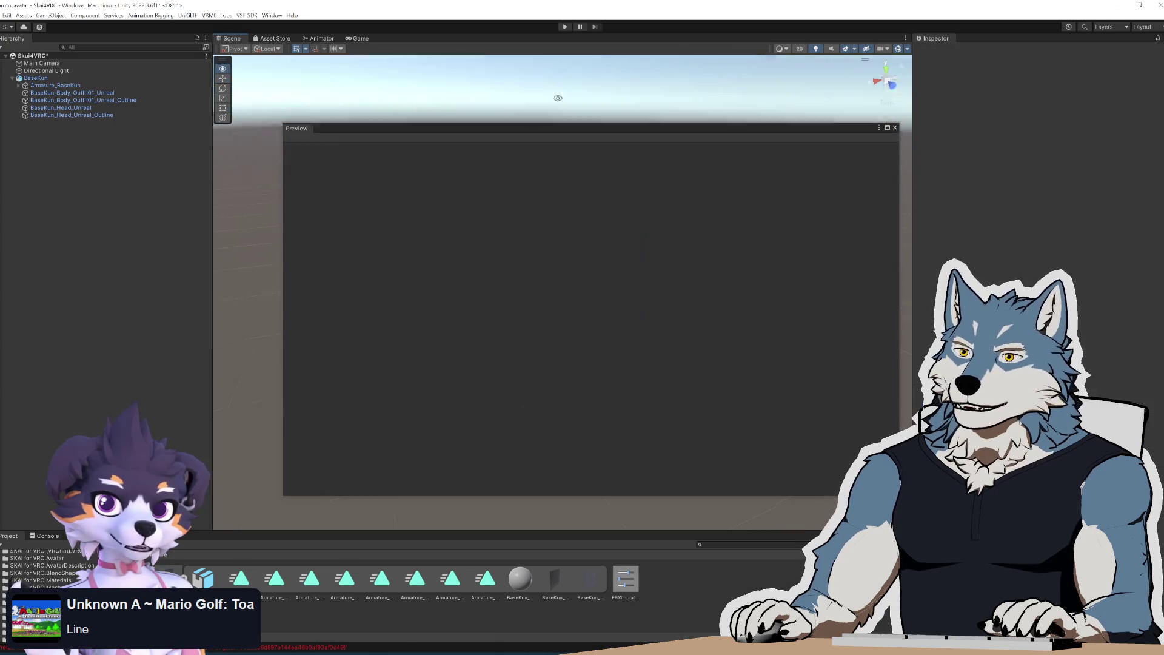
{"action": "mouse_move", "coordinate": [527, 133]}
{"action": "left_mouse_down"}
{"action": "mouse_move", "coordinate": [768, 147]}
{"action": "mouse_move", "coordinate": [604, 119]}
{"action": "left_mouse_up"}
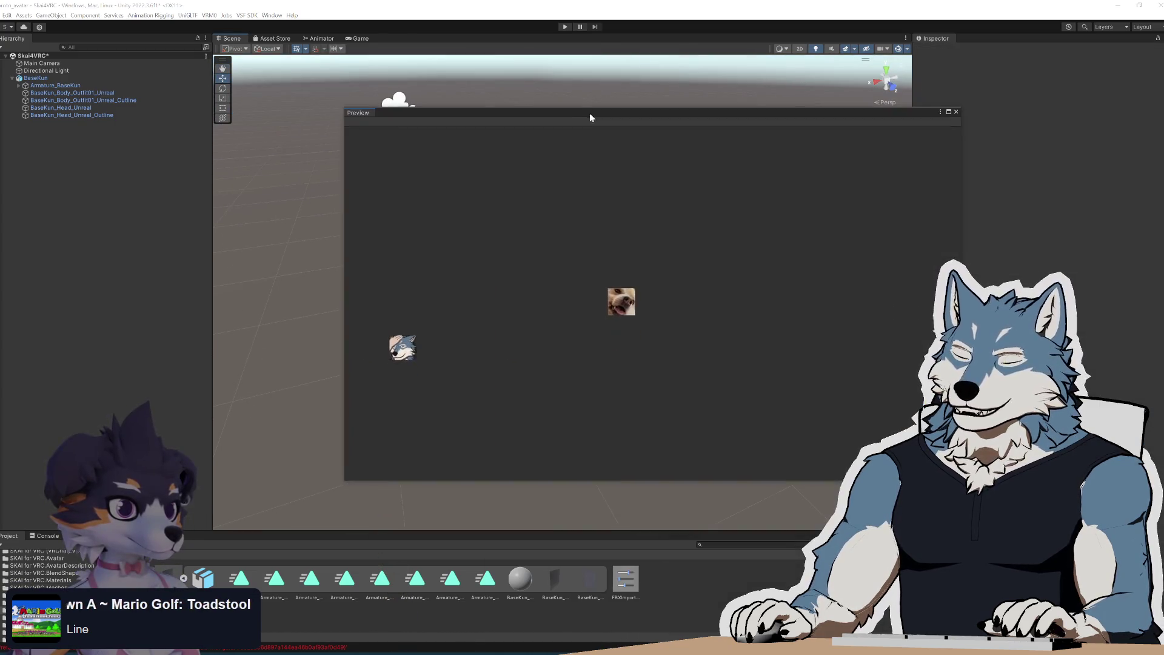
{"action": "left_click", "coordinate": [941, 112]}
{"action": "left_click", "coordinate": [970, 124]}
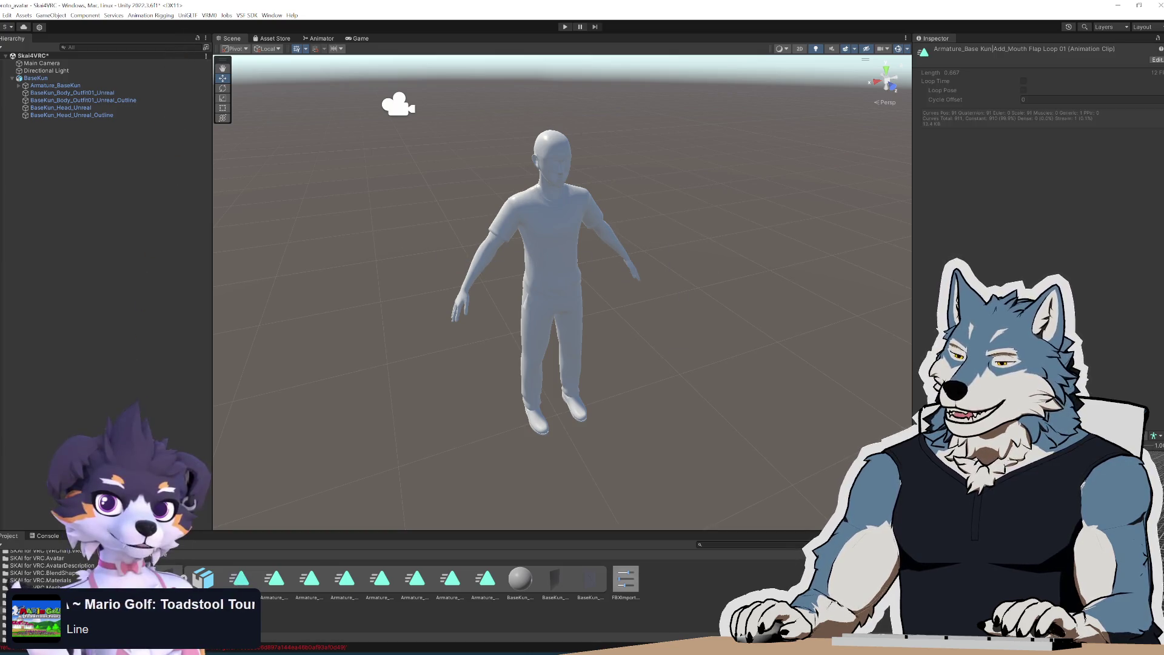
{"action": "left_click", "coordinate": [516, 288]}
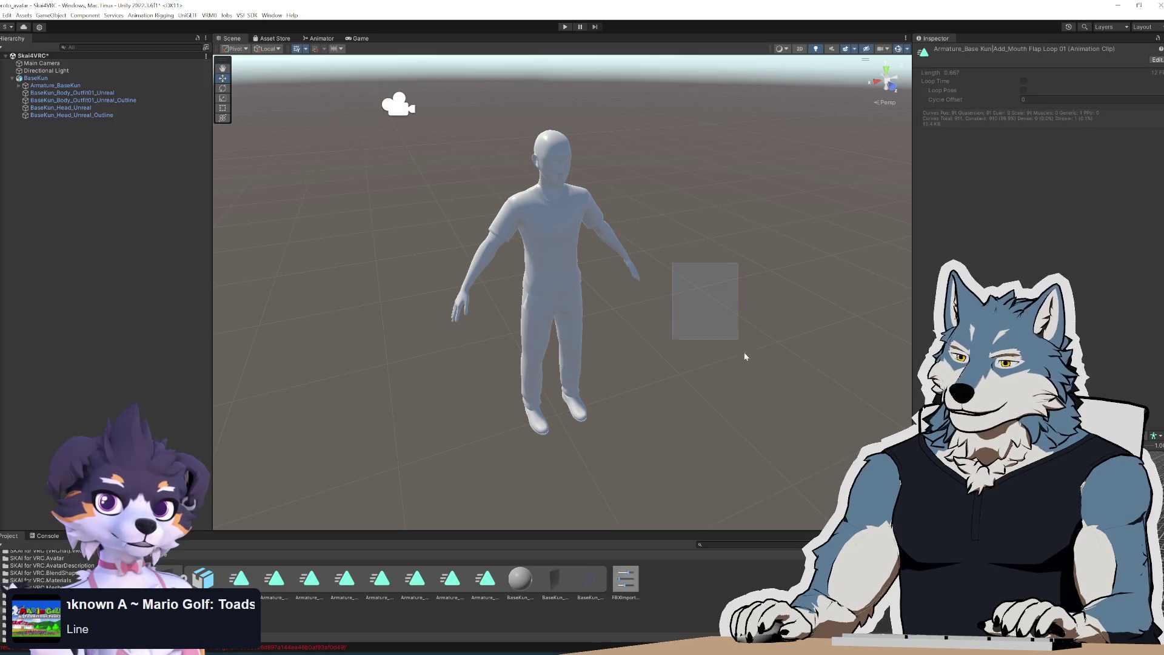
{"action": "left_click", "coordinate": [247, 587]}
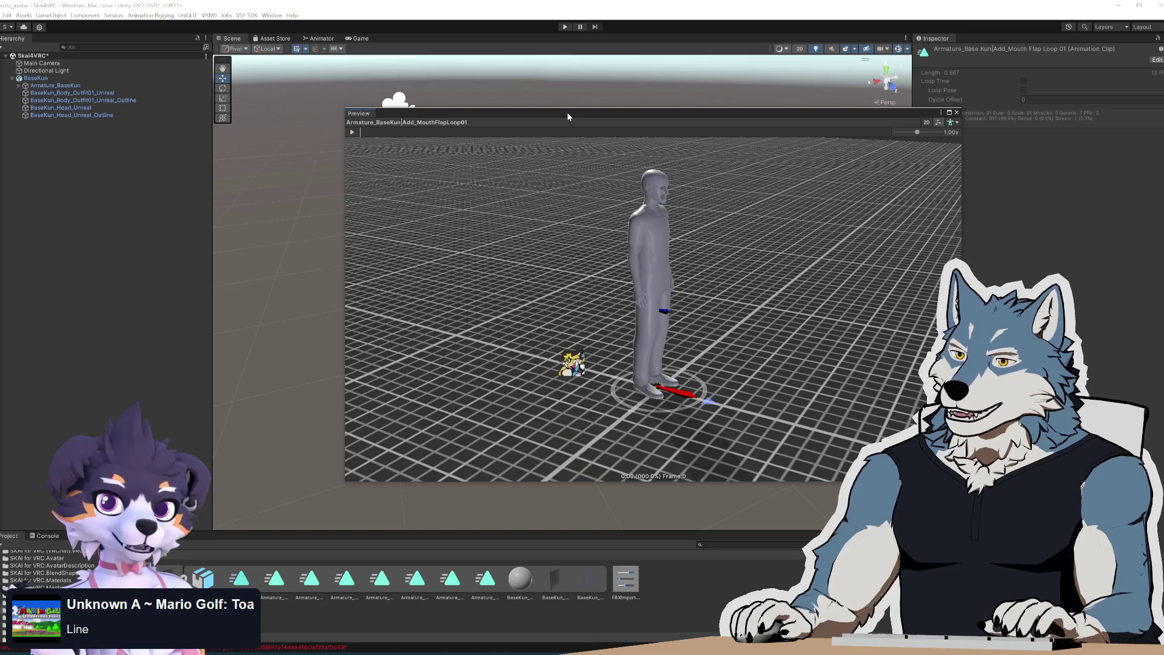
{"action": "left_click", "coordinate": [957, 112]}
{"action": "mouse_move", "coordinate": [697, 271]}
{"action": "left_mouse_down", "text": "alt"}
{"action": "mouse_move", "coordinate": [655, 249]}
{"action": "mouse_move", "coordinate": [708, 245]}
{"action": "left_mouse_up", "text": "alt"}
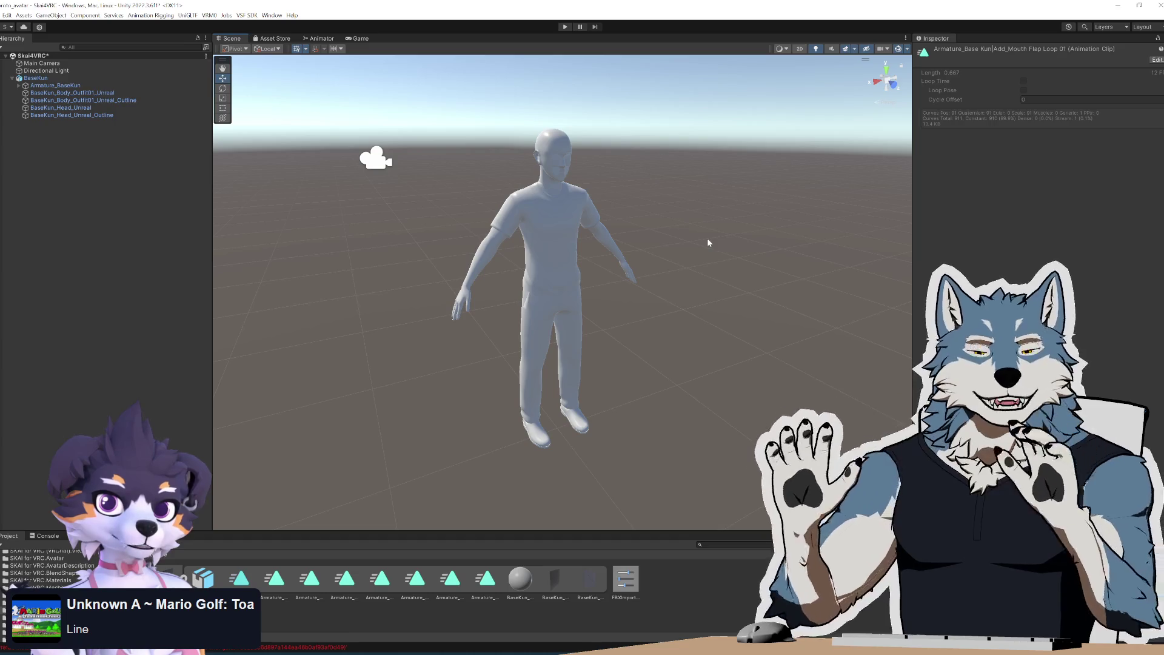
{"action": "mouse_move", "coordinate": [620, 275]}
{"action": "left_mouse_down", "text": "alt"}
{"action": "mouse_move", "coordinate": [465, 249]}
{"action": "mouse_move", "coordinate": [652, 257]}
{"action": "mouse_move", "coordinate": [293, 246]}
{"action": "mouse_move", "coordinate": [739, 266]}
{"action": "mouse_move", "coordinate": [652, 233]}
{"action": "mouse_move", "coordinate": [699, 268]}
{"action": "mouse_move", "coordinate": [586, 268]}
{"action": "mouse_move", "coordinate": [587, 257]}
{"action": "left_mouse_up", "text": "alt"}
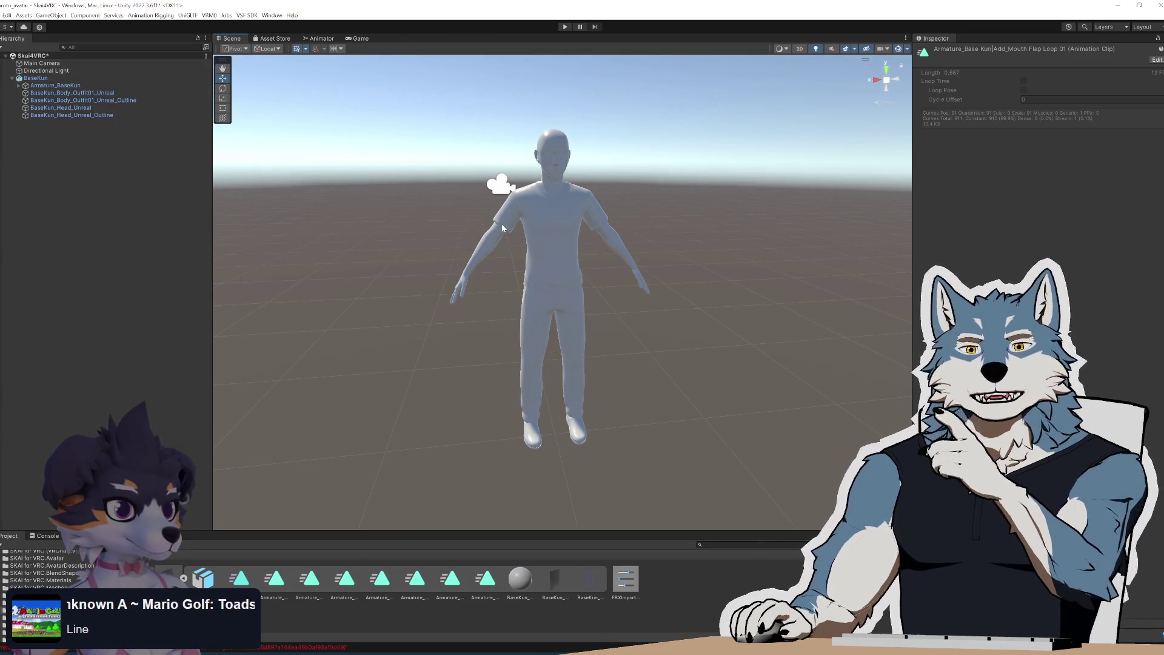
Select the body outfit and BaseKun_Head_Unreal meshes, dismissing the head object's context menu
{"action": "left_click", "coordinate": [53, 93]}
{"action": "left_click", "coordinate": [74, 110]}
{"action": "right_click", "coordinate": [75, 113]}
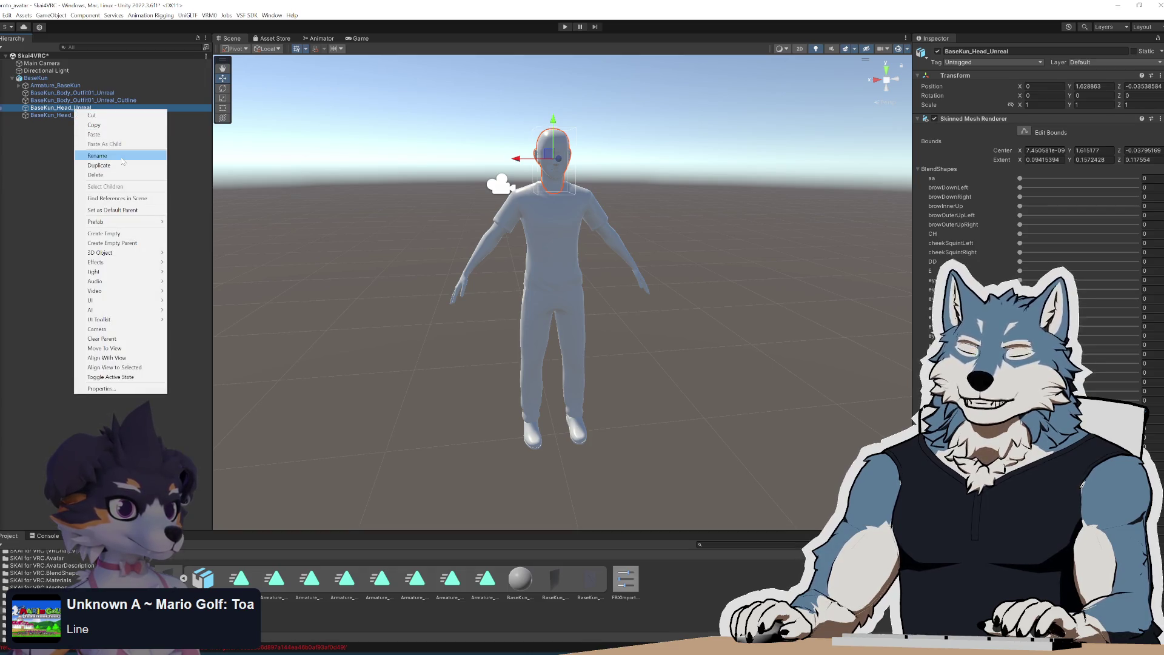
{"action": "left_click", "coordinate": [720, 330]}
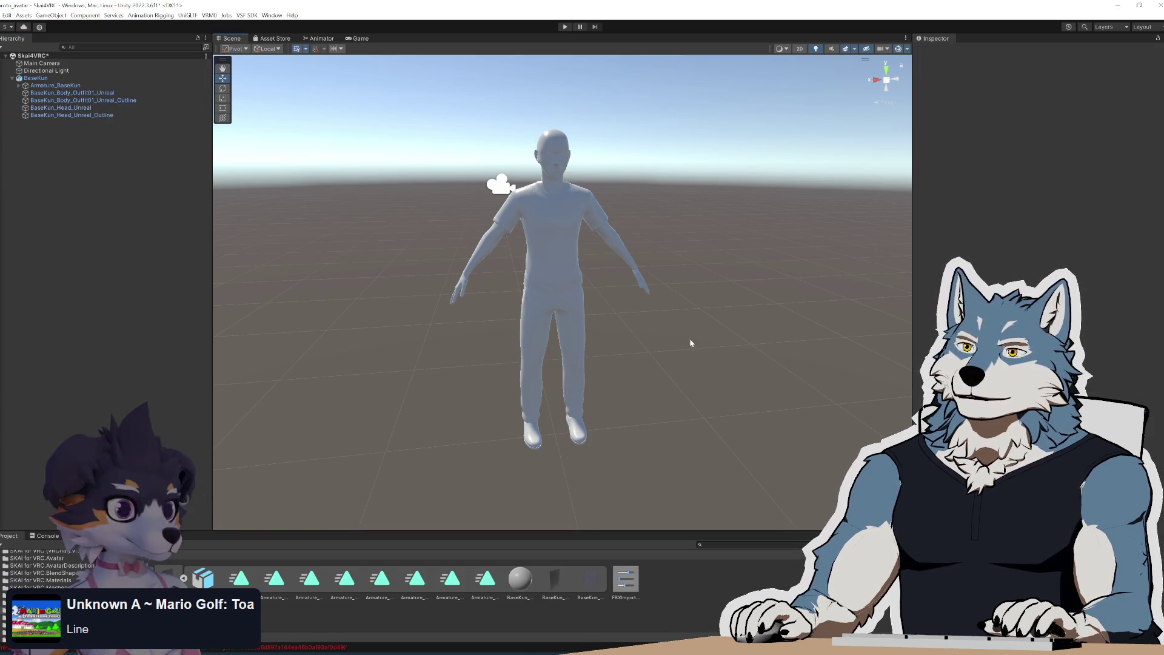
Zoom and orbit to face the avatar's head, then select BaseKun_Head_Unreal to view its blend shapes
{"action": "scroll", "coordinate": [643, 340], "scroll_direction": "up", "scroll_amount": 5}
{"action": "scroll", "coordinate": [655, 312], "scroll_direction": "up", "scroll_amount": 10}
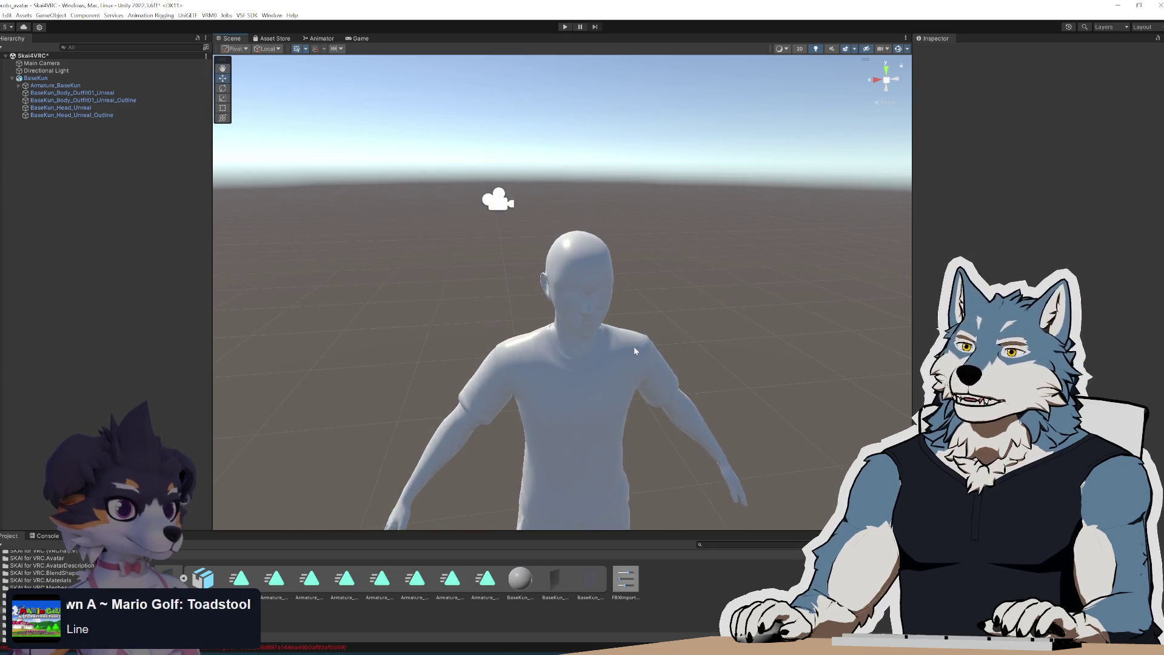
{"action": "mouse_move", "coordinate": [686, 424]}
{"action": "left_mouse_down", "text": "alt"}
{"action": "mouse_move", "coordinate": [637, 389]}
{"action": "mouse_move", "coordinate": [609, 313]}
{"action": "mouse_move", "coordinate": [619, 366]}
{"action": "left_mouse_up", "text": "alt"}
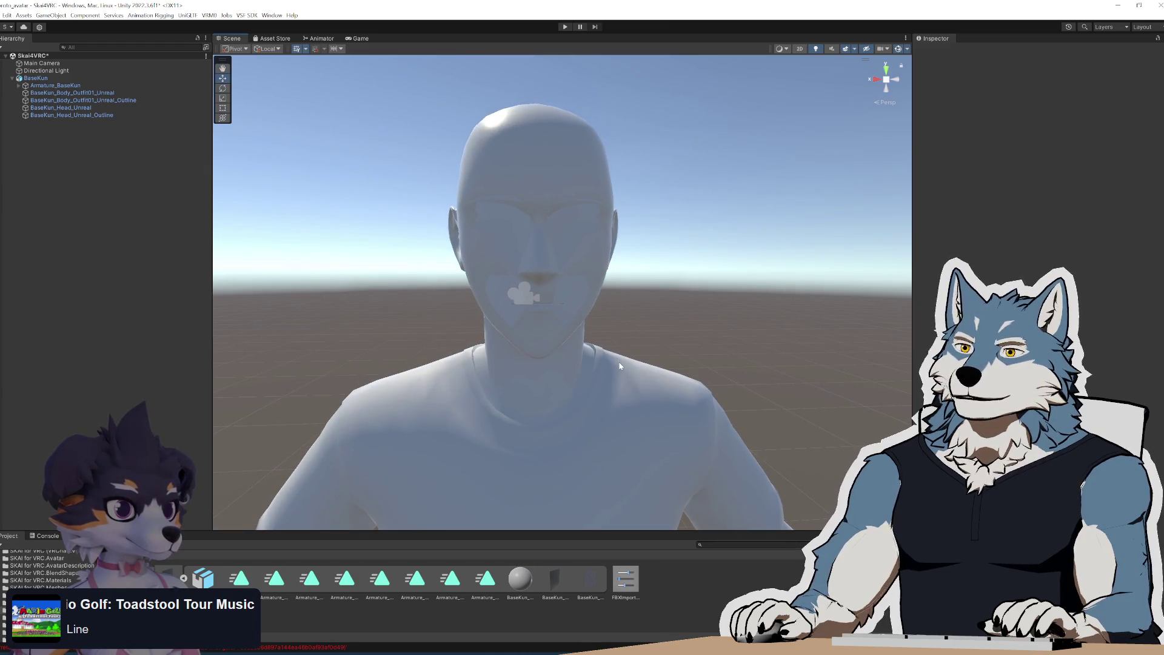
{"action": "left_click", "coordinate": [85, 107]}
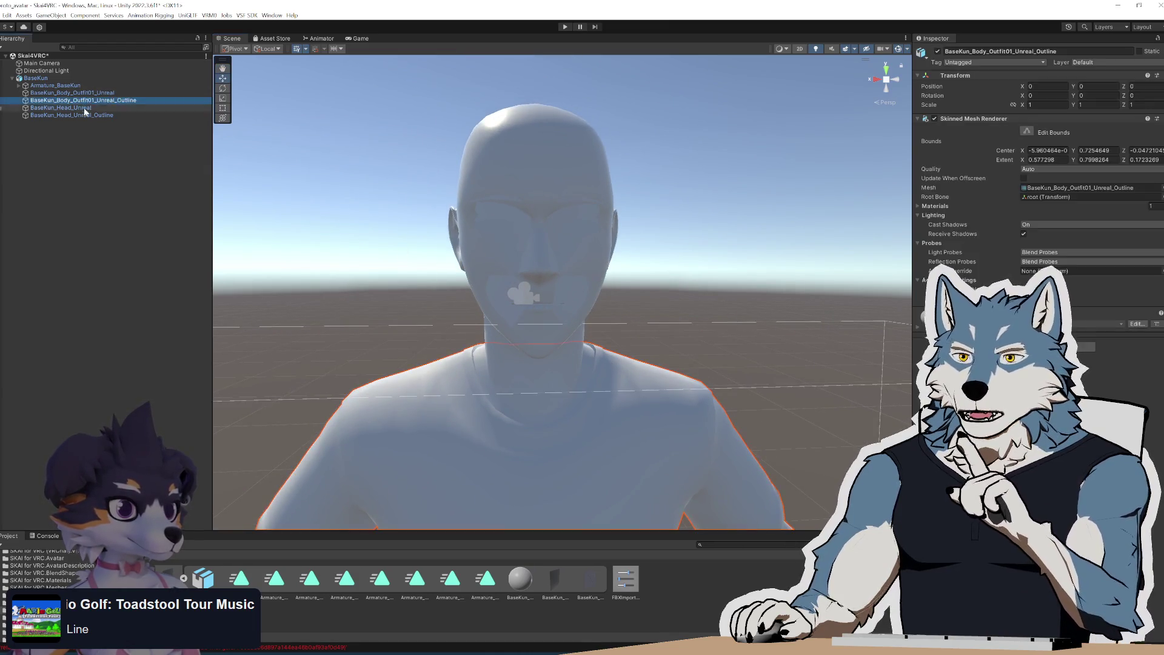
{"action": "left_click", "coordinate": [85, 115]}
{"action": "left_click", "coordinate": [85, 108]}
{"action": "left_click", "coordinate": [85, 116]}
{"action": "left_click", "coordinate": [85, 109]}
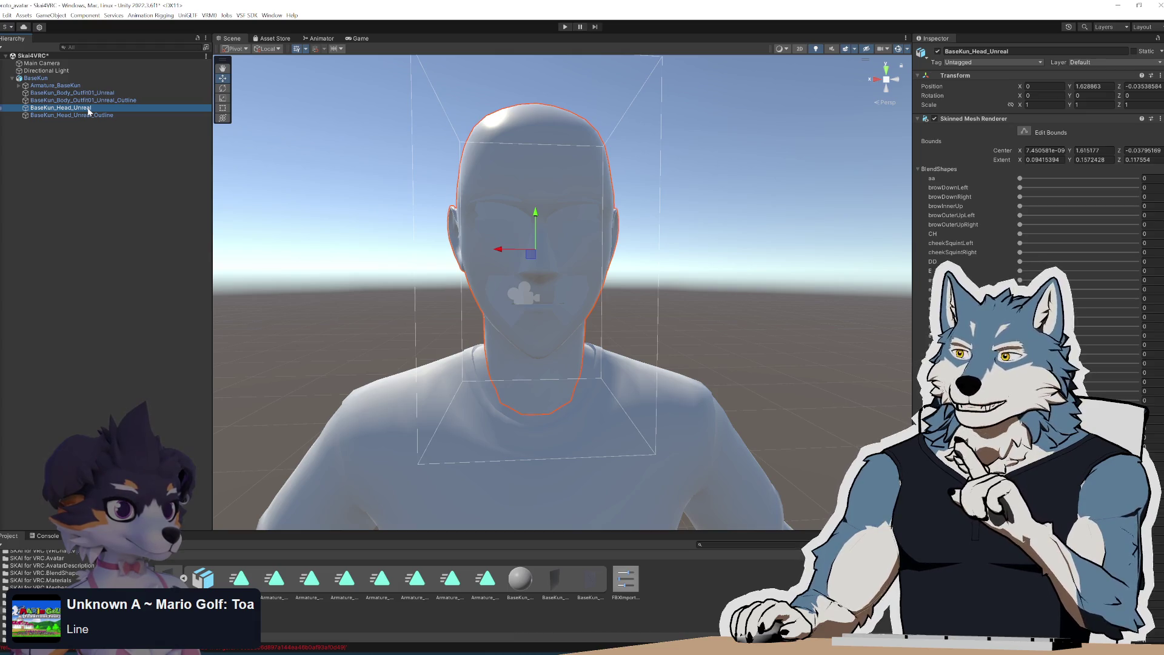
Rename BaseKun_Head_Unreal_Outline to BaseKun_Head_Unreal by deleting '_Outline'
{"action": "left_click", "coordinate": [90, 115]}
{"action": "key", "text": "F2"}
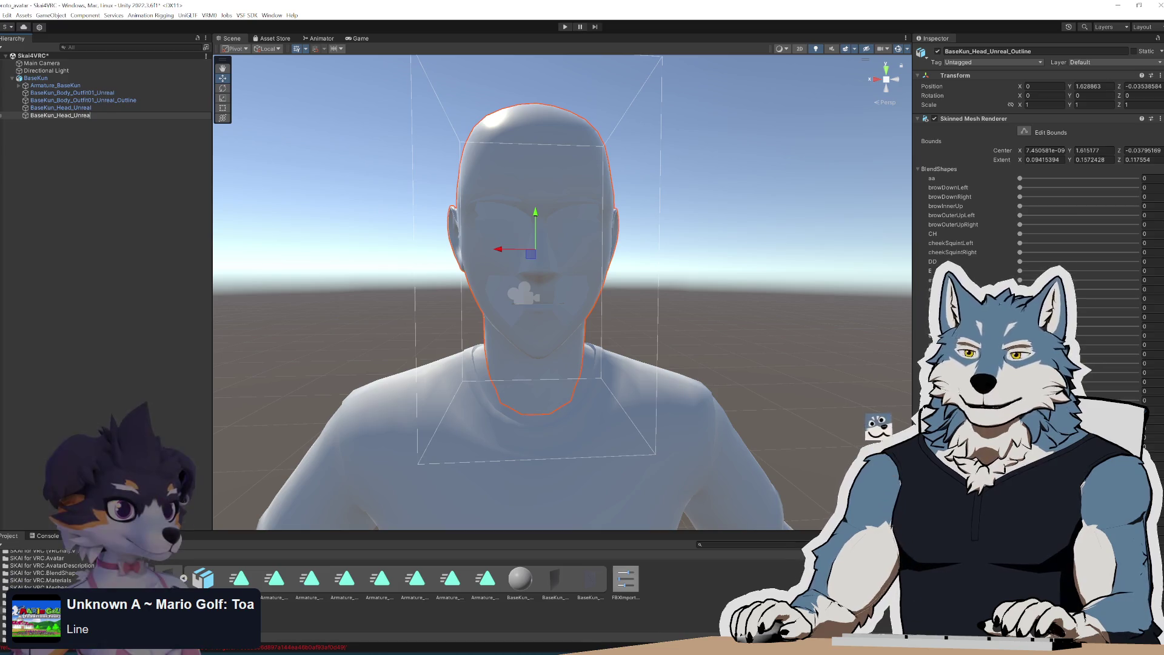
{"action": "key", "text": "Return"}
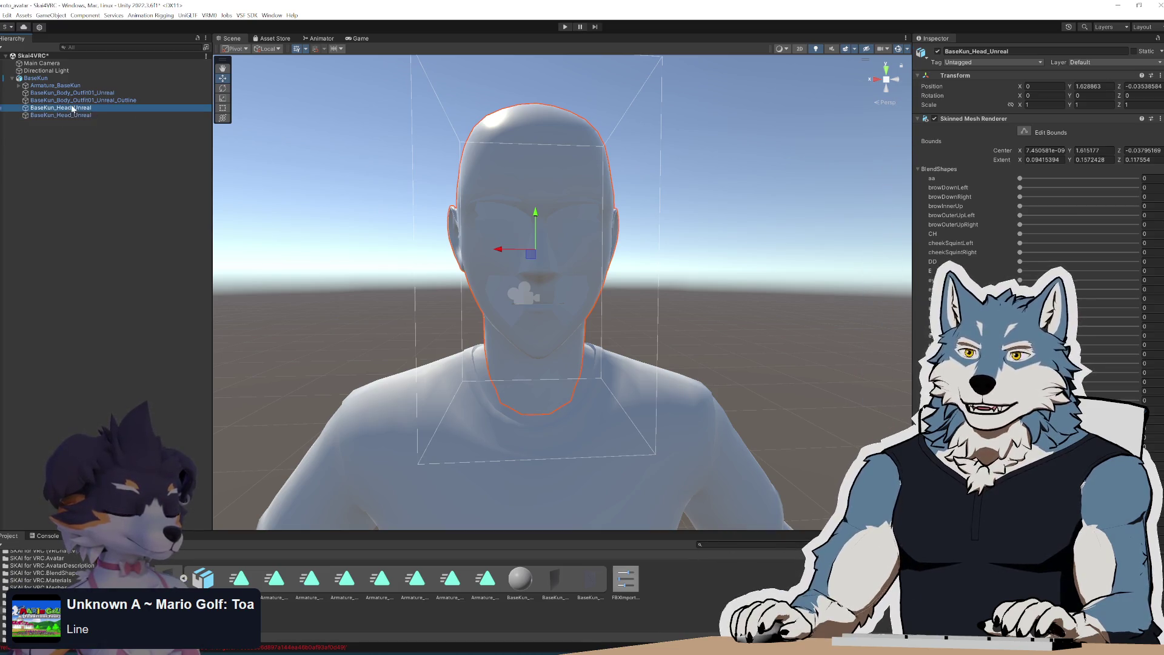
{"action": "left_click", "coordinate": [241, 583]}
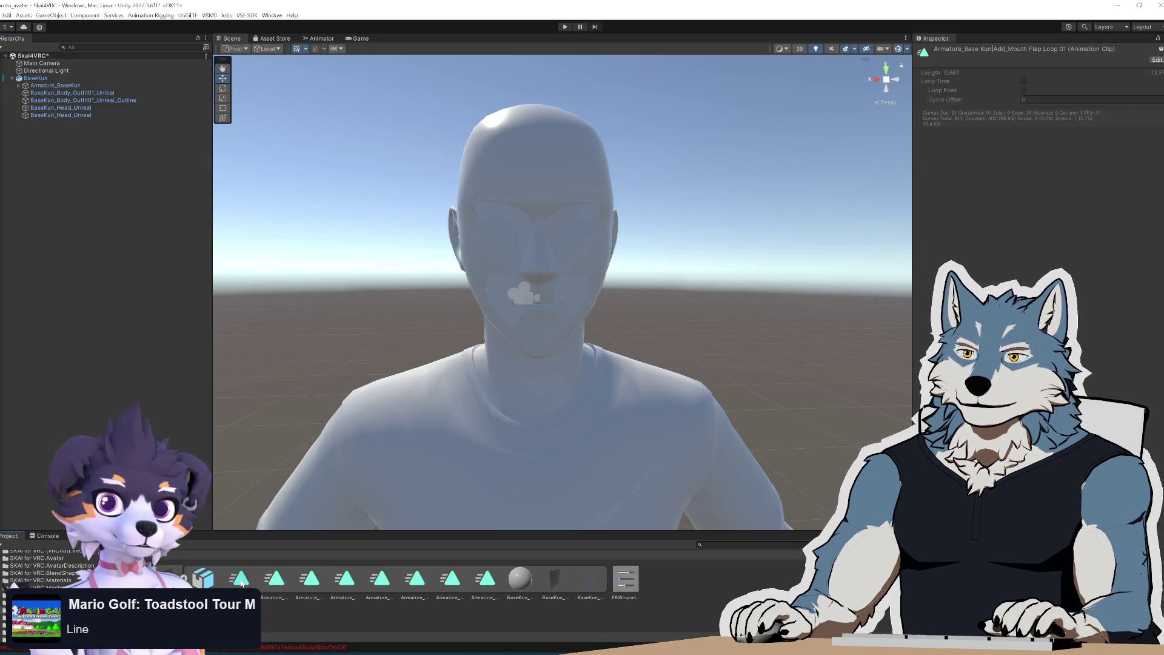
Open the Add_Mouth Flap Loop 01 clip in the Animation window to check its BaseKun_Head binding
{"action": "left_click", "coordinate": [276, 583]}
{"action": "double_click", "coordinate": [240, 584]}
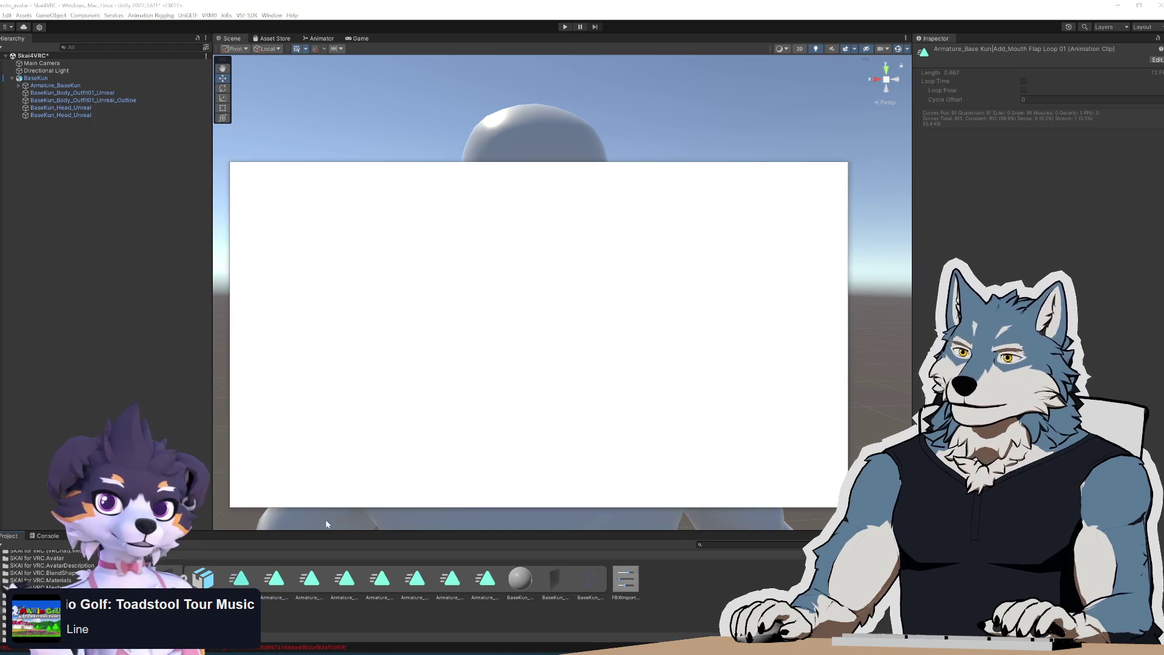
{"action": "left_click_drag", "start_coordinate": [382, 215], "coordinate": [386, 485]}
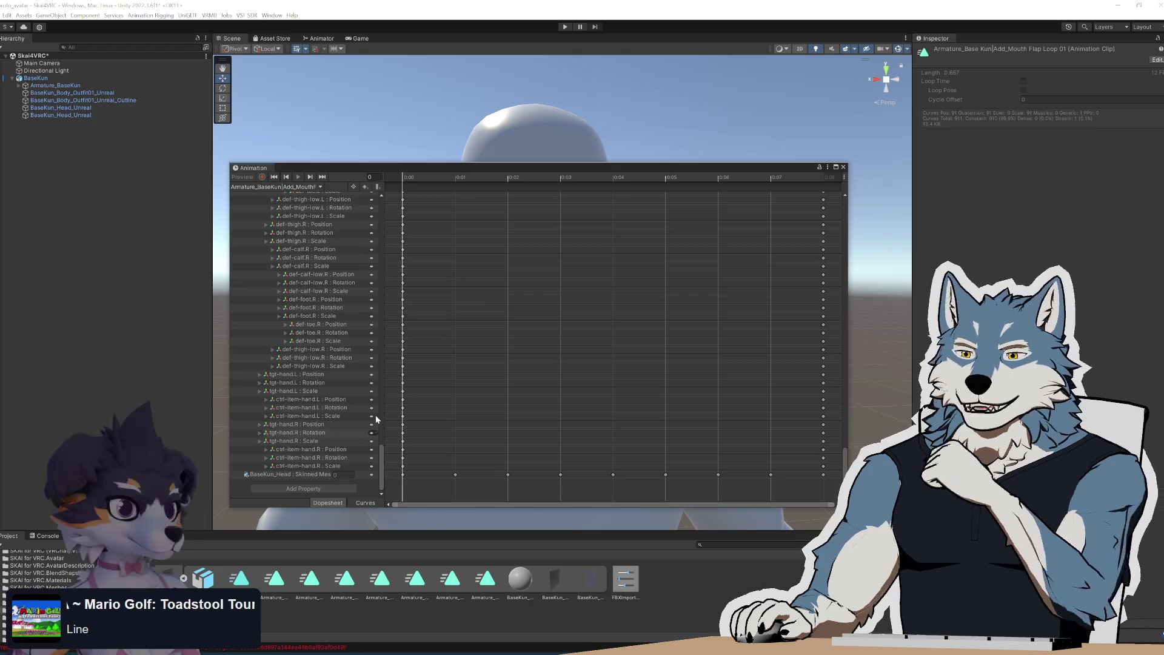
Rename both head meshes to BaseKun_Head, then close the Animation window
{"action": "left_click", "coordinate": [60, 115]}
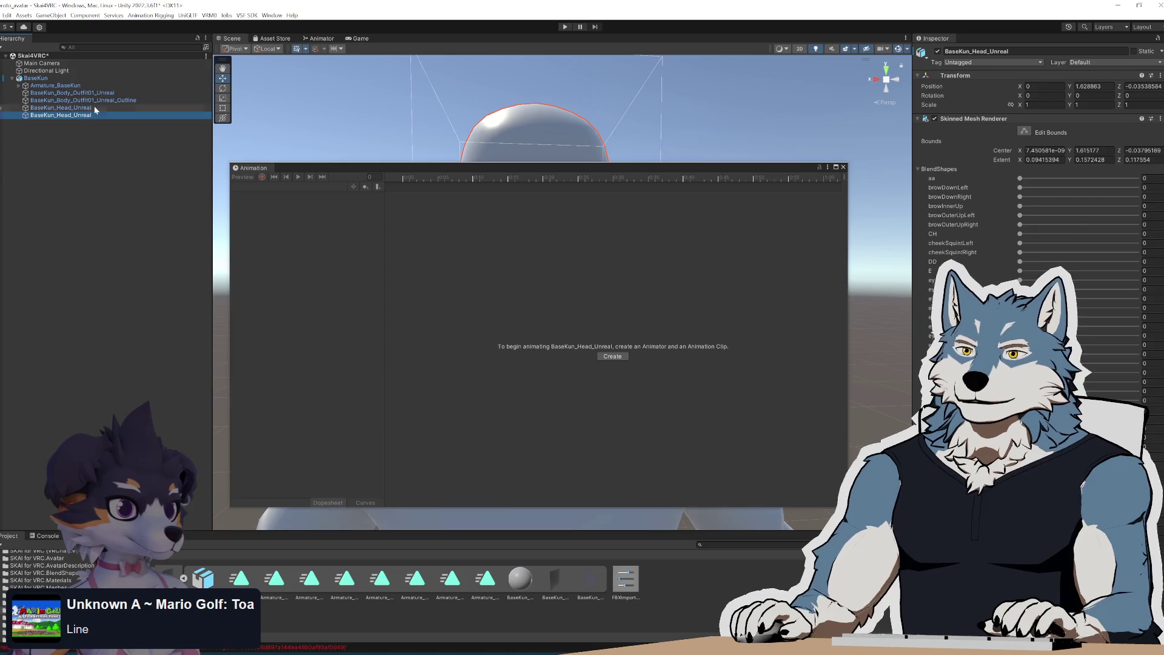
{"action": "left_click", "coordinate": [81, 116]}
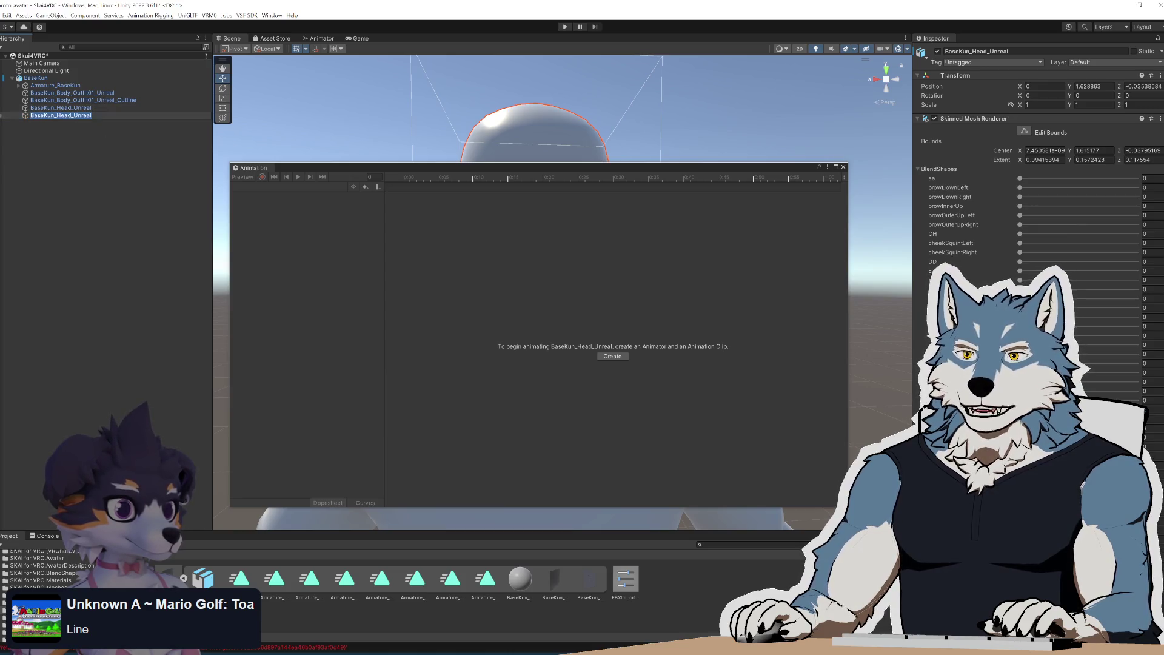
{"action": "key", "text": "BackSpace"}
{"action": "key", "text": "BackSpace"}
{"action": "key", "text": "Return"}
{"action": "left_click", "coordinate": [85, 108]}
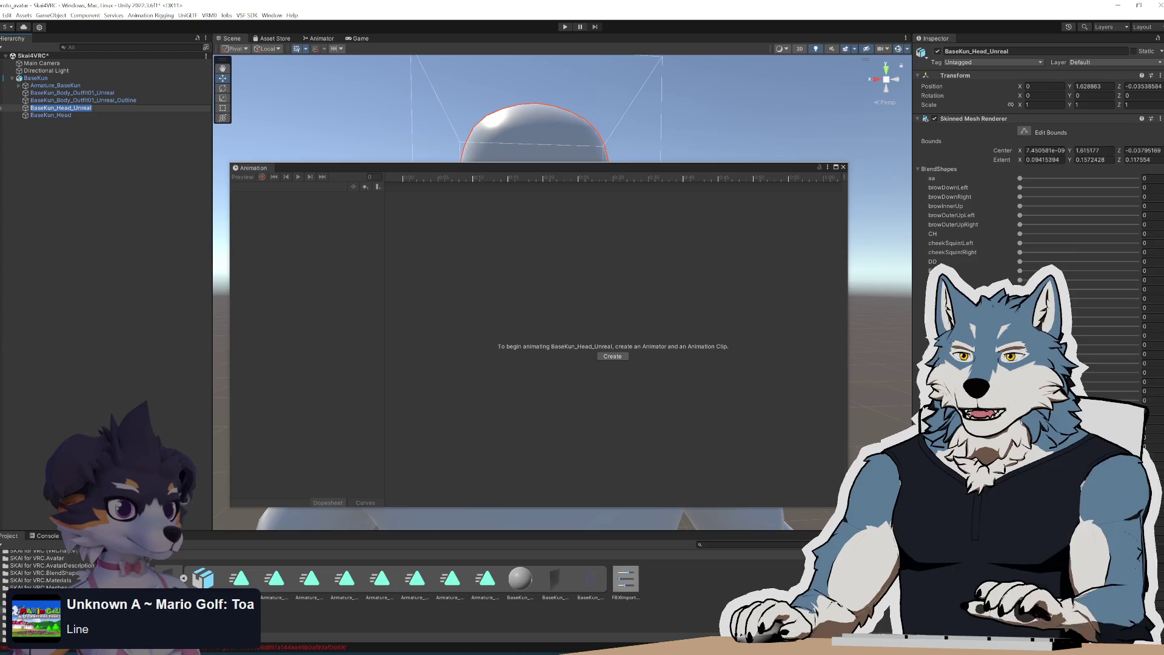
{"action": "key", "text": "BackSpace"}
{"action": "left_click", "coordinate": [100, 126]}
{"action": "left_click", "coordinate": [843, 167]}
{"action": "left_click", "coordinate": [240, 579]}
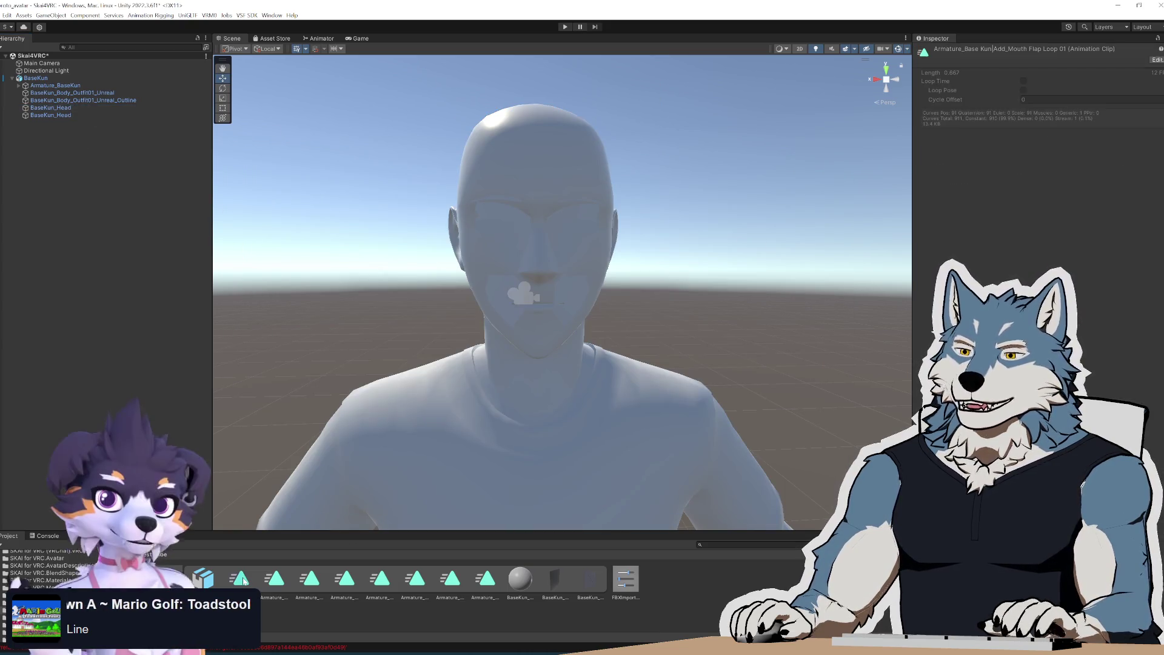
Reselect the mouth flap clip in the Project panel, dismissing its context menu
{"action": "right_click", "coordinate": [243, 579]}
{"action": "left_click", "coordinate": [269, 399]}
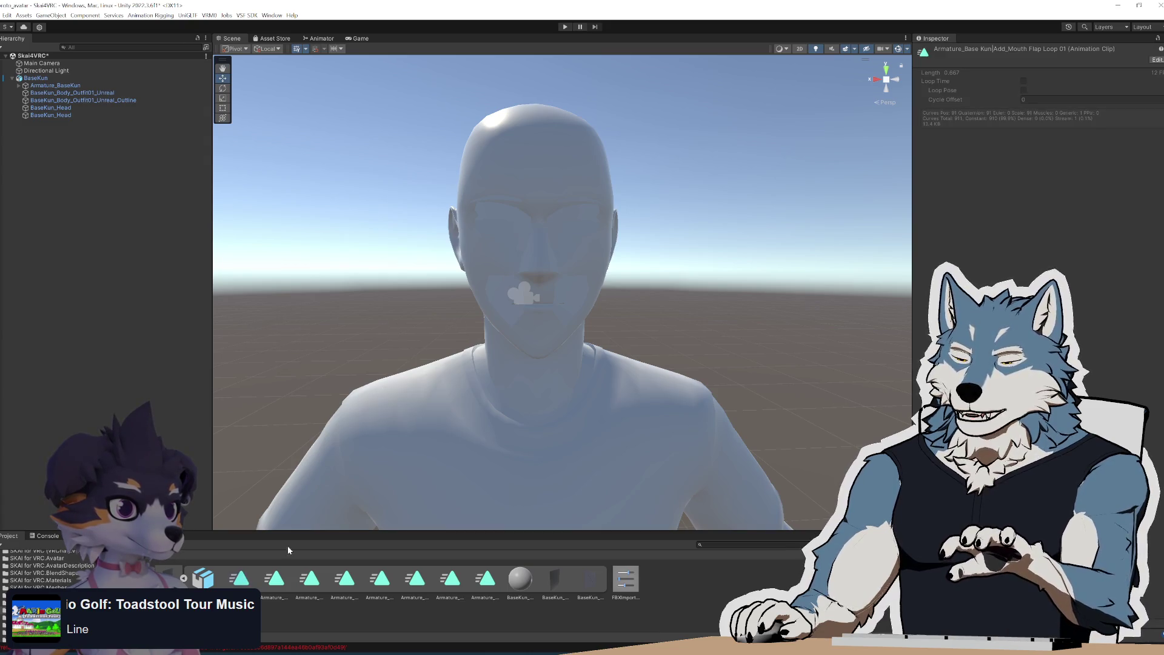
{"action": "right_click", "coordinate": [246, 580]}
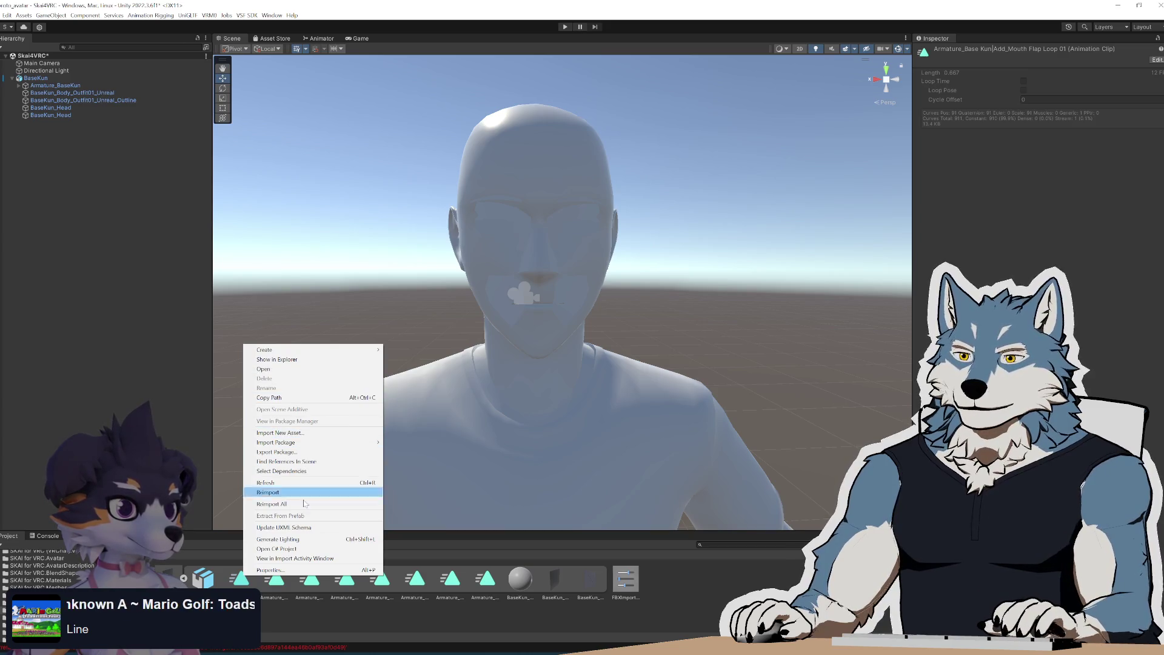
{"action": "left_click", "coordinate": [241, 579]}
{"action": "left_click", "coordinate": [241, 579], "text": "ctrl"}
{"action": "left_click", "coordinate": [242, 581]}
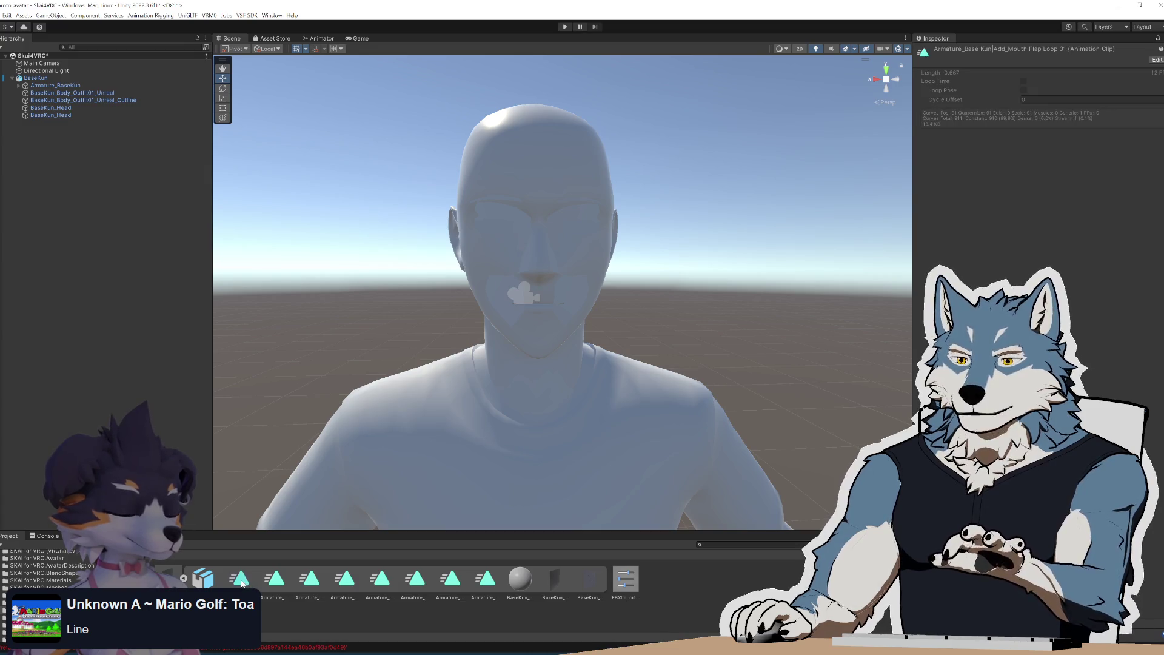
Refresh the project assets and close Unity, choosing Don't Save for the modified scene
{"action": "right_click", "coordinate": [242, 580]}
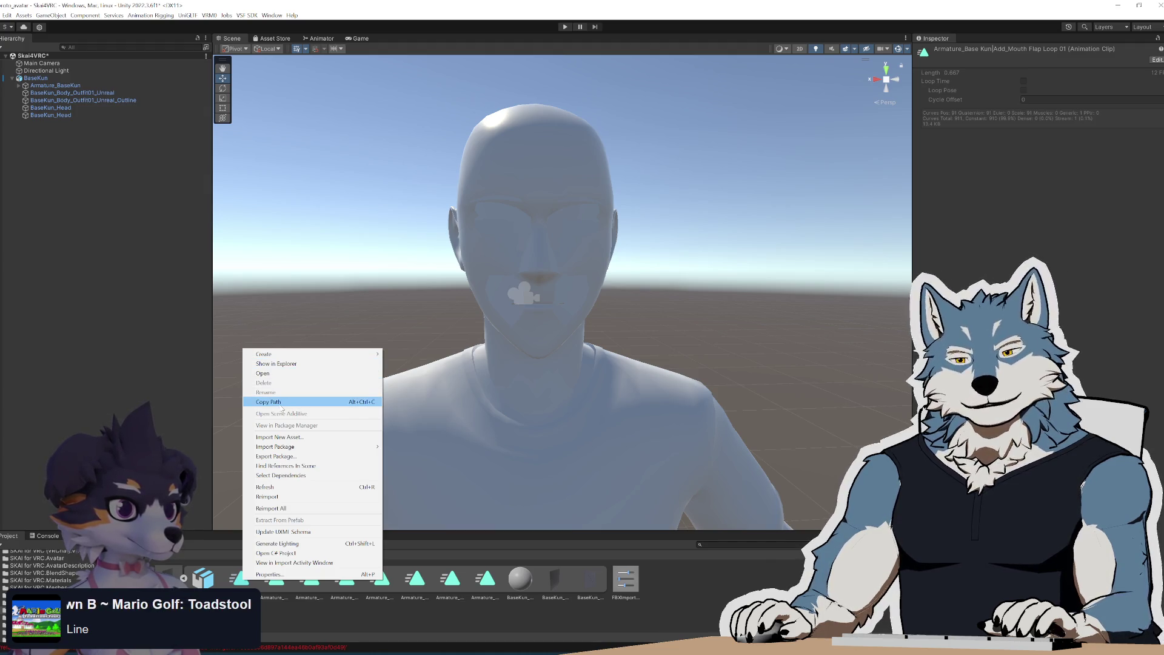
{"action": "left_click", "coordinate": [301, 489]}
{"action": "right_click", "coordinate": [245, 583]}
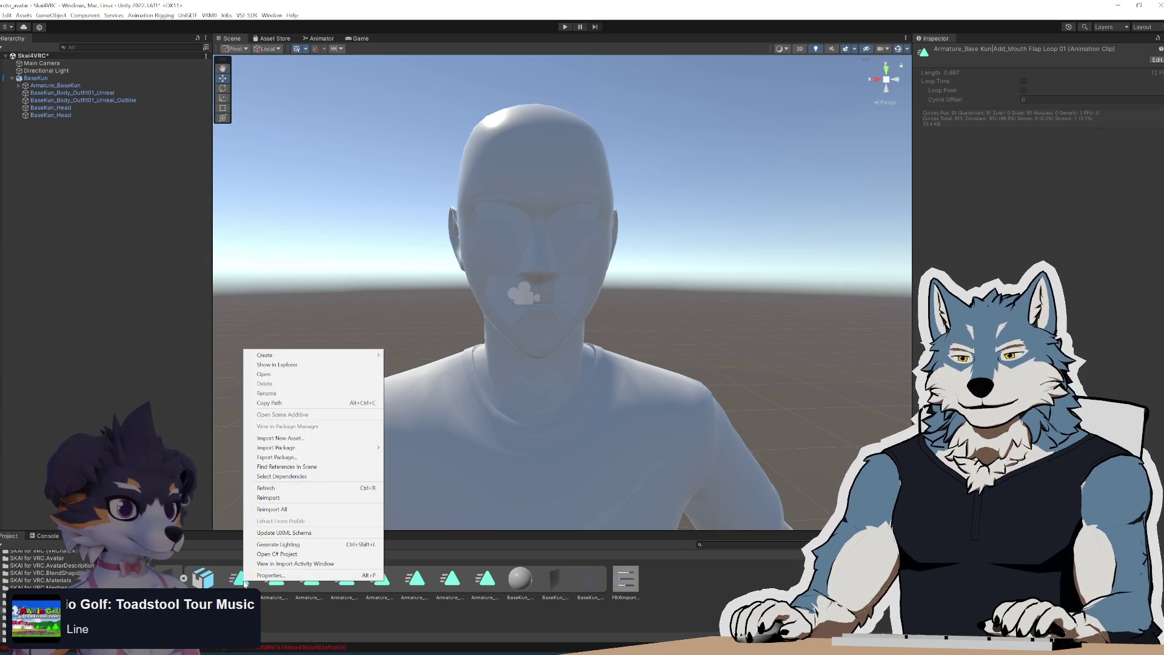
{"action": "left_click", "coordinate": [246, 584]}
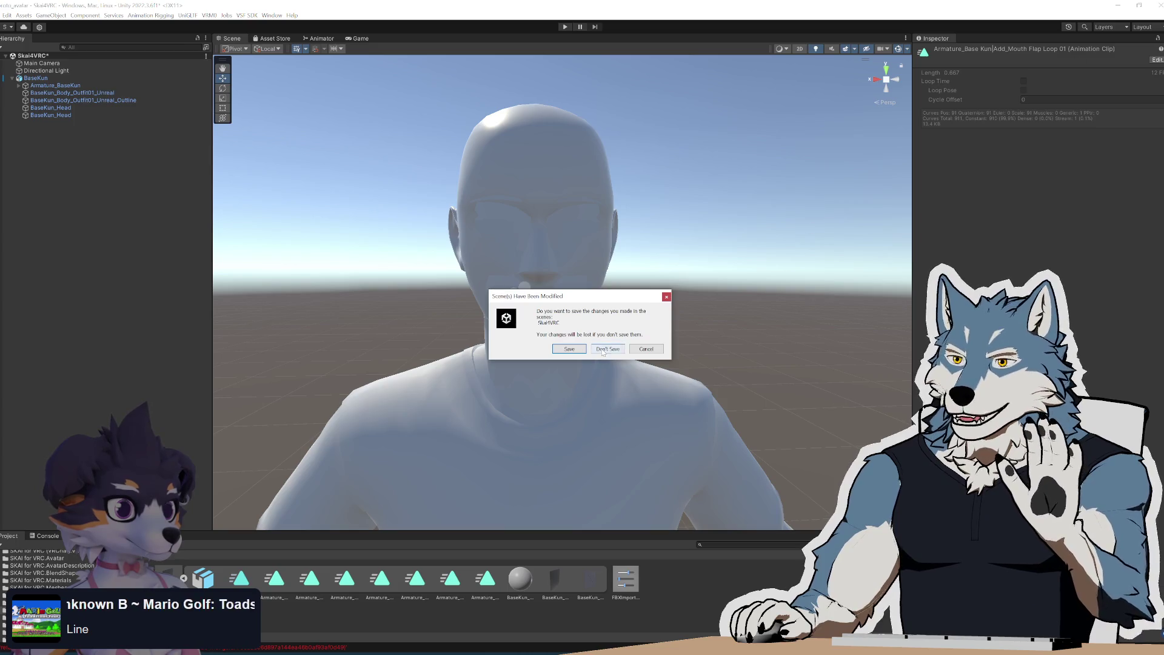
{"action": "left_click", "coordinate": [610, 354]}
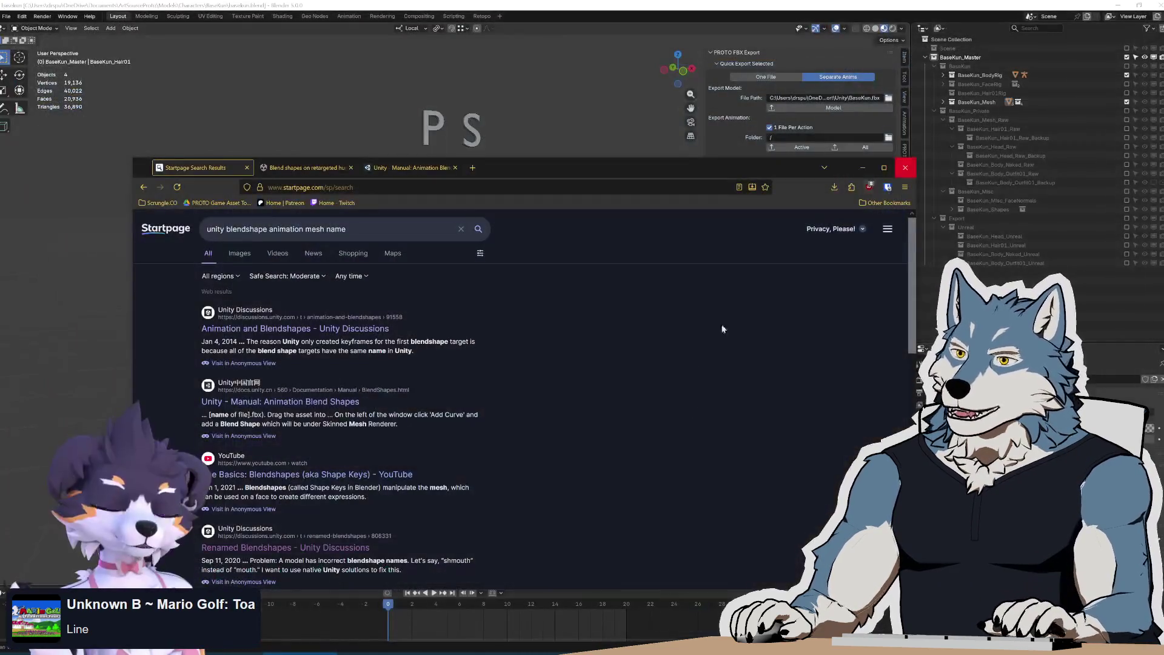
Search 'unity' in the Start menu and launch Unity Hub
{"action": "key", "text": "super"}
{"action": "type", "text": "unity"}
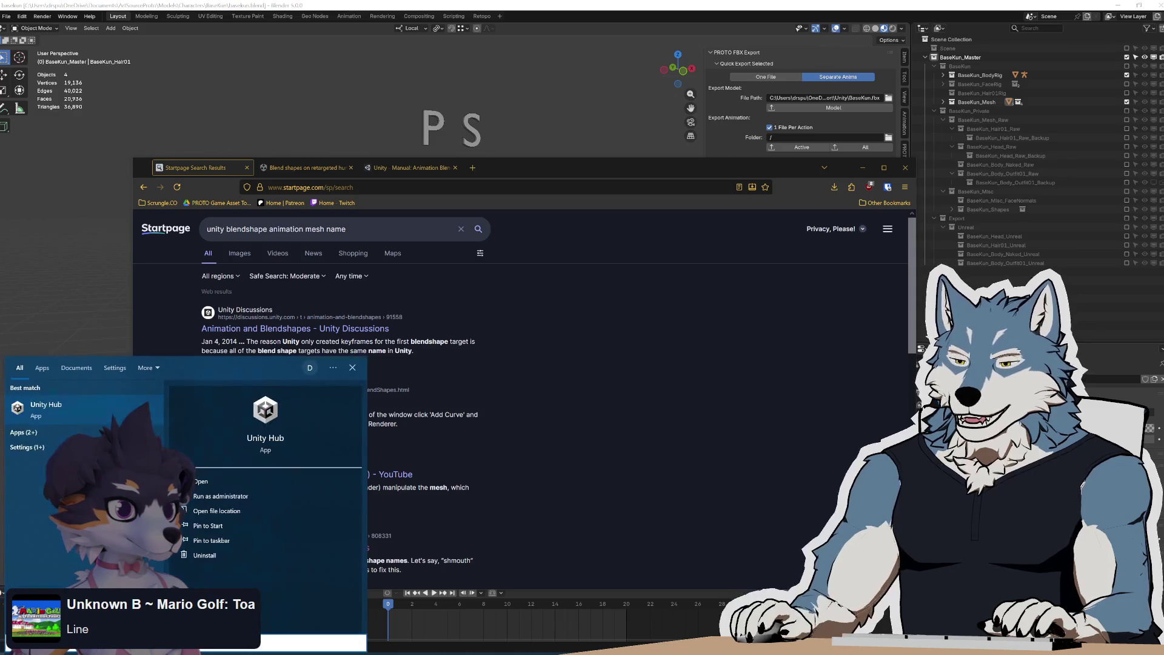
{"action": "key", "text": "Return"}
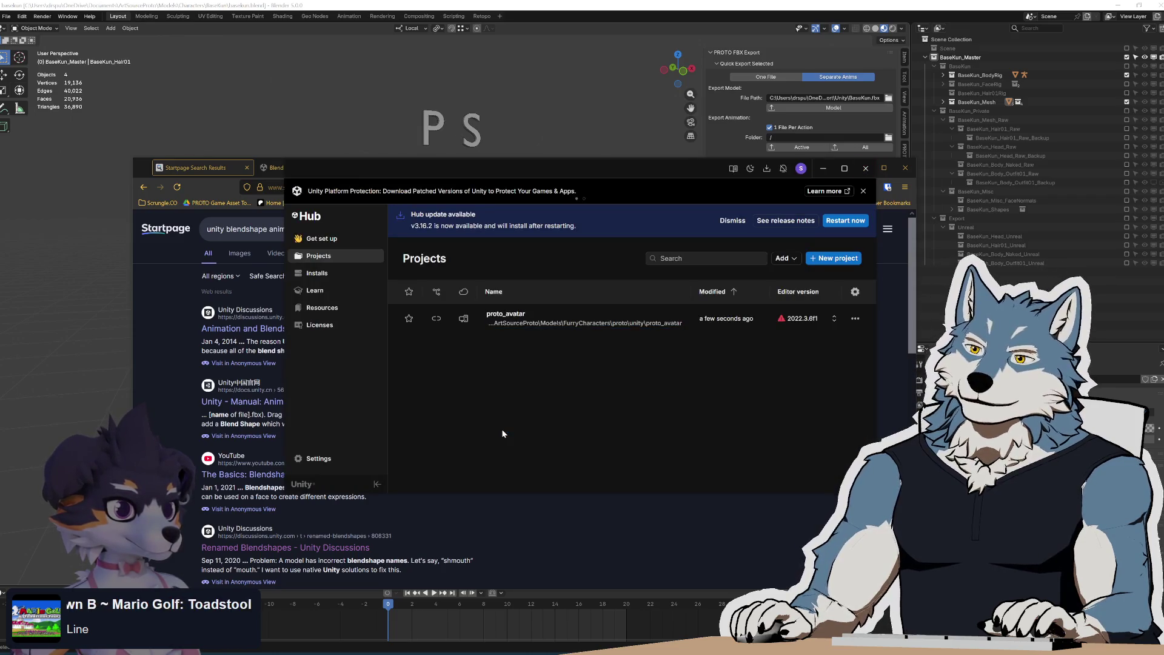
Open proto_avatar from Unity Hub so it loads the SkaiVRC scene in Unity 2022.3
{"action": "left_click", "coordinate": [625, 318]}
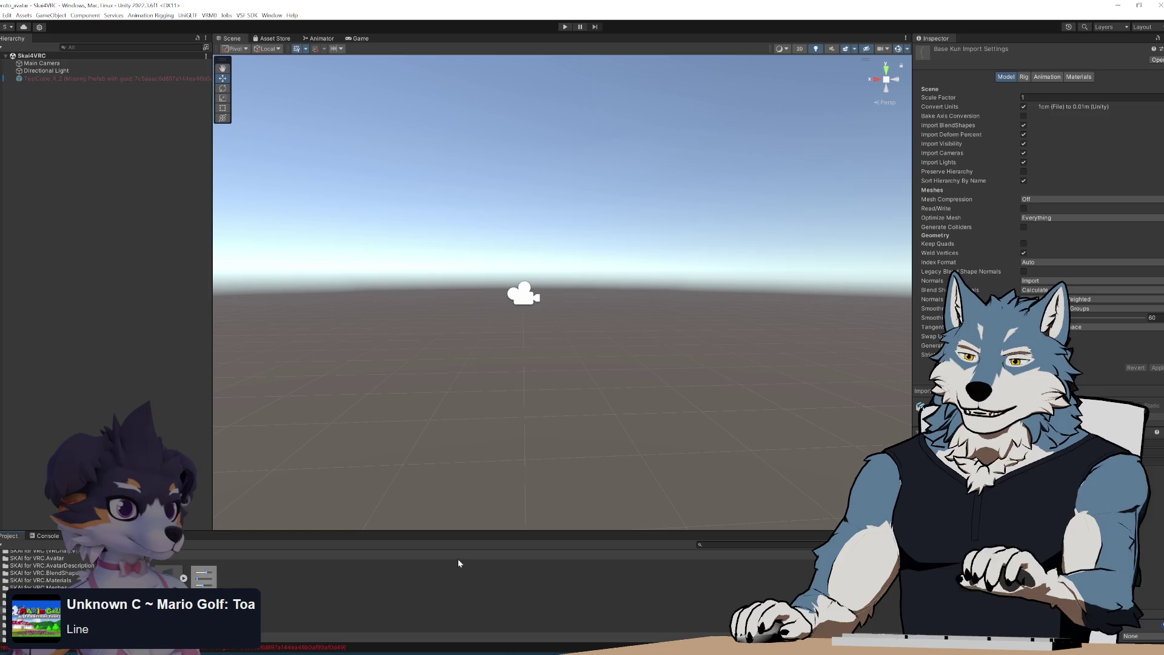
Duplicate the Add_Mouth Flap Loop 01 clip and mark the copy as Legacy in the Debug Inspector
{"action": "mouse_move", "coordinate": [583, 327]}
{"action": "right_mouse_down"}
{"action": "mouse_move", "coordinate": [588, 382]}
{"action": "mouse_move", "coordinate": [551, 400]}
{"action": "mouse_move", "coordinate": [577, 384]}
{"action": "right_mouse_up"}
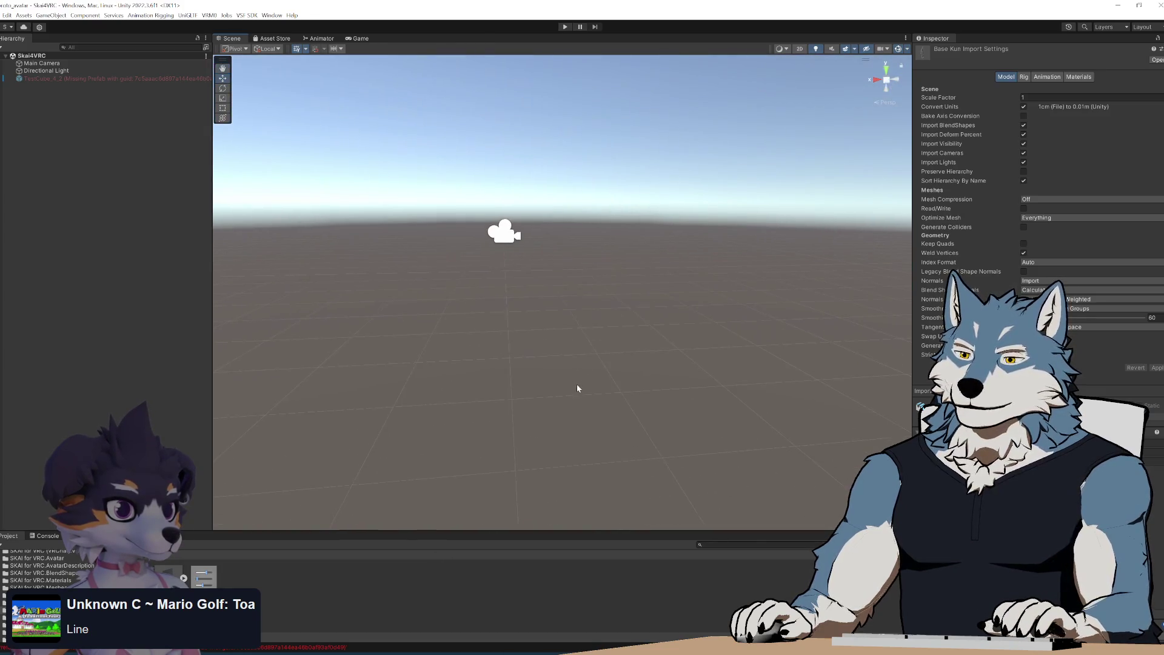
{"action": "left_click", "coordinate": [183, 578]}
{"action": "left_click", "coordinate": [274, 603]}
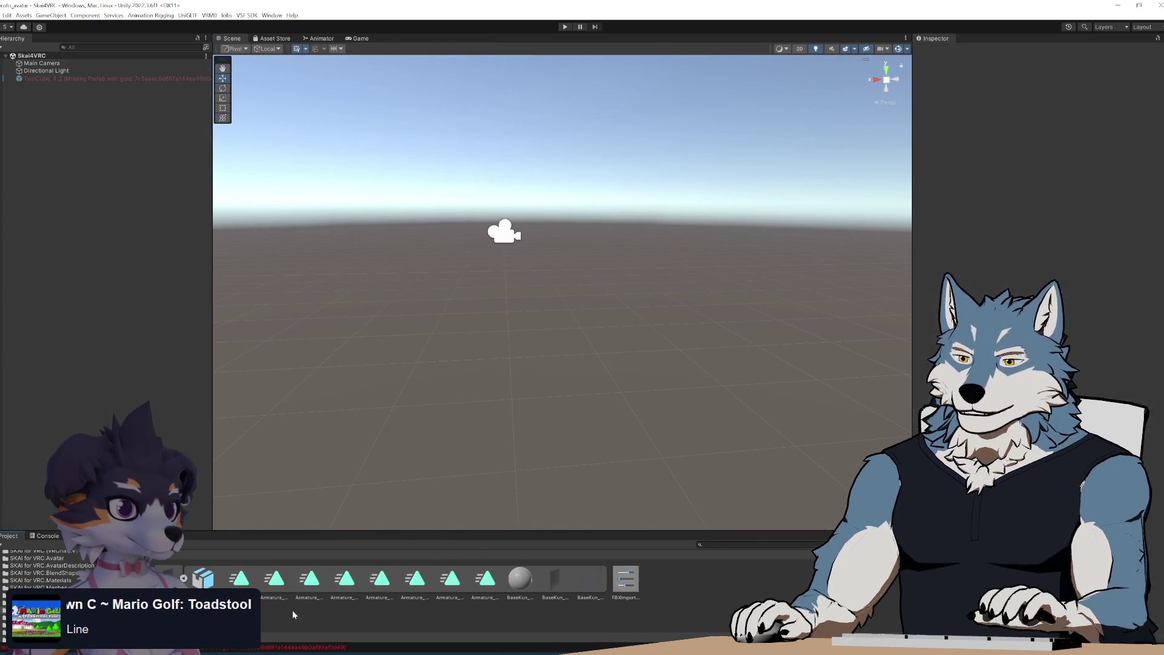
{"action": "key", "text": "ctrl+d"}
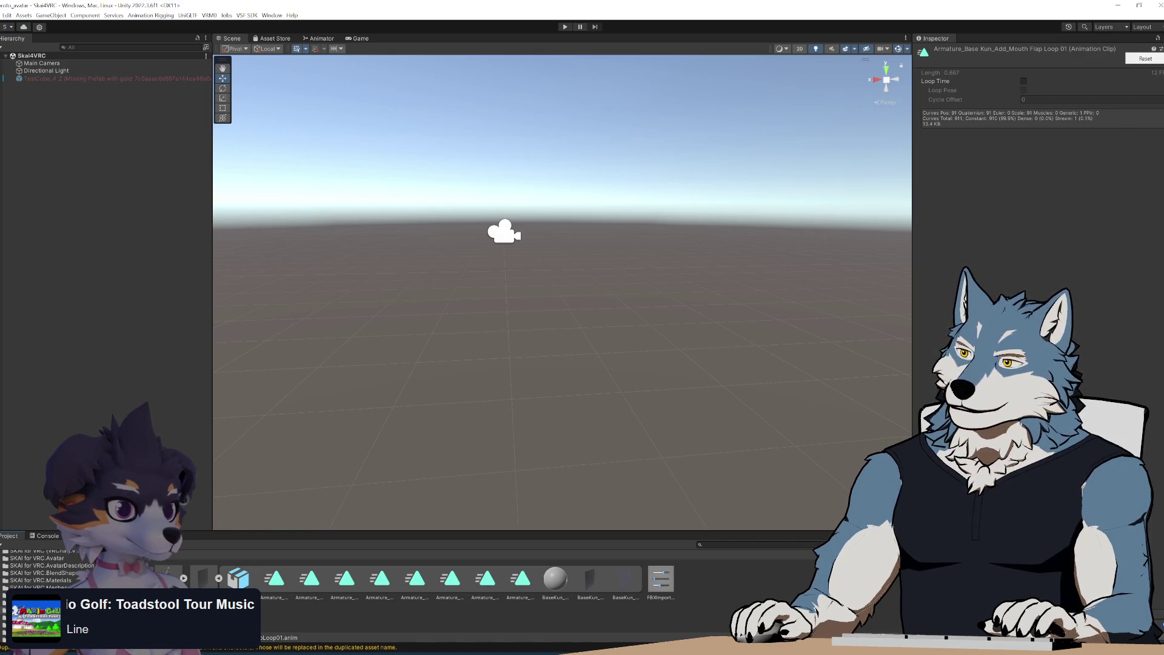
{"action": "left_click", "coordinate": [1161, 37]}
{"action": "left_click", "coordinate": [1085, 83]}
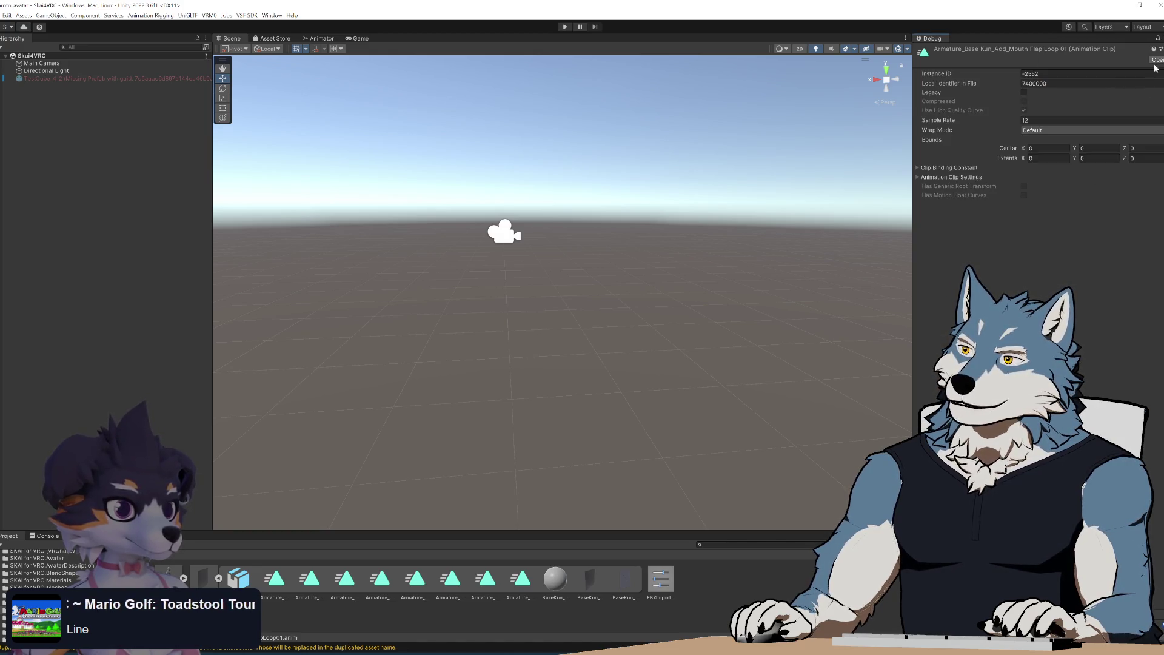
{"action": "left_click", "coordinate": [1023, 92]}
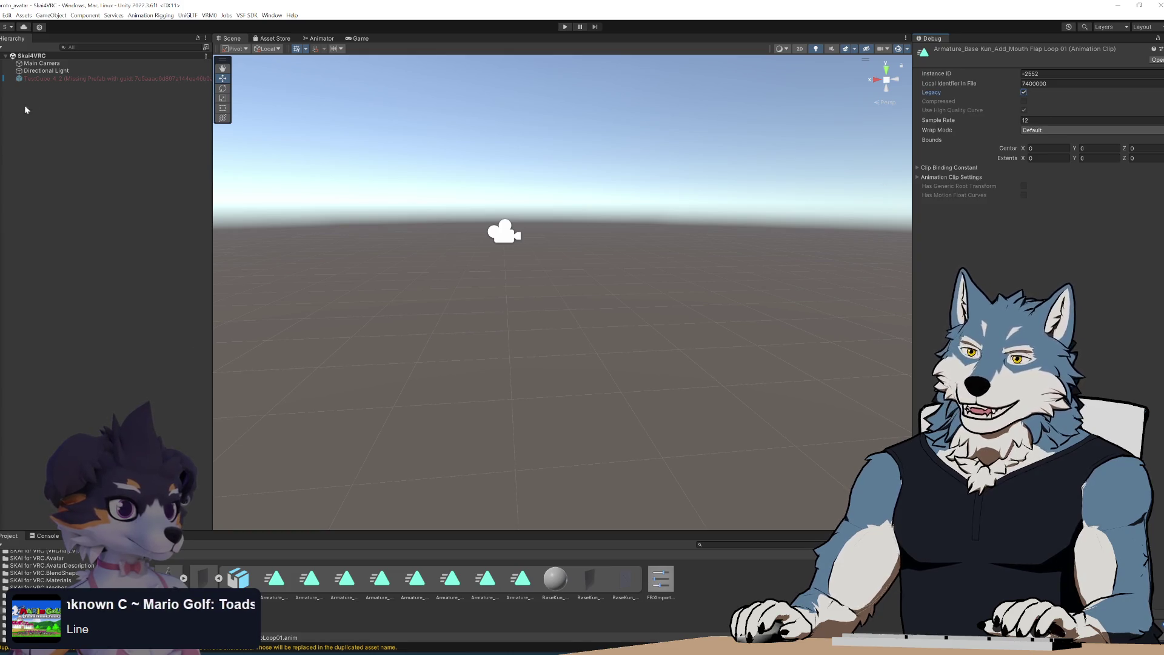
Delete TestCube_4_2 and place the BaseKun model into the scene
{"action": "left_click", "coordinate": [53, 79]}
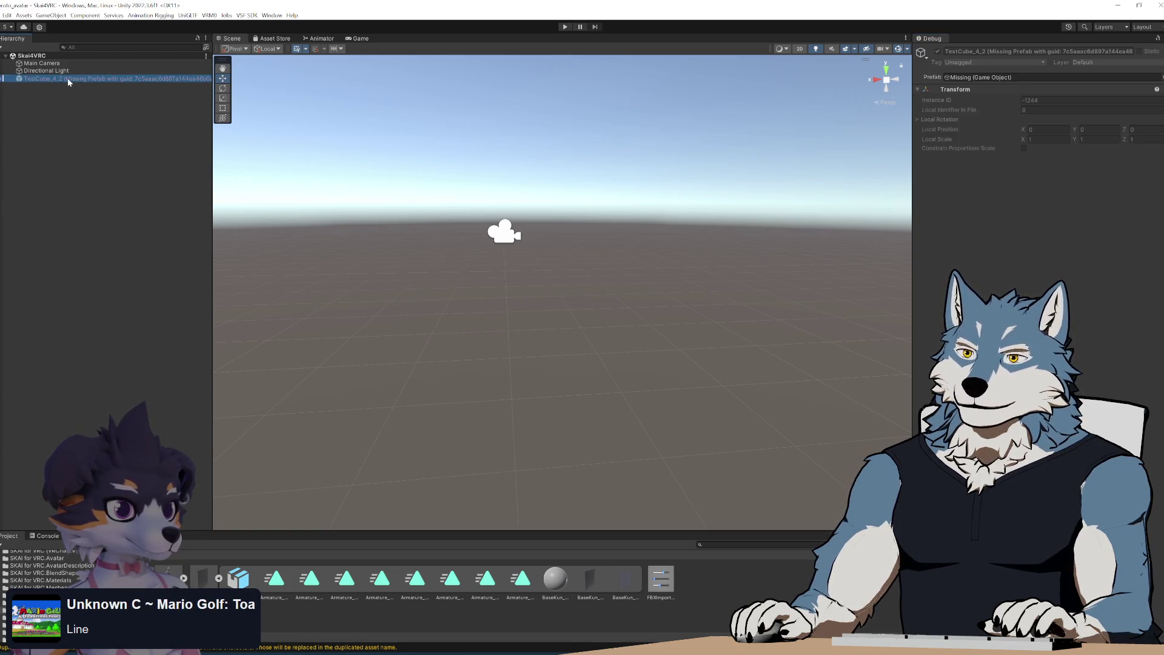
{"action": "key", "text": "Delete"}
{"action": "left_click_drag", "start_coordinate": [590, 579], "coordinate": [125, 280]}
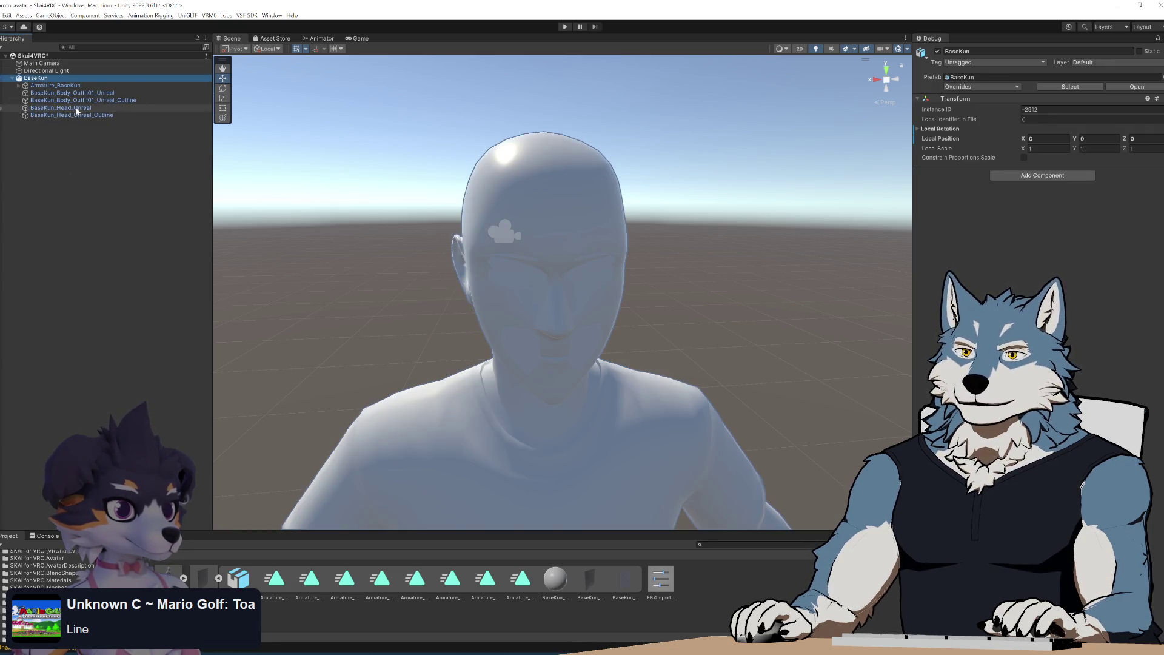
Rename the head mesh and its outline to BaseKun_Head
{"action": "left_click", "coordinate": [75, 107]}
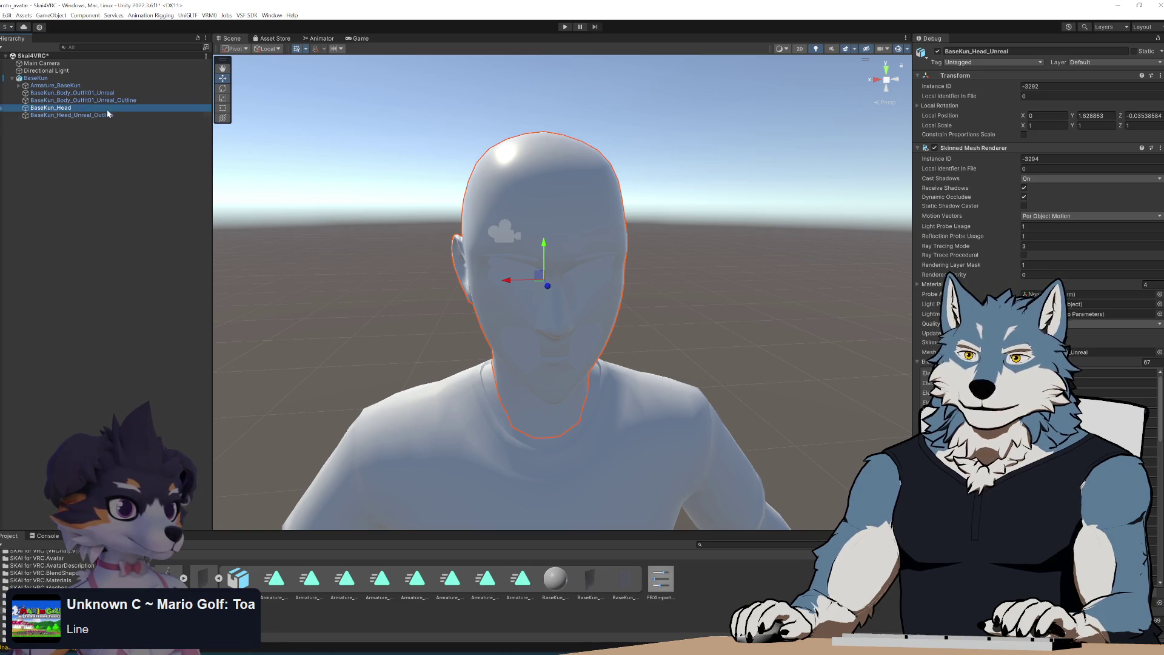
{"action": "left_click", "coordinate": [89, 115]}
{"action": "key", "text": "F2"}
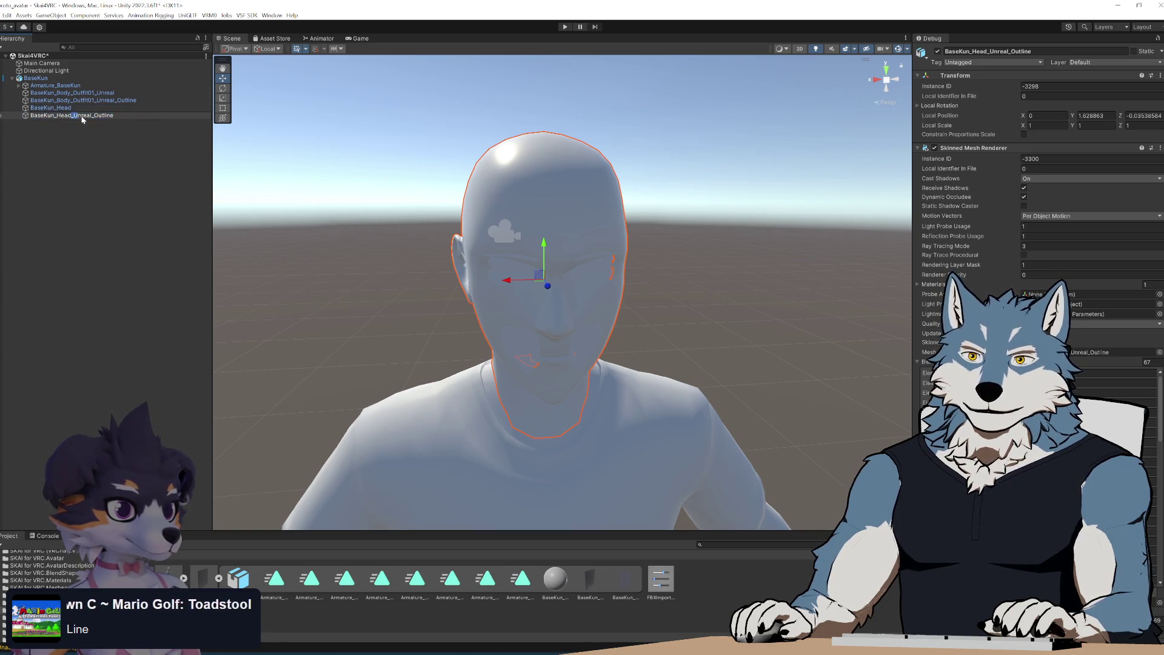
Add an Animation component to BaseKun that uses the MouthFlapLoop01 clip
{"action": "right_click", "coordinate": [48, 80]}
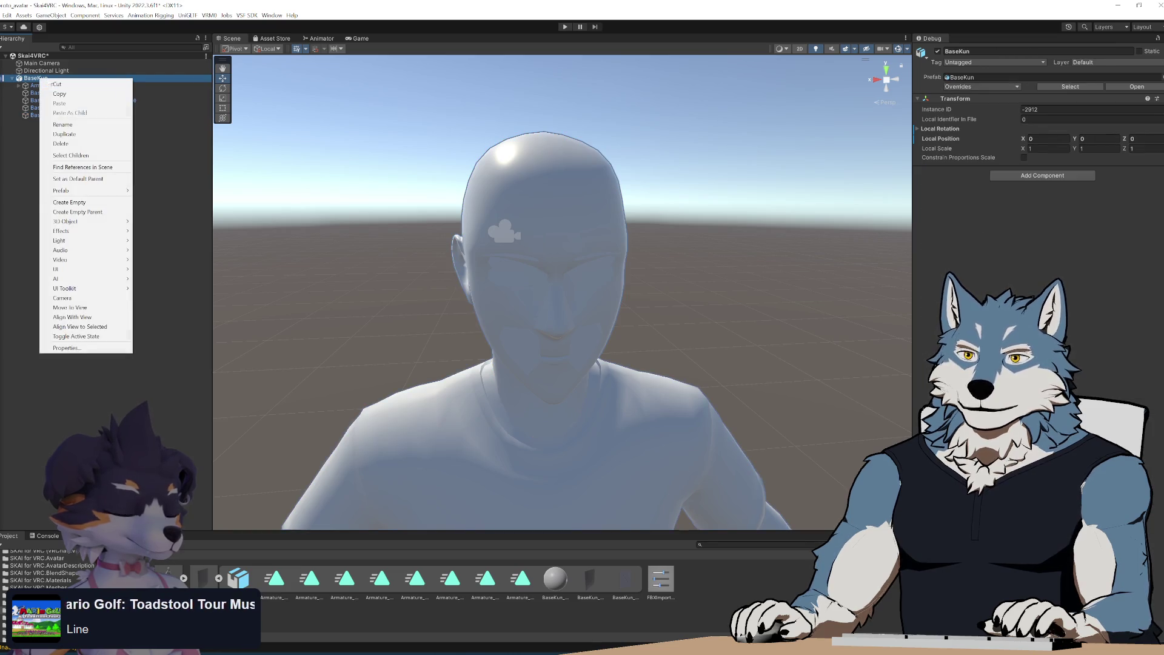
{"action": "left_click", "coordinate": [1043, 176]}
{"action": "left_click", "coordinate": [1042, 175]}
{"action": "type", "text": "anim"}
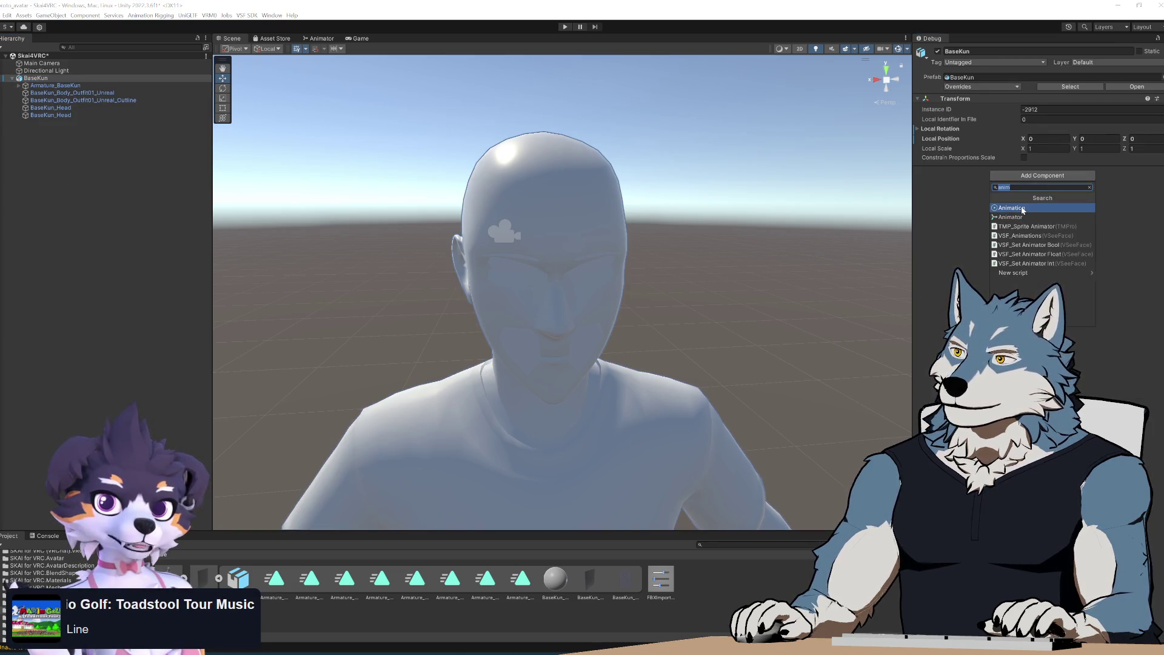
{"action": "left_click", "coordinate": [1022, 208]}
{"action": "left_click_drag", "start_coordinate": [1048, 249], "coordinate": [1061, 202]}
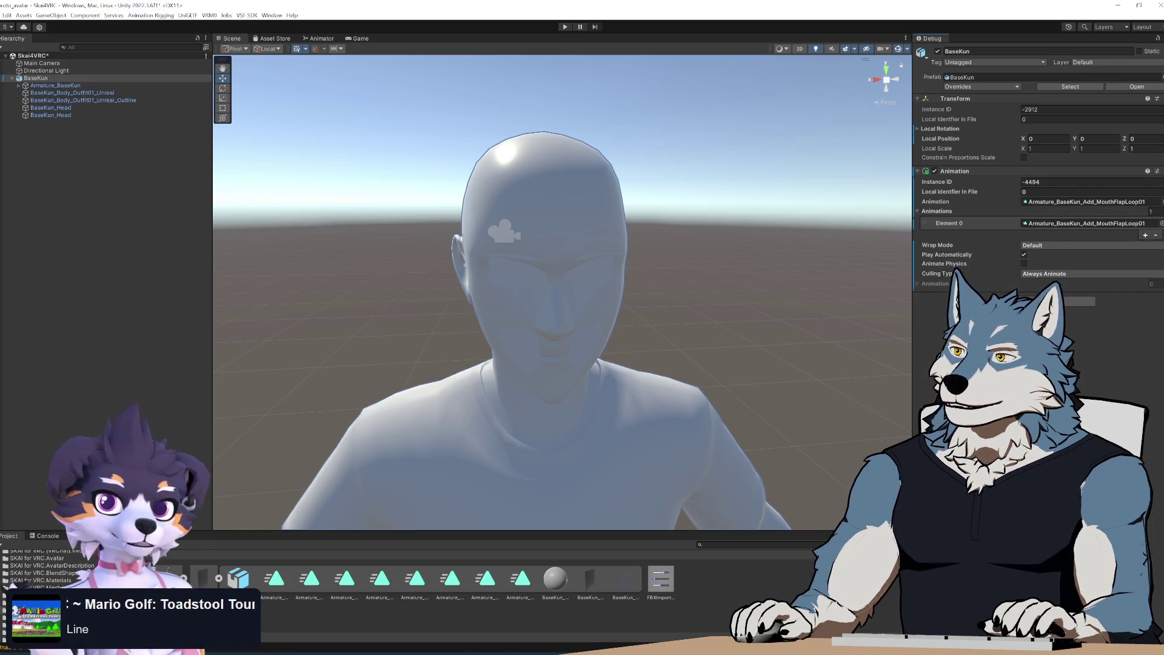
{"action": "scroll", "coordinate": [626, 297], "scroll_direction": "down", "scroll_amount": 6}
{"action": "mouse_move", "coordinate": [668, 291]}
{"action": "middle_mouse_down"}
{"action": "mouse_move", "coordinate": [677, 143]}
{"action": "mouse_move", "coordinate": [684, 187]}
{"action": "middle_mouse_up"}
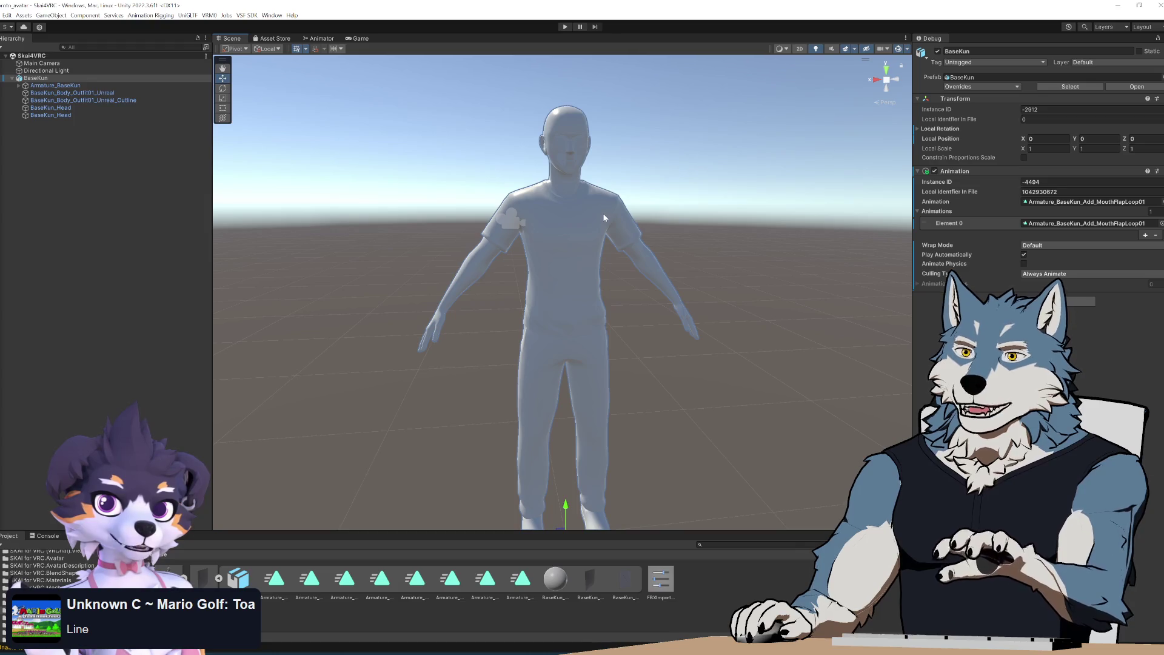
Preview the mouth-flap animation in Play mode, then frame the view on BaseKun
{"action": "left_click", "coordinate": [566, 27]}
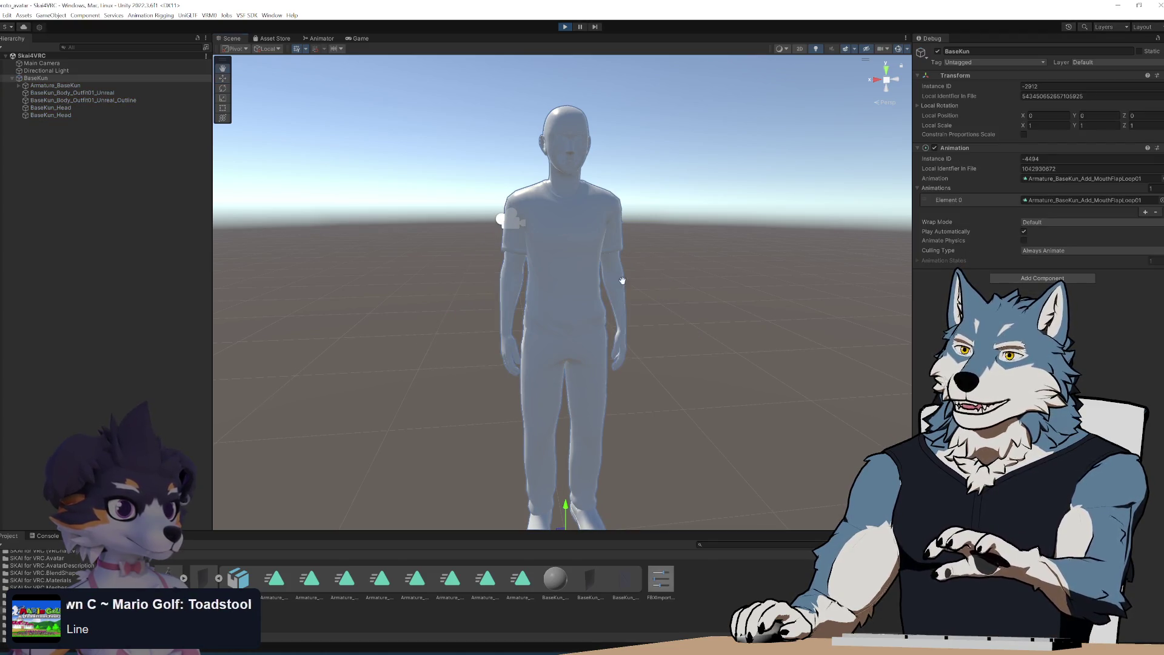
{"action": "middle_click_drag", "start_coordinate": [622, 281], "coordinate": [622, 297]}
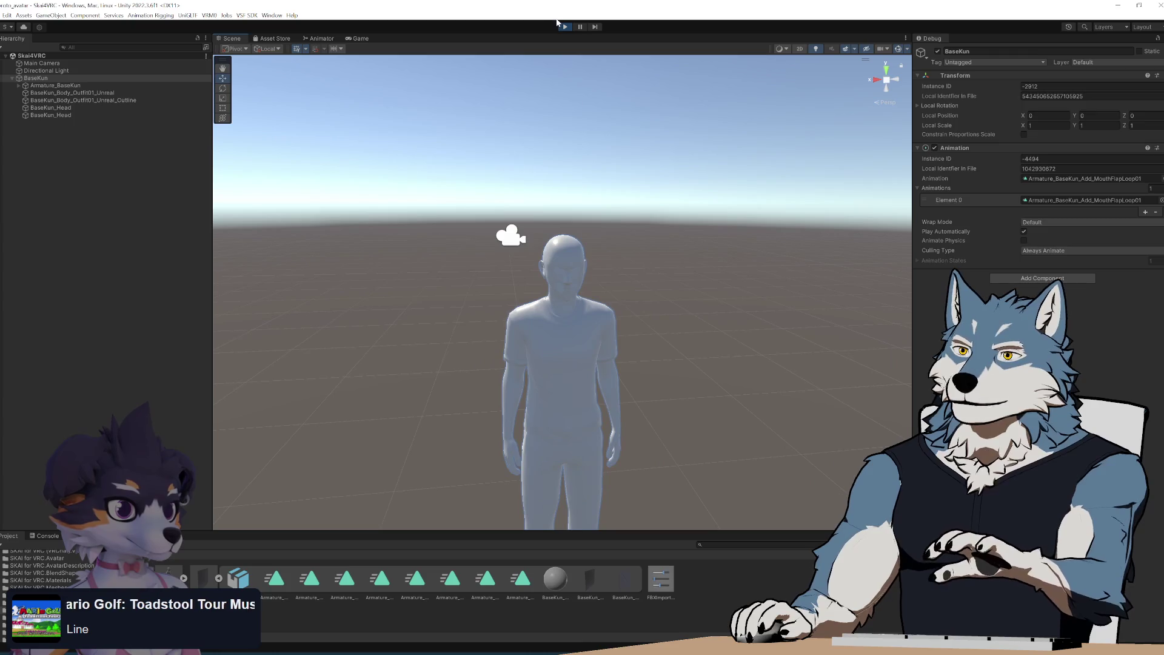
{"action": "left_click", "coordinate": [564, 27]}
{"action": "key", "text": "f"}
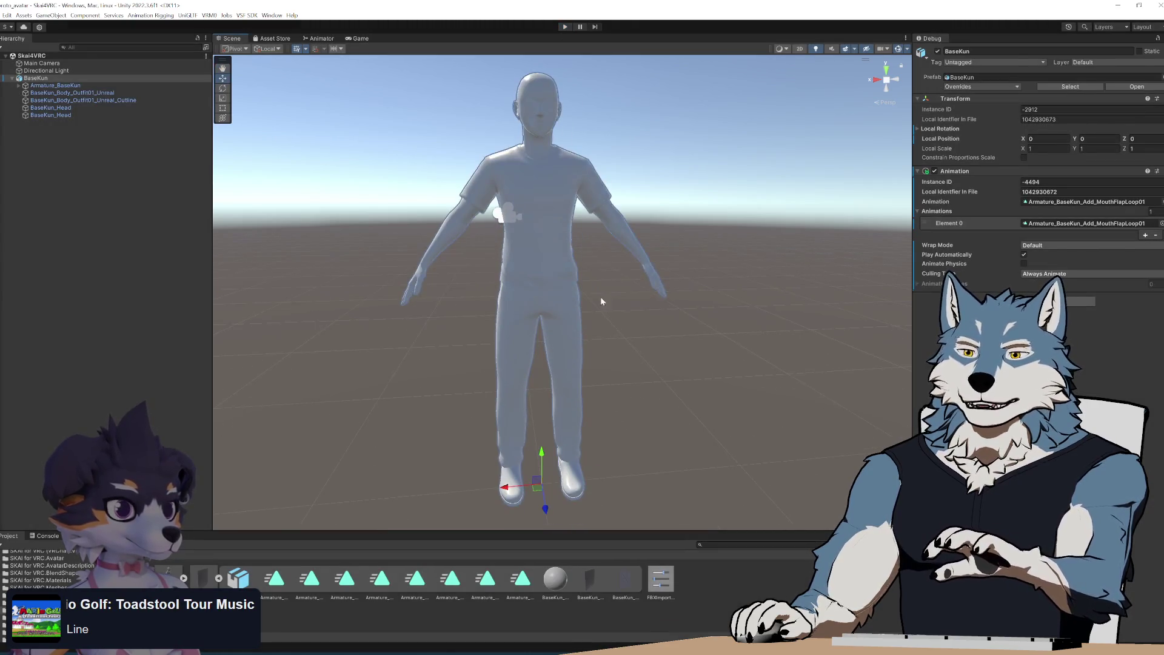
Open the MouthFlapLoop01 clip and expand its Animation Clip Settings in the Debug Inspector
{"action": "double_click", "coordinate": [1086, 202]}
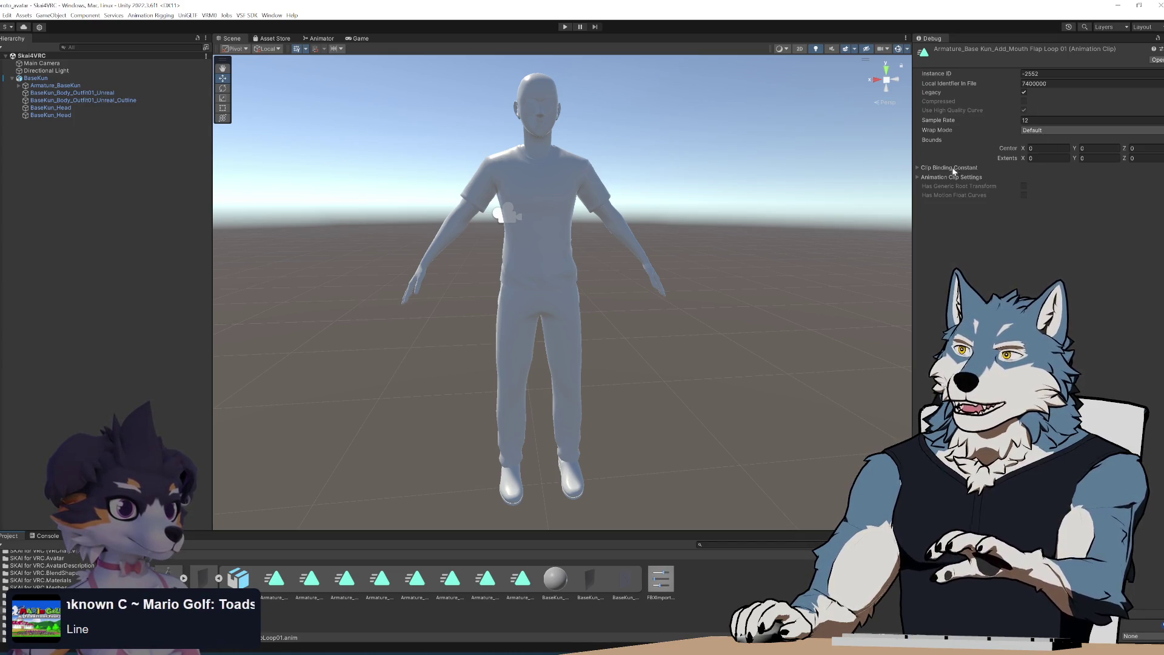
{"action": "left_click", "coordinate": [918, 167]}
{"action": "left_click", "coordinate": [919, 167]}
{"action": "left_click", "coordinate": [918, 177]}
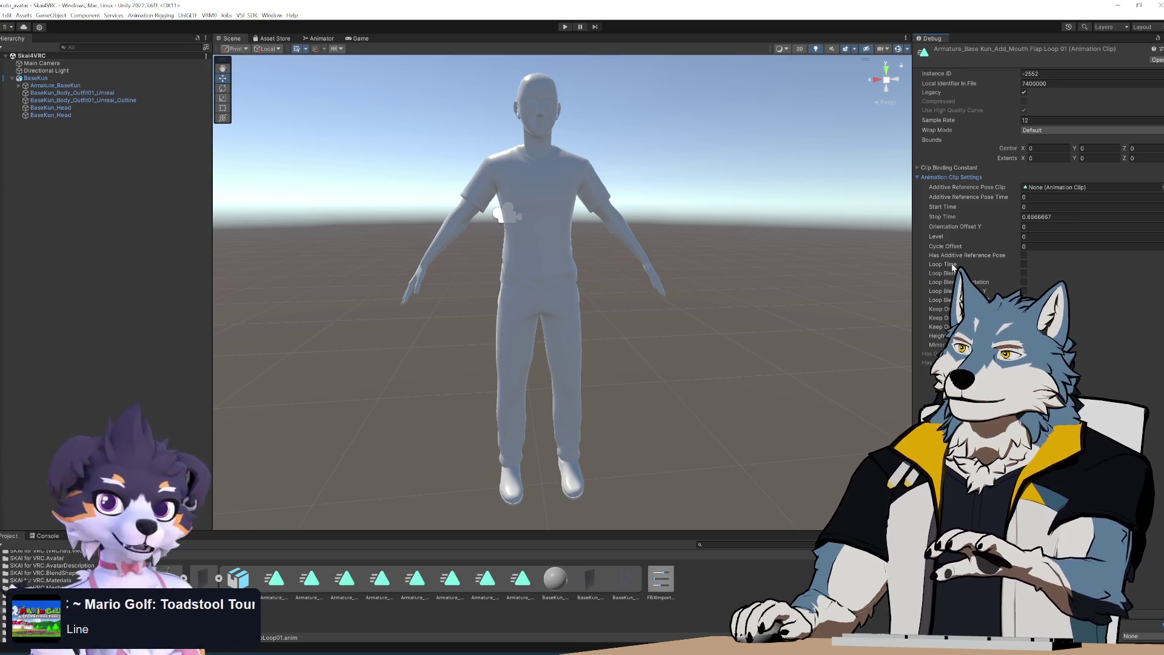
Enable Loop Time on the MouthFlapLoop01 clip and test it in Play mode, zoomed on the head
{"action": "left_click", "coordinate": [1024, 264]}
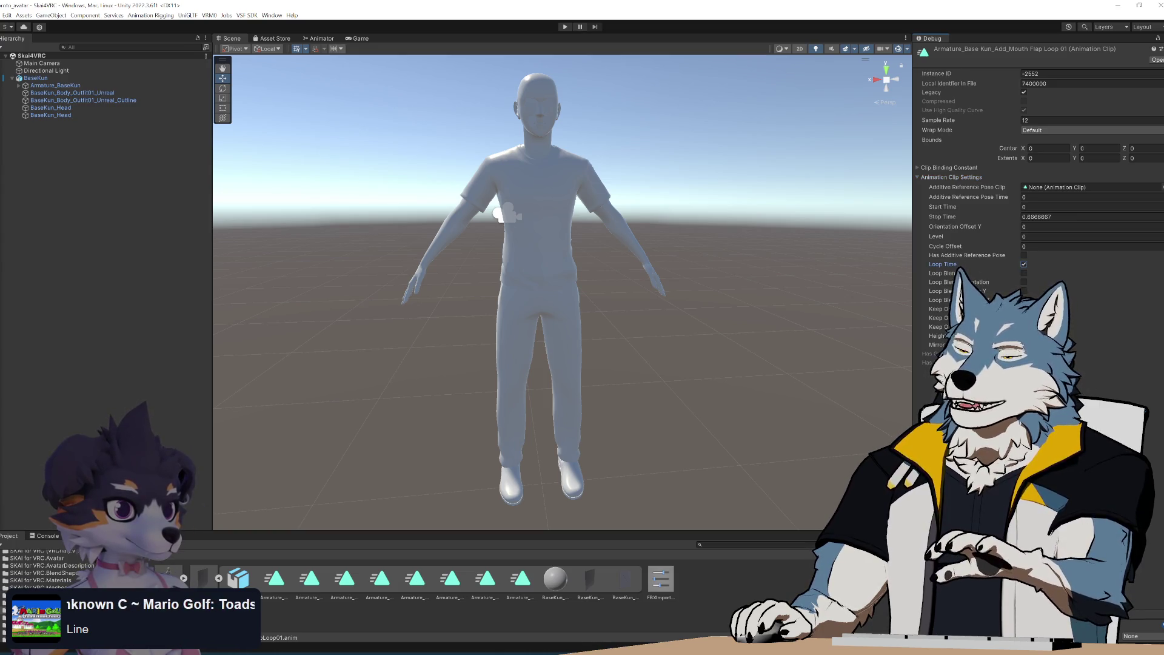
{"action": "left_click", "coordinate": [565, 28]}
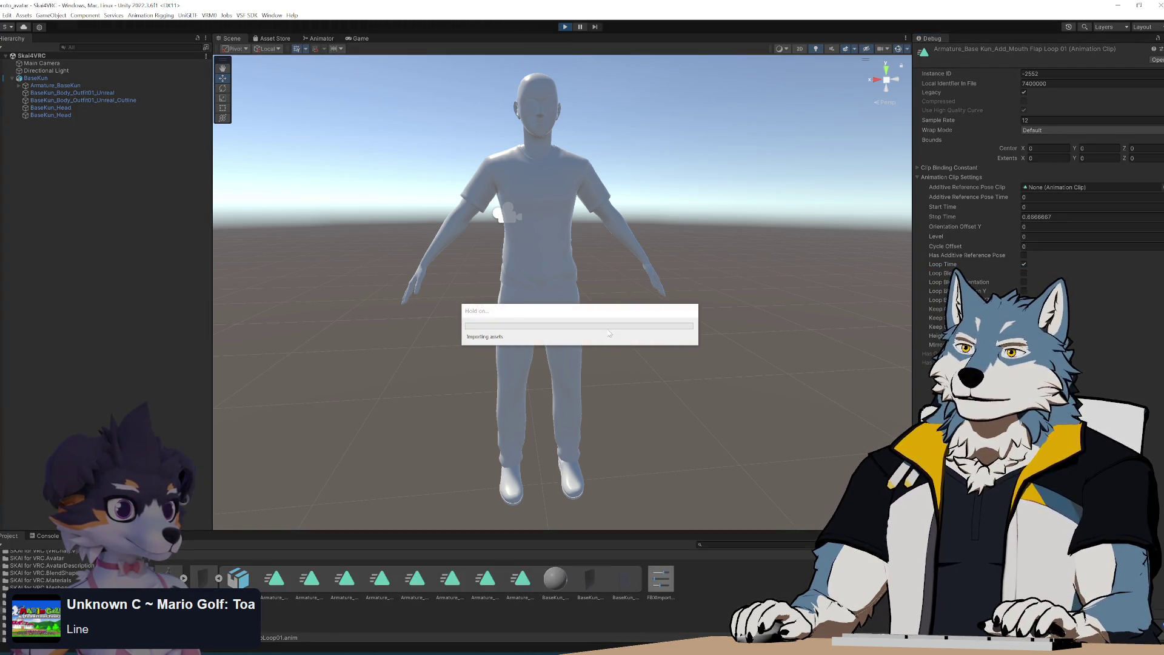
{"action": "mouse_move", "coordinate": [598, 232]}
{"action": "right_mouse_down", "text": "alt"}
{"action": "mouse_move", "coordinate": [632, 595]}
{"action": "mouse_move", "coordinate": [631, 427]}
{"action": "right_mouse_up", "text": "alt"}
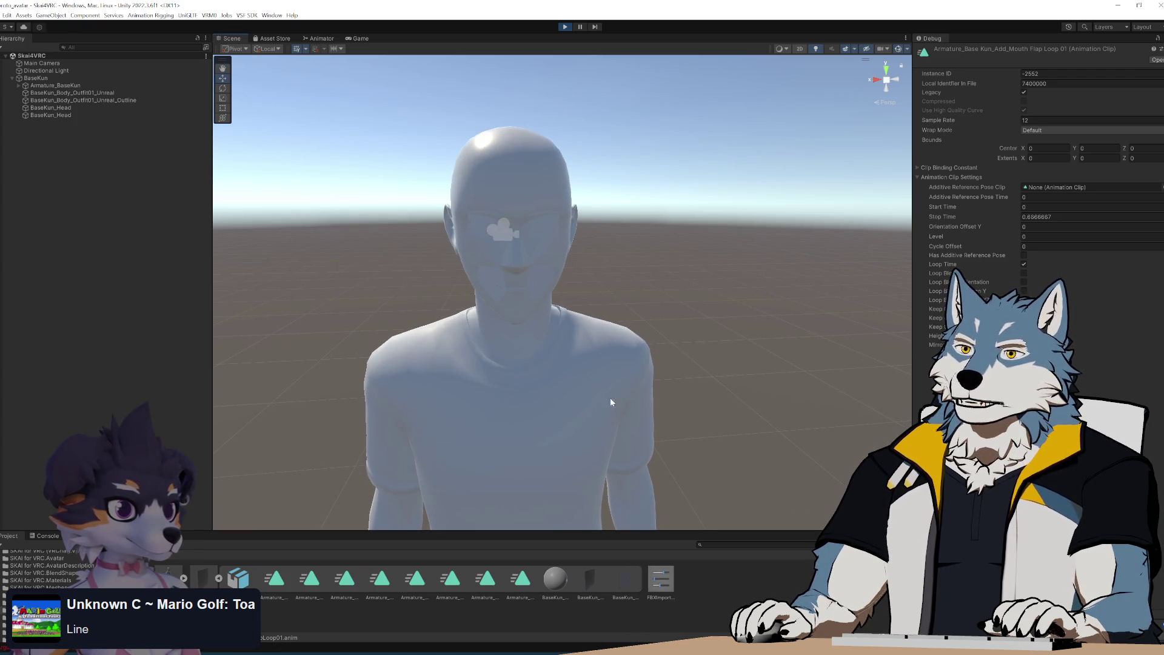
{"action": "left_click", "coordinate": [564, 28]}
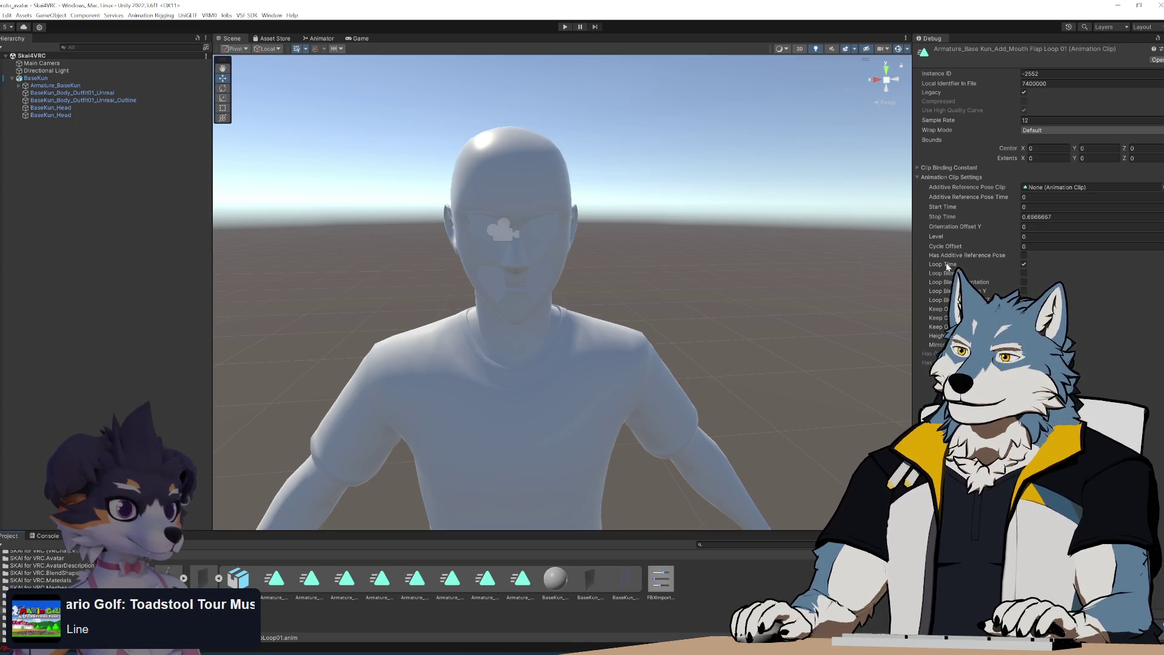
{"action": "left_click", "coordinate": [1024, 264]}
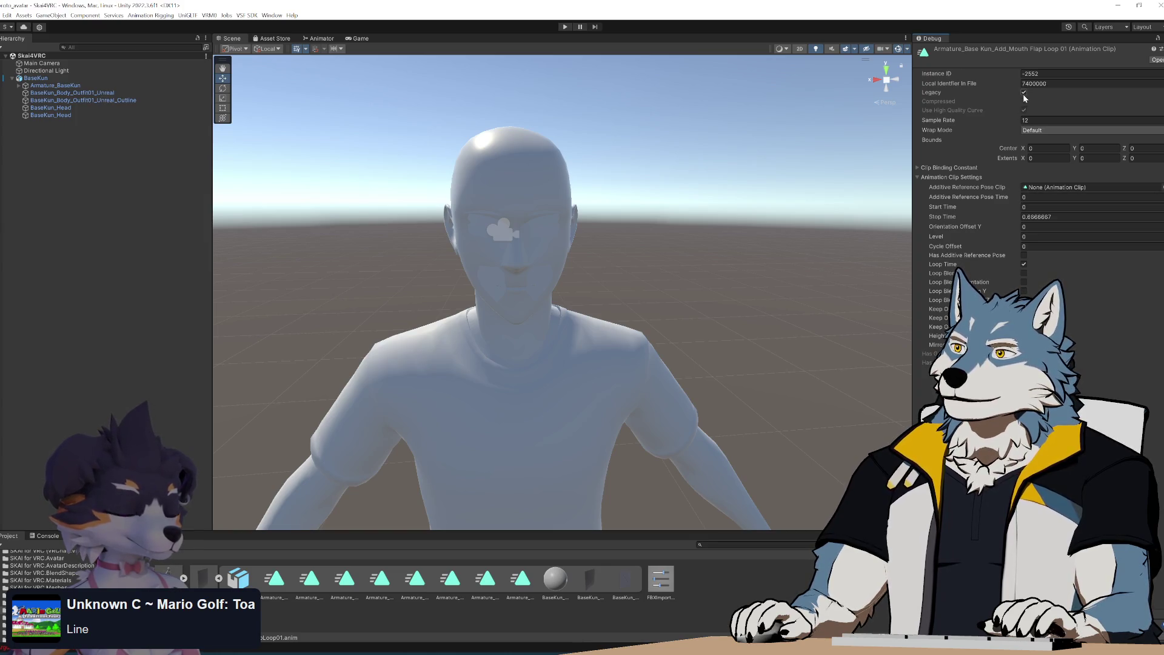
Review the Base Kun_Anims FBX's Animation and Model import tabs, then return to the clip
{"action": "key", "text": "Left"}
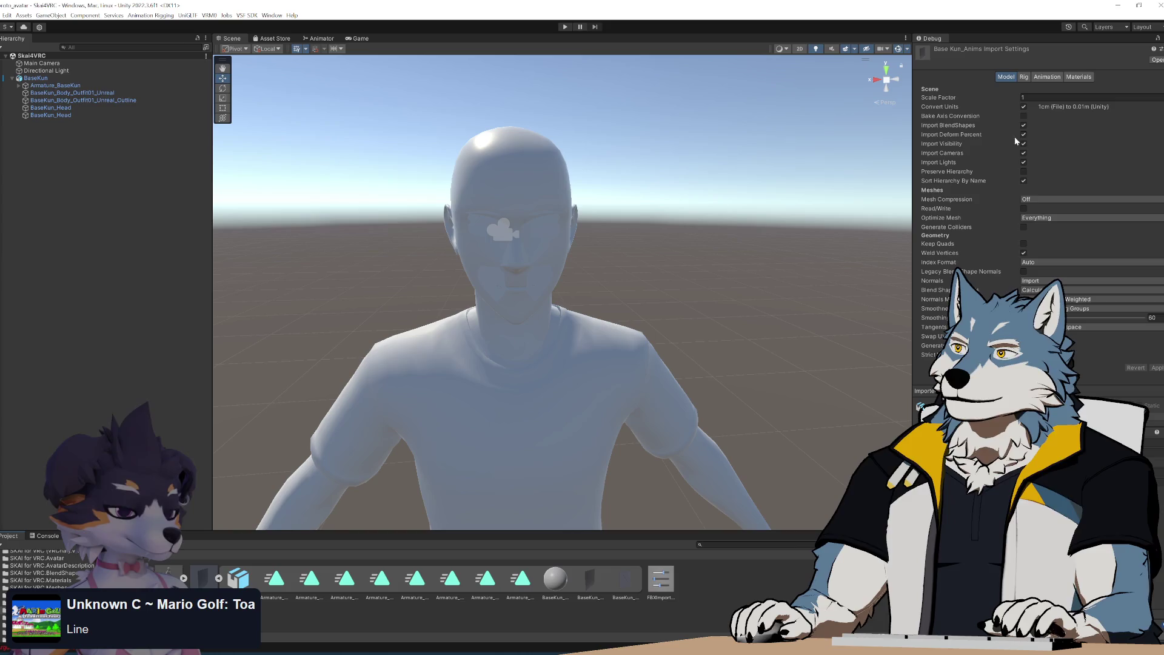
{"action": "left_click", "coordinate": [1047, 76]}
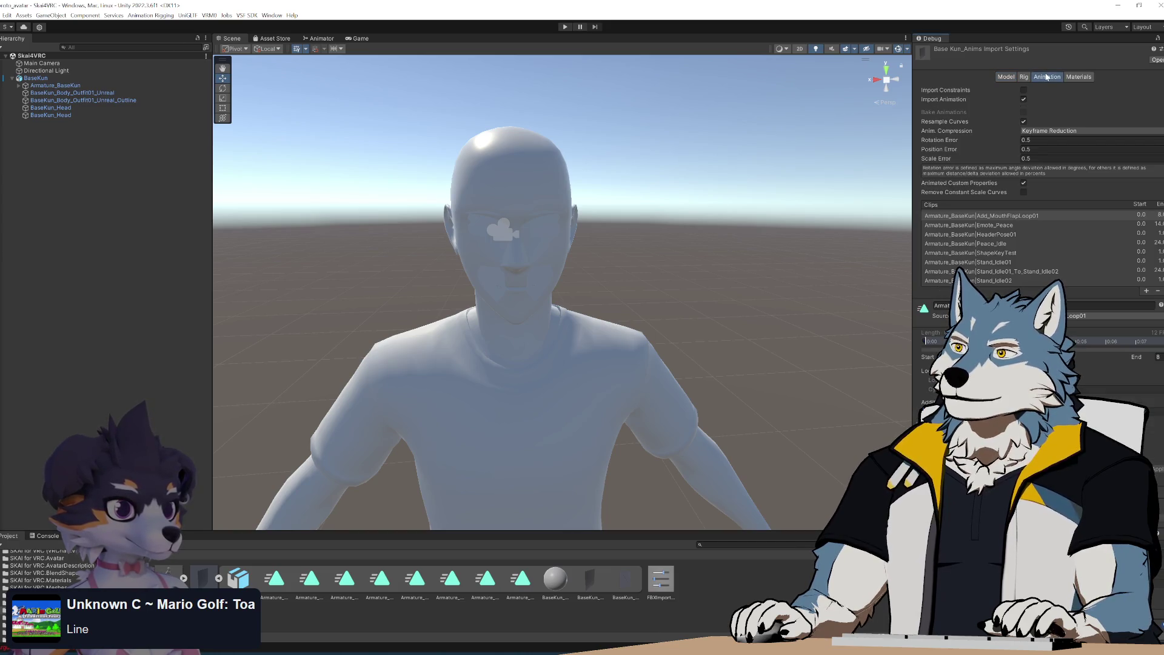
{"action": "left_click", "coordinate": [1015, 77]}
{"action": "key", "text": "Right"}
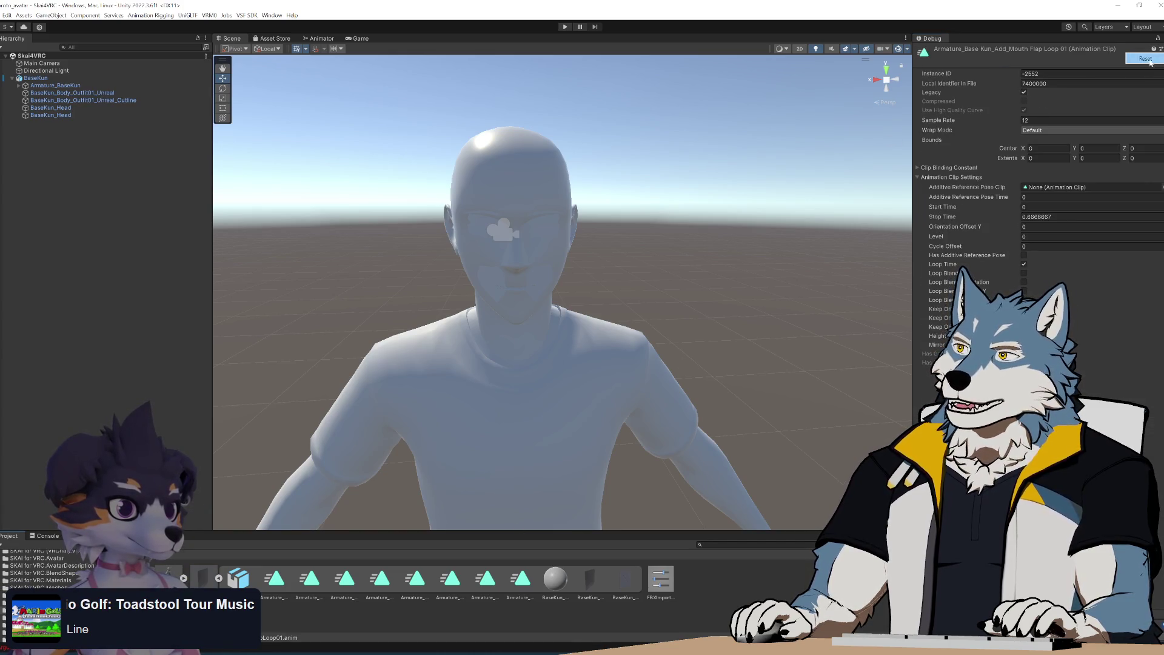
Switch the Inspector to Normal, set the clip's Wrap Mode to Loop, and select BaseKun
{"action": "left_click", "coordinate": [1160, 38]}
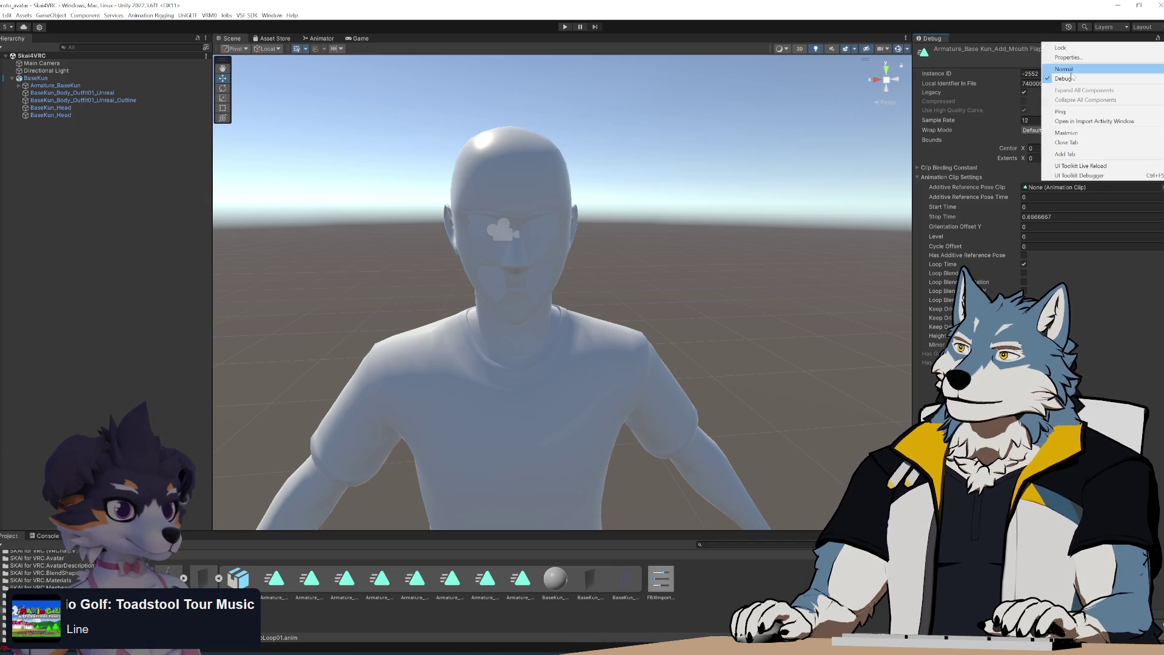
{"action": "left_click", "coordinate": [1066, 69]}
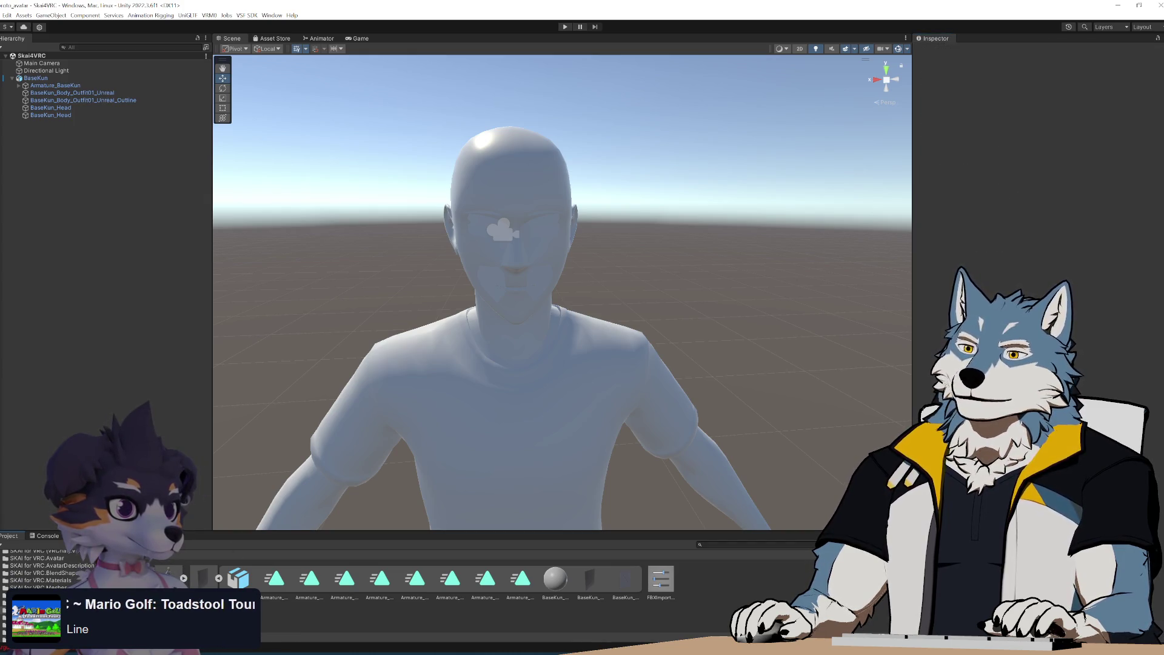
{"action": "left_click", "coordinate": [1053, 82]}
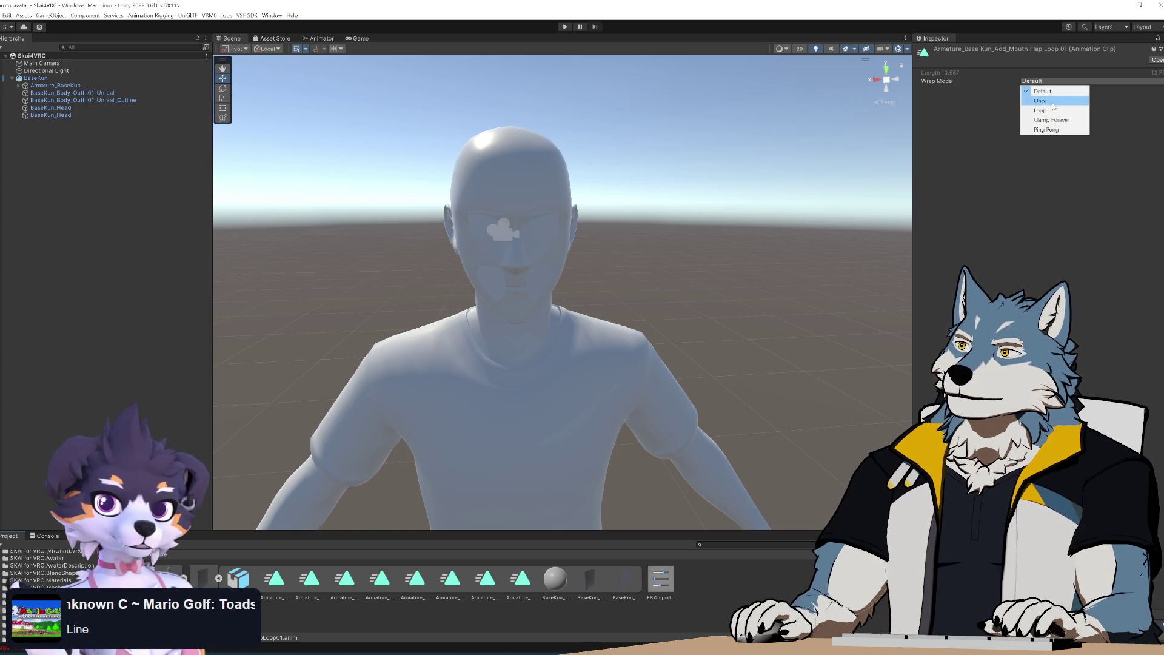
{"action": "left_click", "coordinate": [1054, 111]}
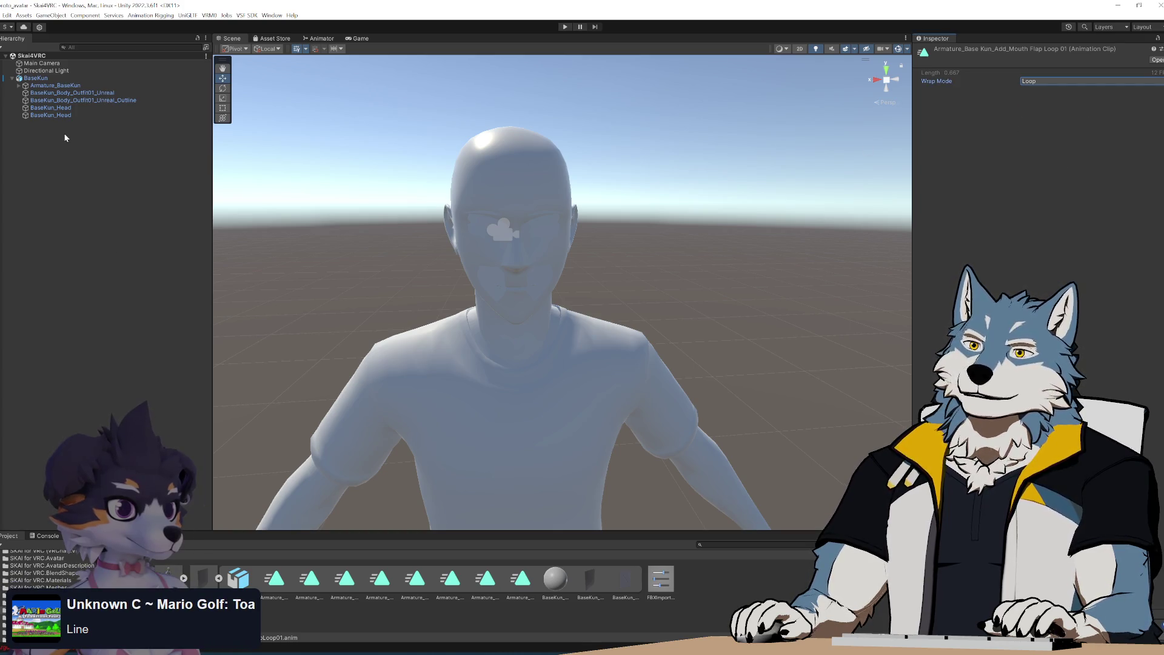
{"action": "left_click", "coordinate": [36, 78]}
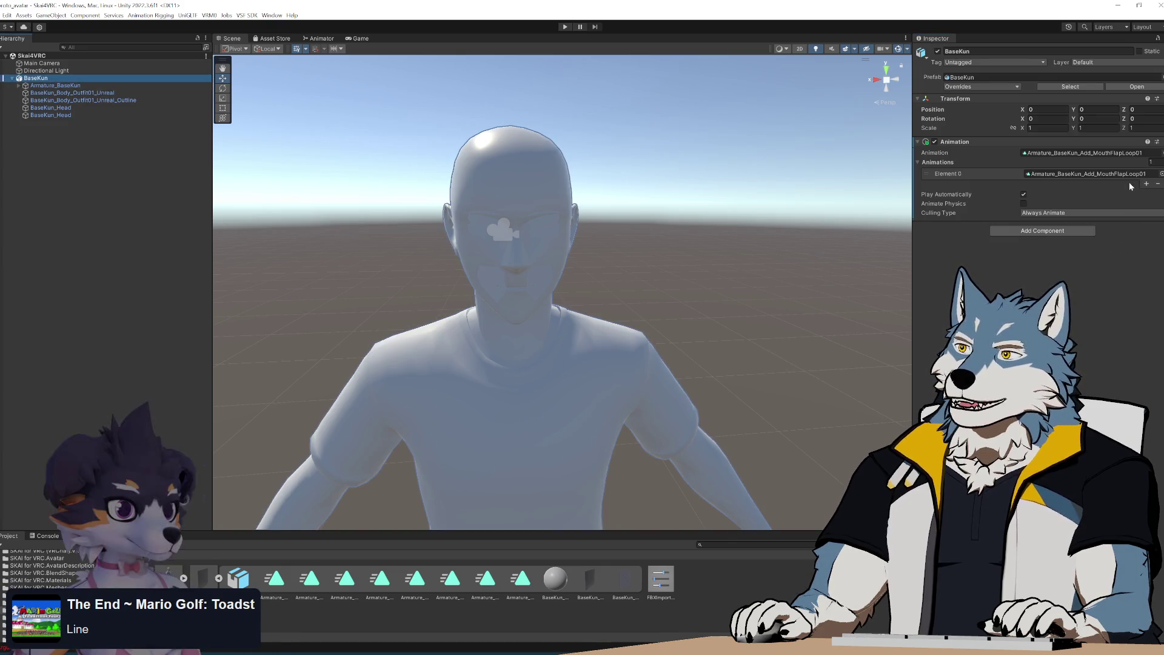
Replace BaseKun's Animation component with an Animator component
{"action": "left_click", "coordinate": [1140, 142]}
{"action": "left_click", "coordinate": [1157, 141]}
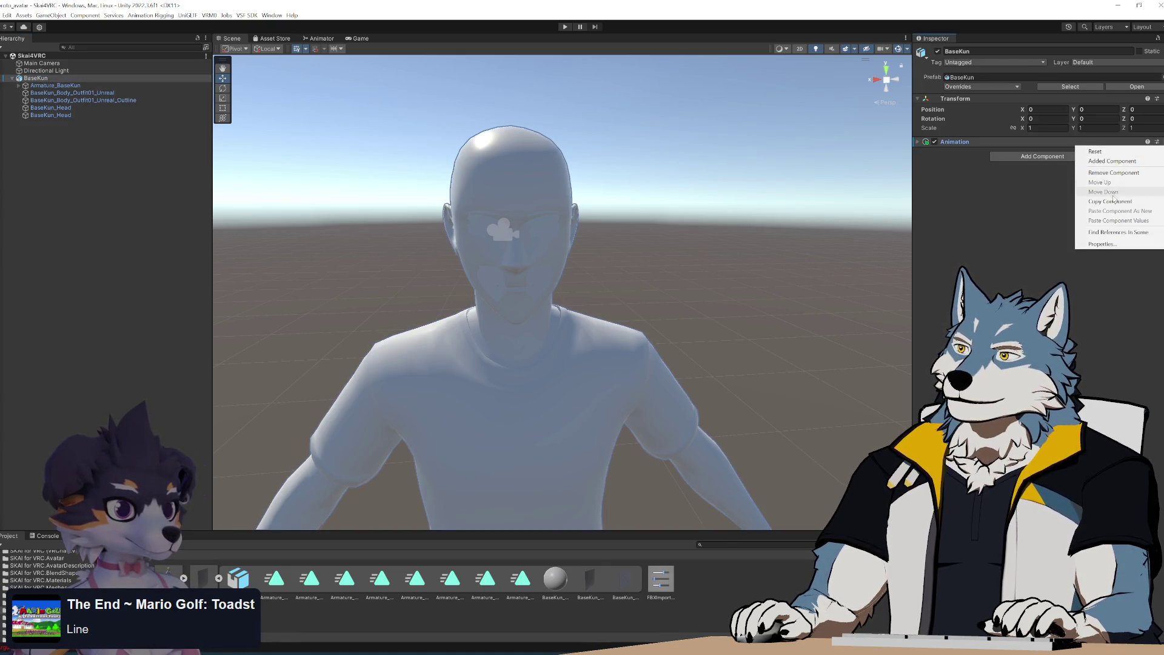
{"action": "left_click", "coordinate": [1114, 173]}
{"action": "left_click", "coordinate": [1052, 149]}
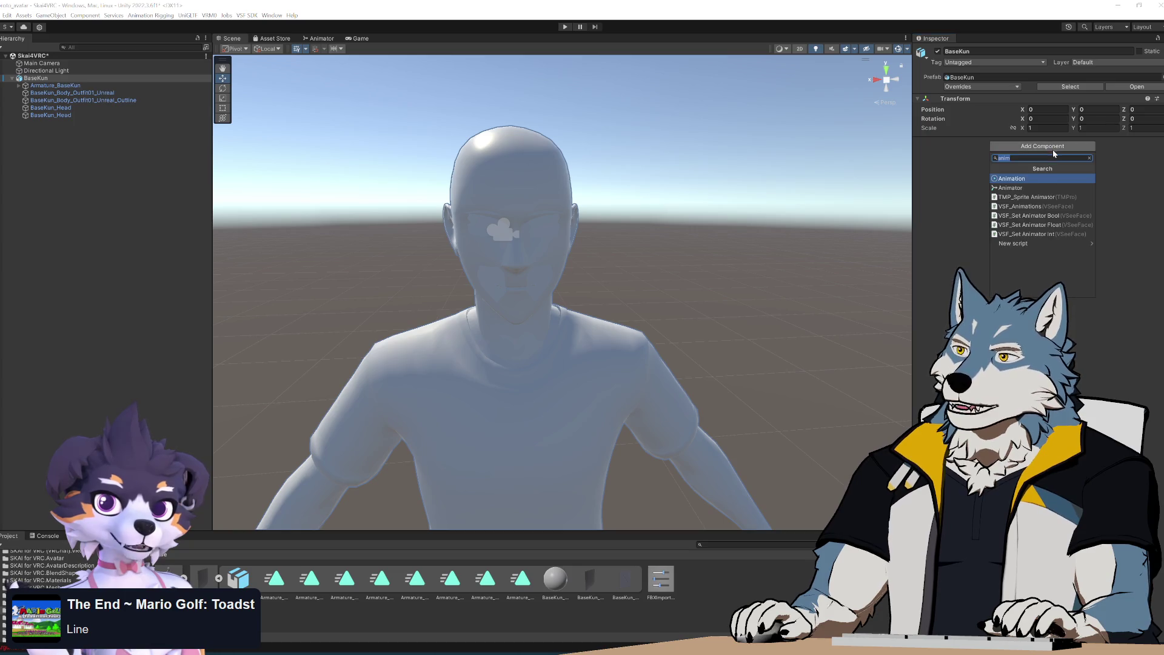
{"action": "left_click", "coordinate": [1027, 190]}
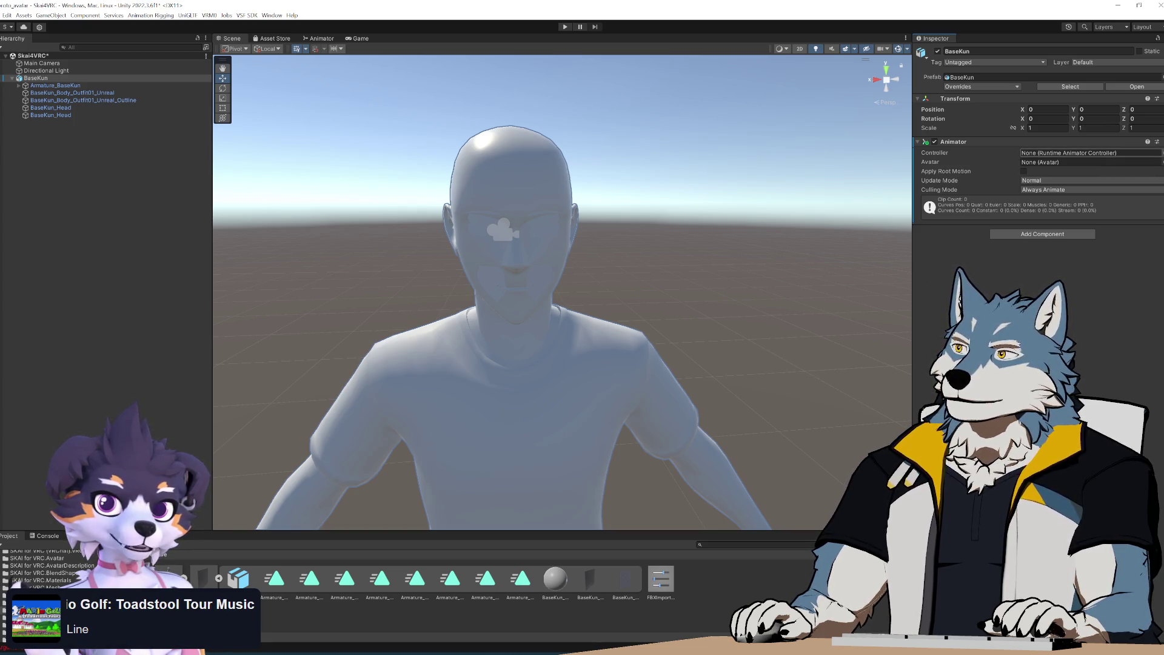
Browse for an Animator controller, but close the picker without choosing one
{"action": "left_click", "coordinate": [1161, 153]}
{"action": "left_click_drag", "start_coordinate": [951, 125], "coordinate": [631, 110]}
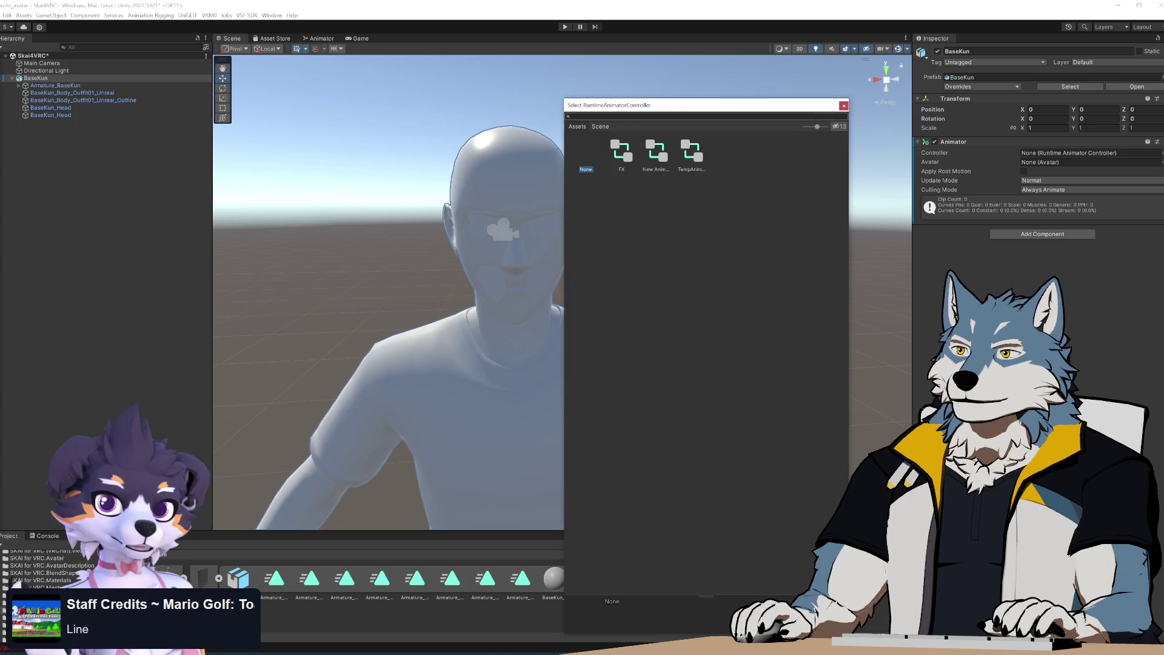
{"action": "left_click", "coordinate": [1084, 155]}
{"action": "right_click", "coordinate": [1075, 155]}
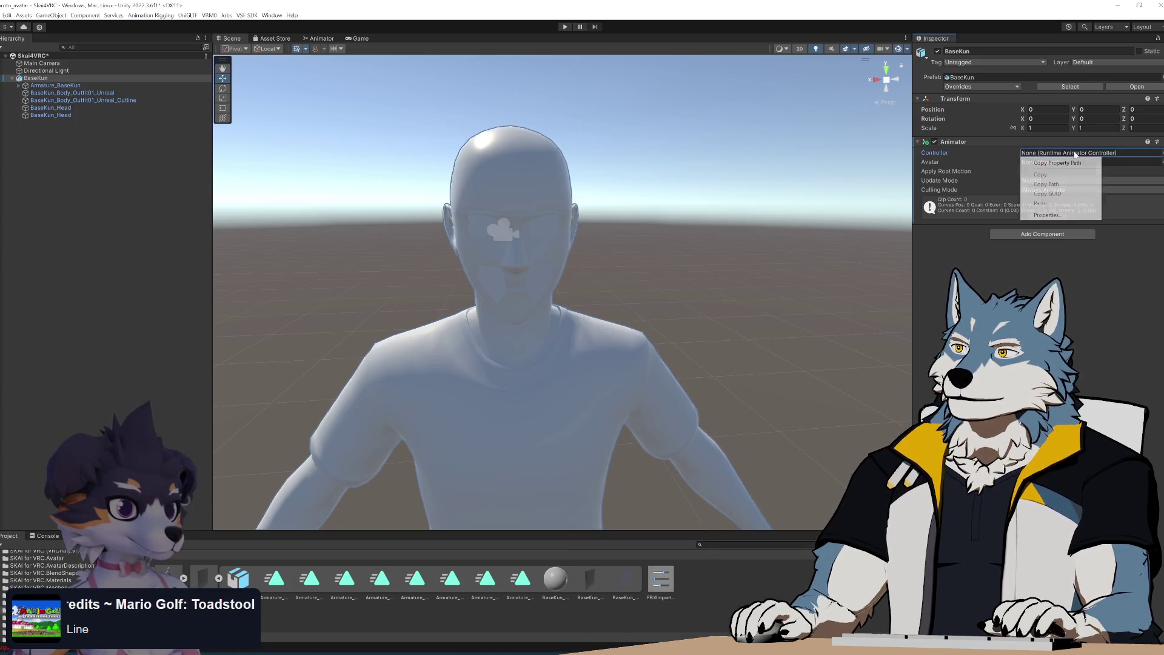
{"action": "left_click", "coordinate": [734, 587]}
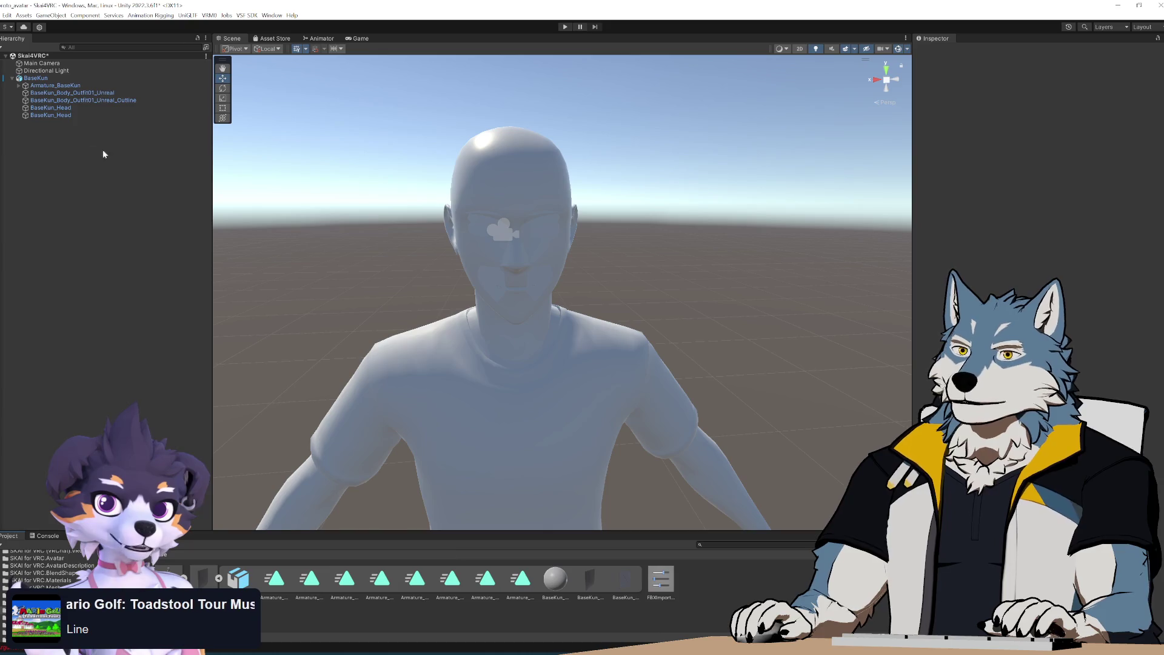
Create an Animator Controller named 'Base Kun_Anim Controller' in the Project panel and open it
{"action": "right_click", "coordinate": [737, 574]}
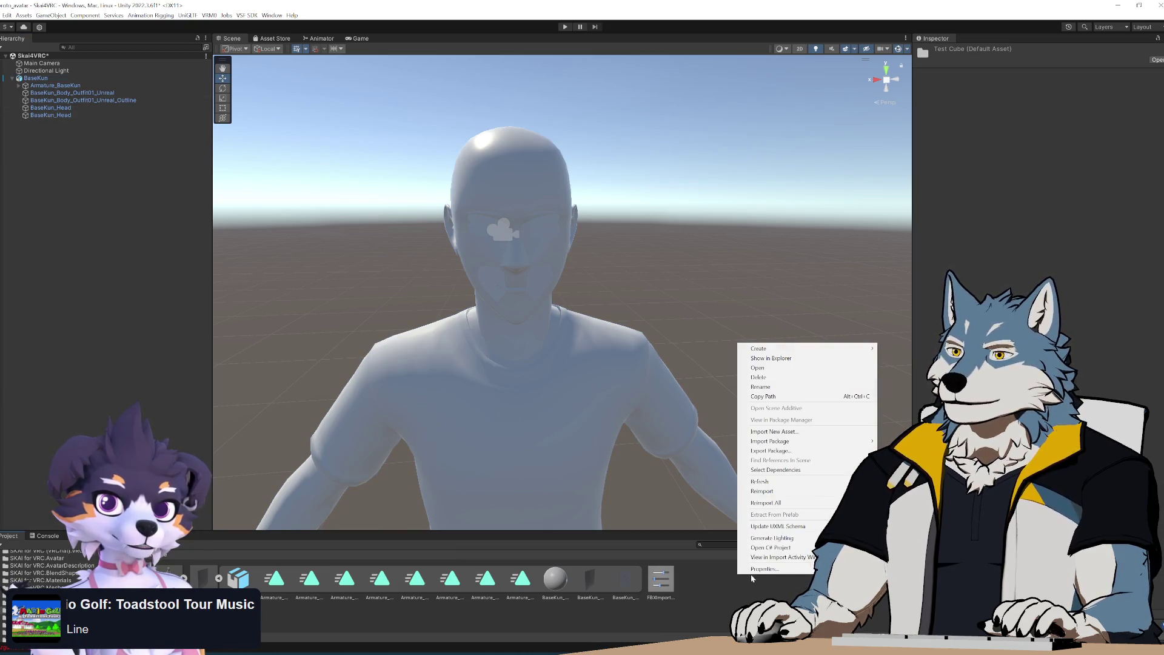
{"action": "mouse_move", "coordinate": [798, 350]}
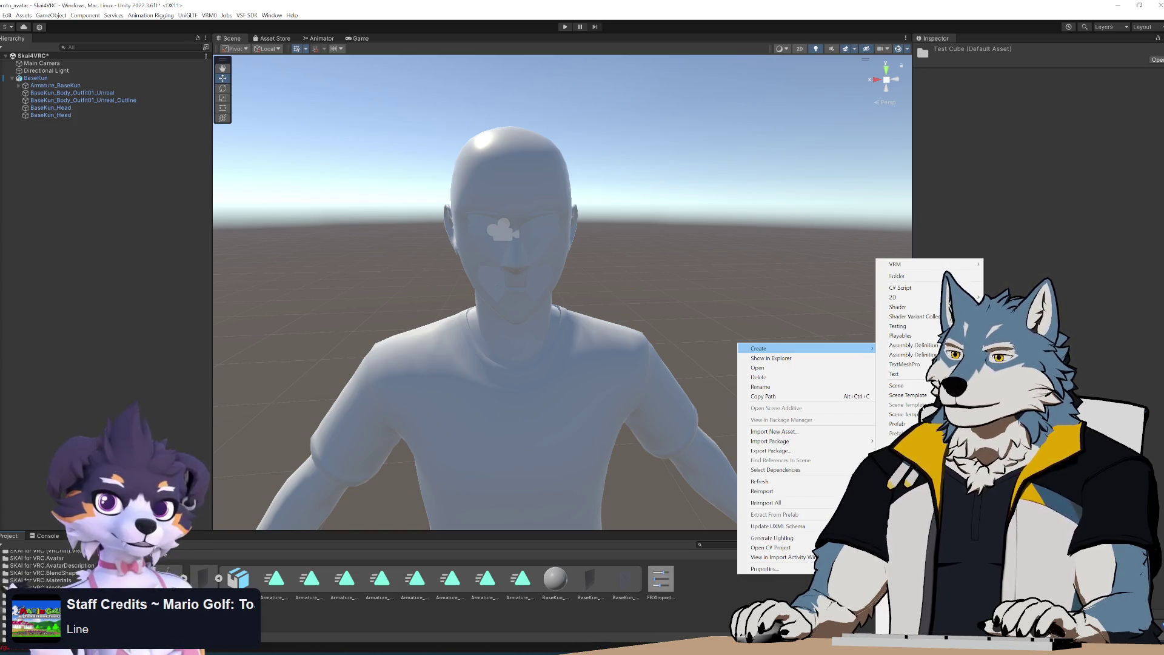
{"action": "left_click", "coordinate": [909, 548]}
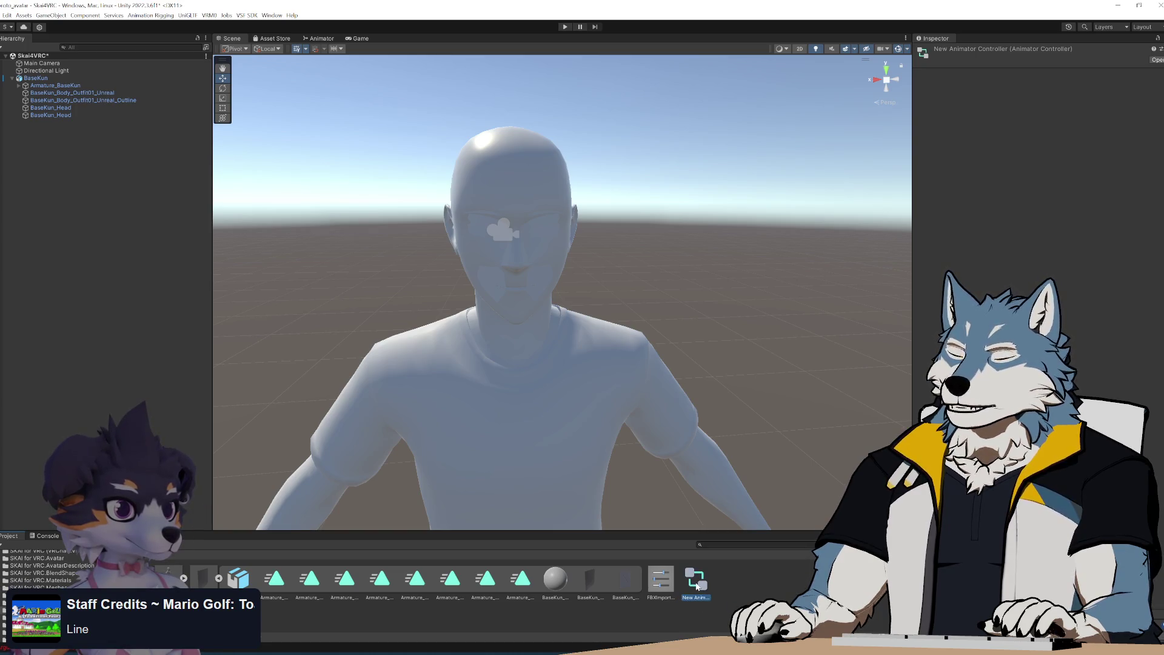
{"action": "type", "text": "Base Kun_"}
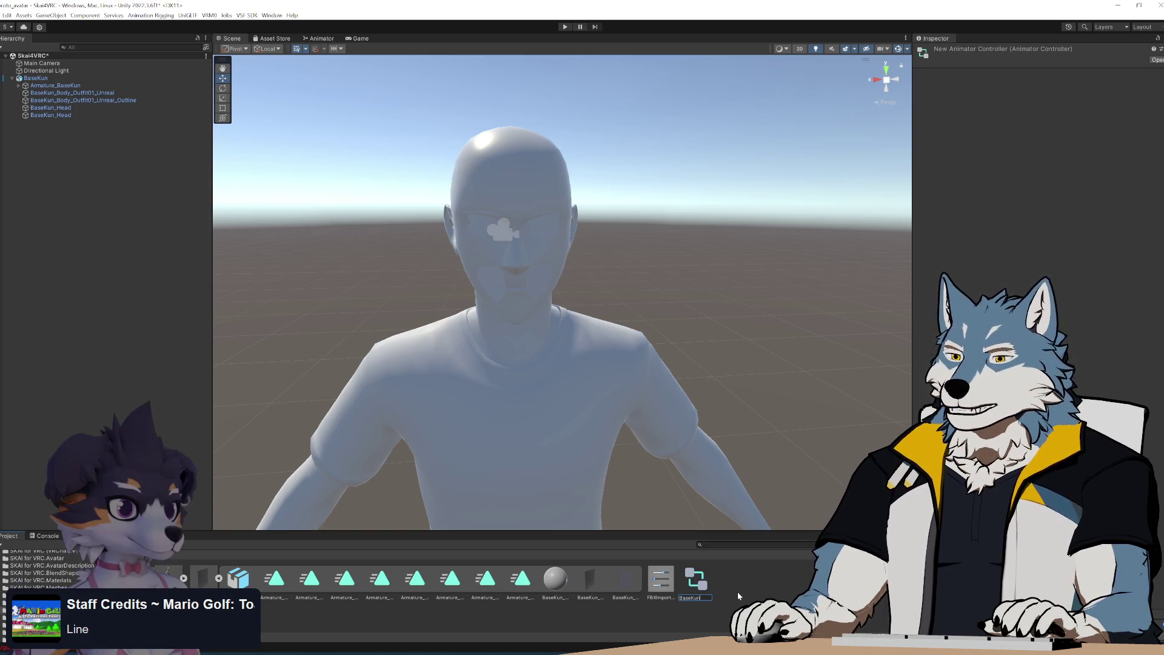
{"action": "type", "text": "Anim Controller"}
{"action": "key", "text": "Return"}
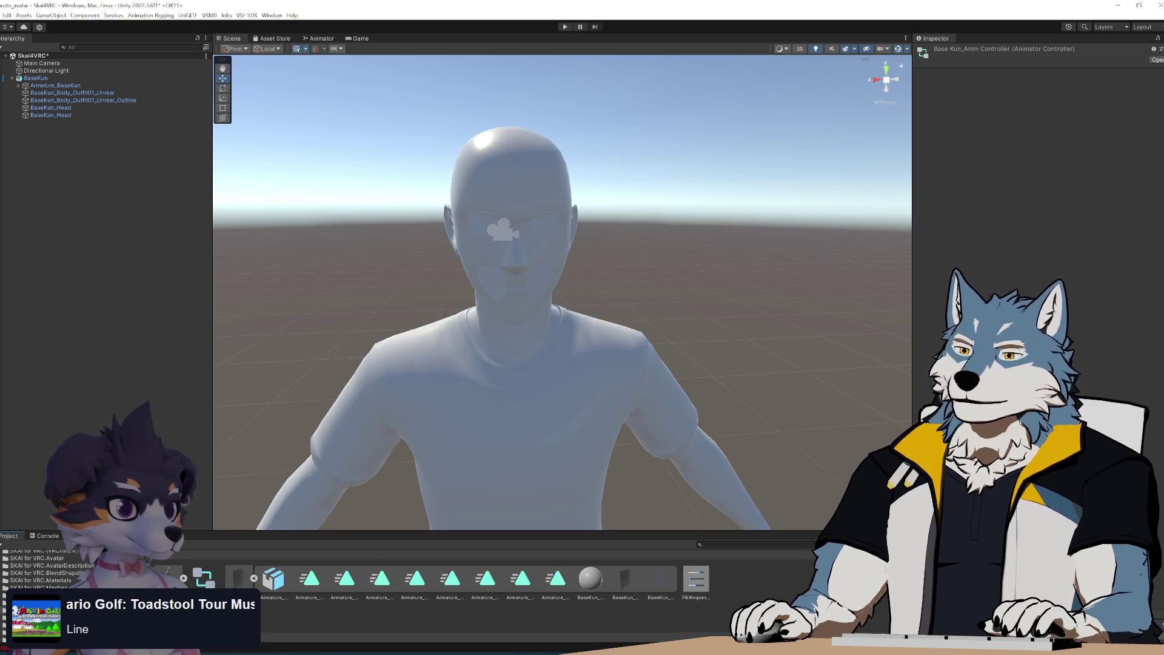
{"action": "double_click", "coordinate": [203, 582]}
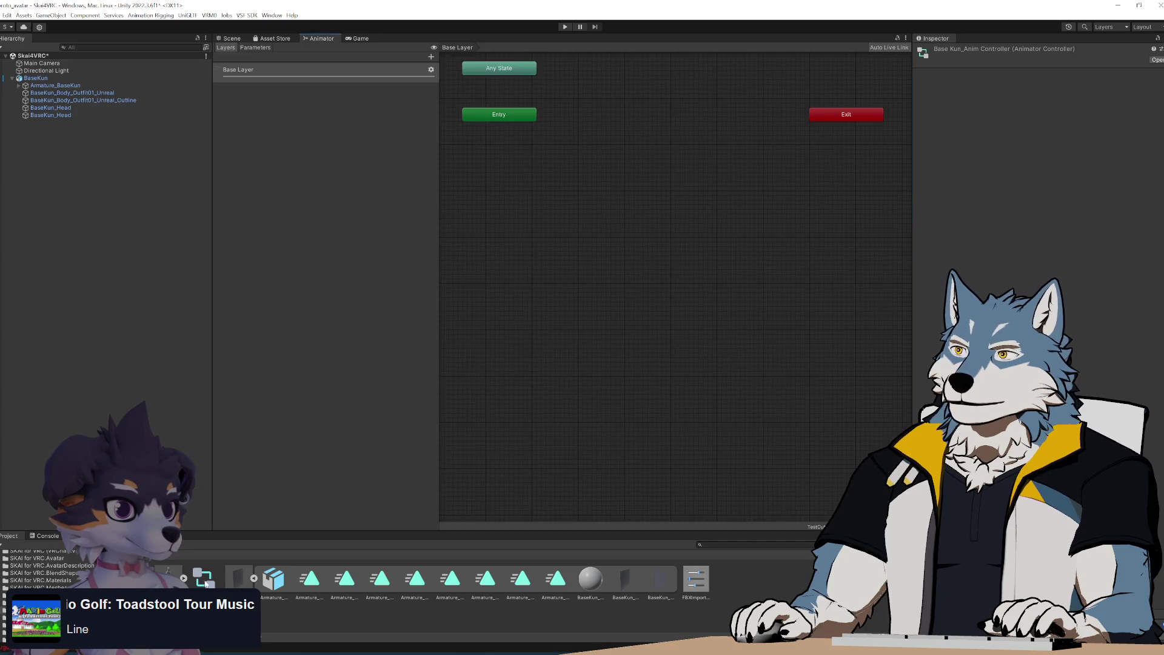
Add MouthFlapLoop01 as the Base Layer's default state, then return to the Scene and select BaseKun
{"action": "left_click", "coordinate": [590, 190]}
{"action": "right_click", "coordinate": [605, 287]}
{"action": "left_click", "coordinate": [613, 195]}
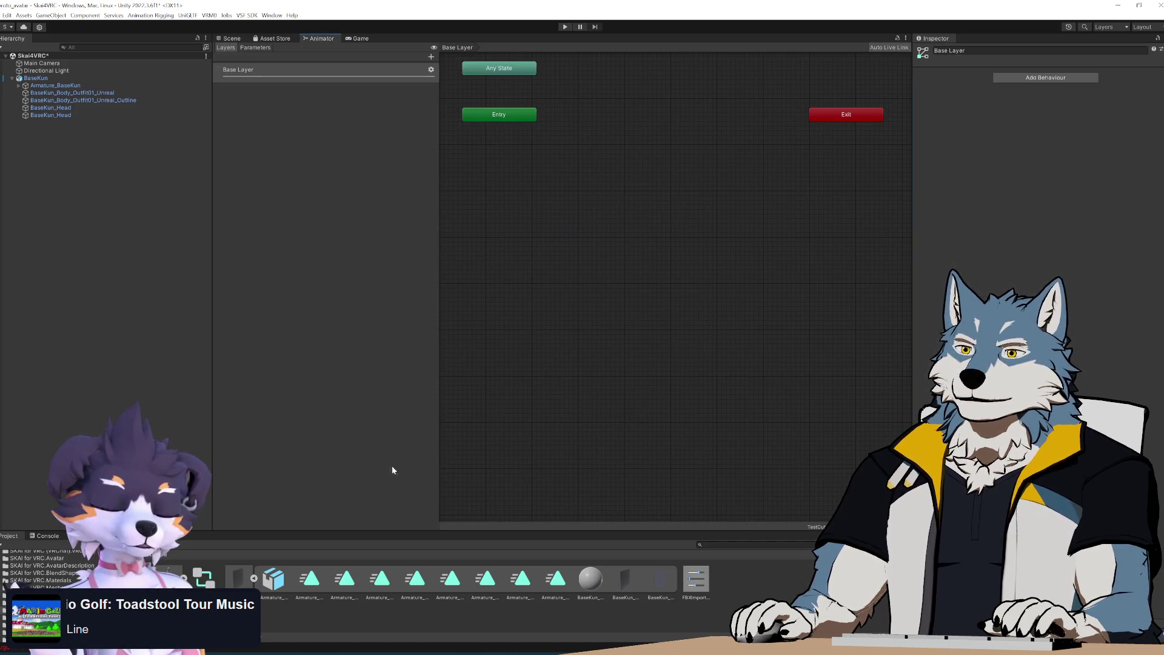
{"action": "left_click_drag", "start_coordinate": [309, 579], "coordinate": [643, 195]}
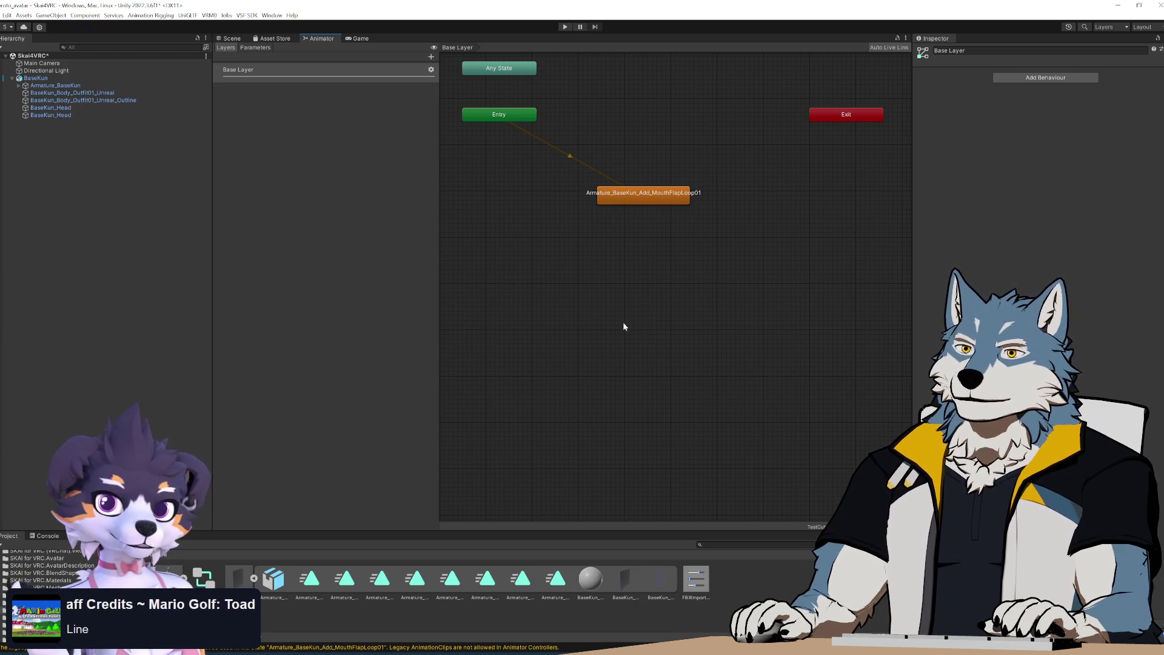
{"action": "left_click", "coordinate": [233, 39]}
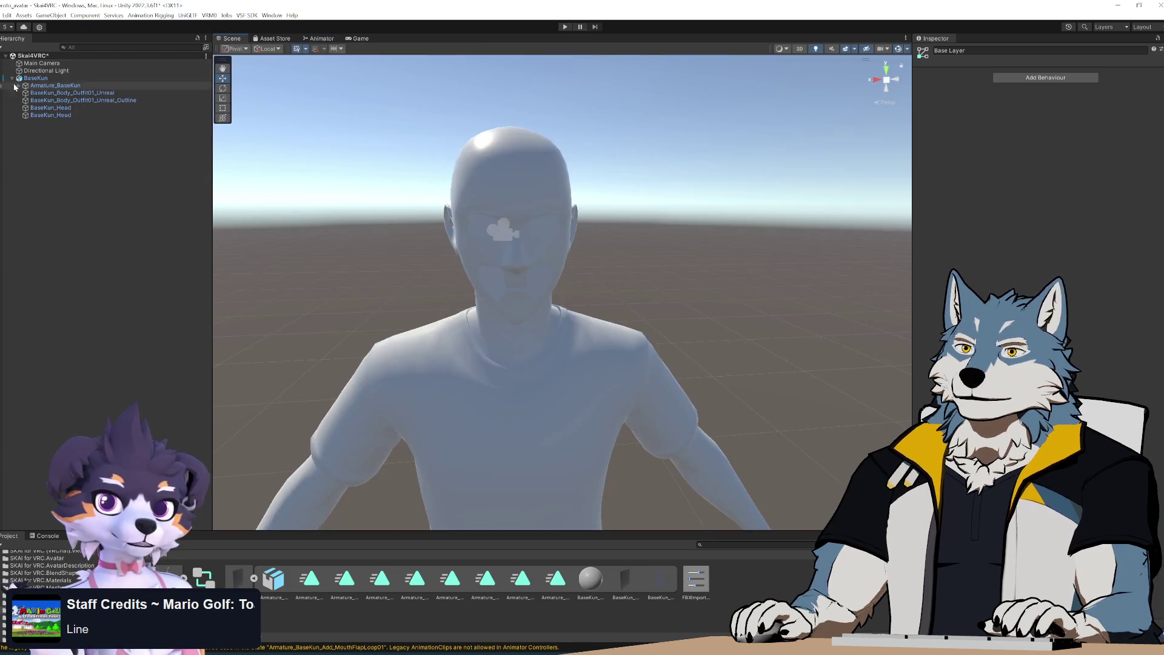
{"action": "left_click", "coordinate": [36, 78]}
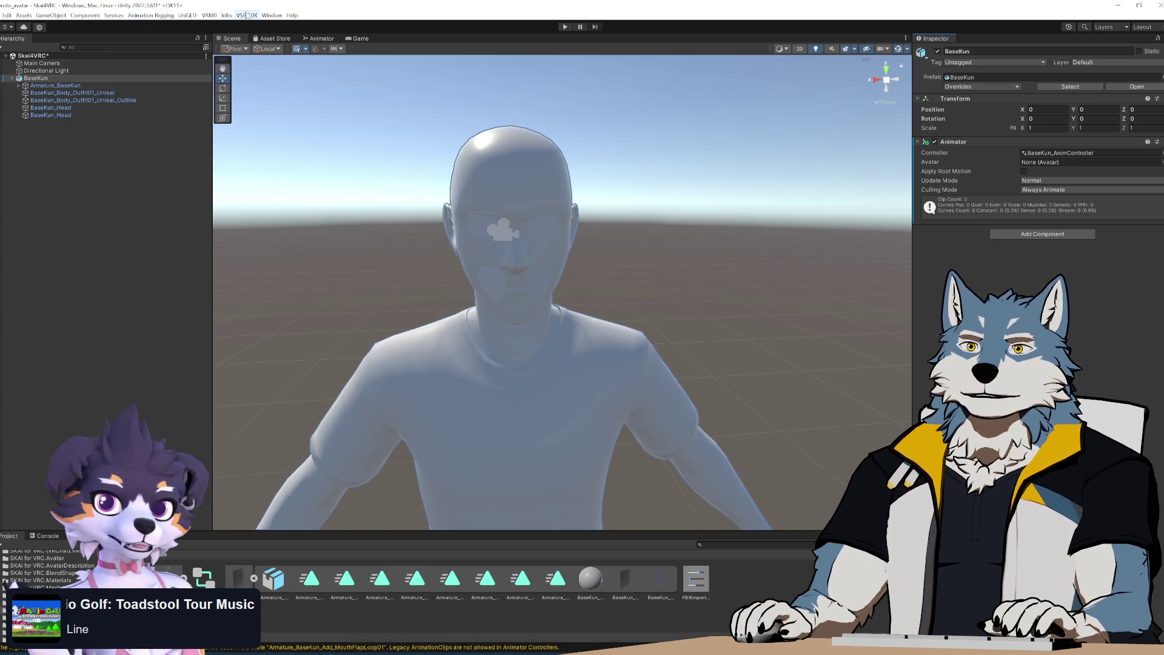
Open the Animation window and dock it at the bottom beside the Project panel
{"action": "left_click", "coordinate": [269, 15]}
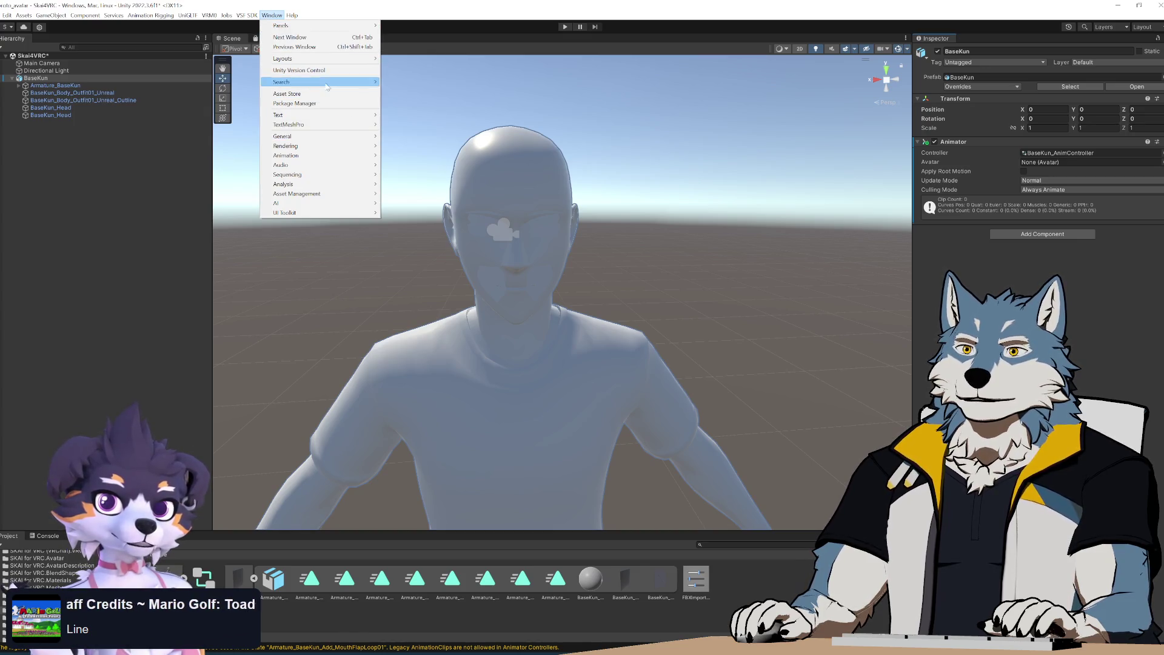
{"action": "mouse_move", "coordinate": [345, 158]}
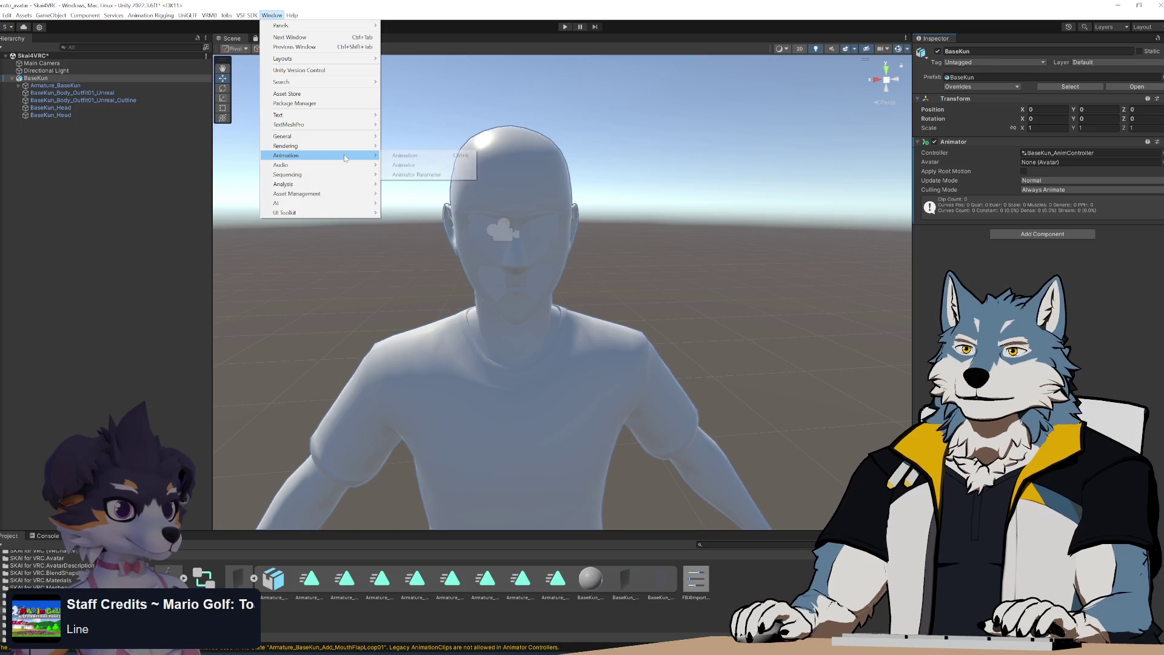
{"action": "left_click", "coordinate": [428, 156]}
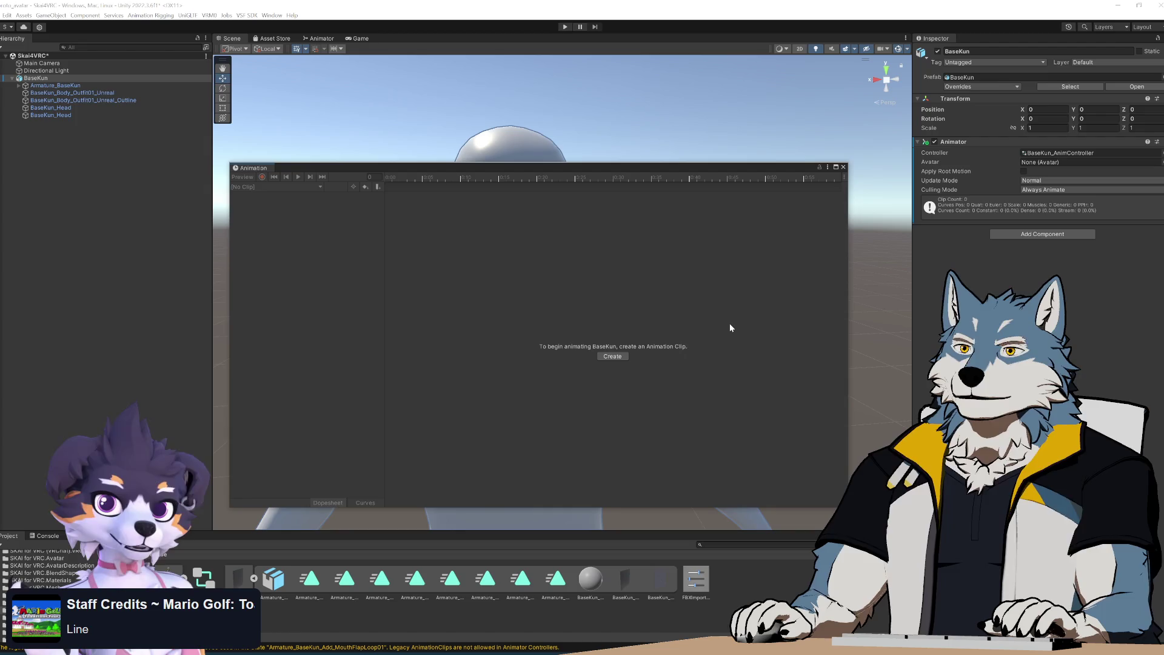
{"action": "mouse_move", "coordinate": [496, 168]}
{"action": "left_mouse_down"}
{"action": "mouse_move", "coordinate": [494, 523]}
{"action": "mouse_move", "coordinate": [490, 341]}
{"action": "mouse_move", "coordinate": [159, 40]}
{"action": "mouse_move", "coordinate": [327, 315]}
{"action": "mouse_move", "coordinate": [503, 533]}
{"action": "left_mouse_up"}
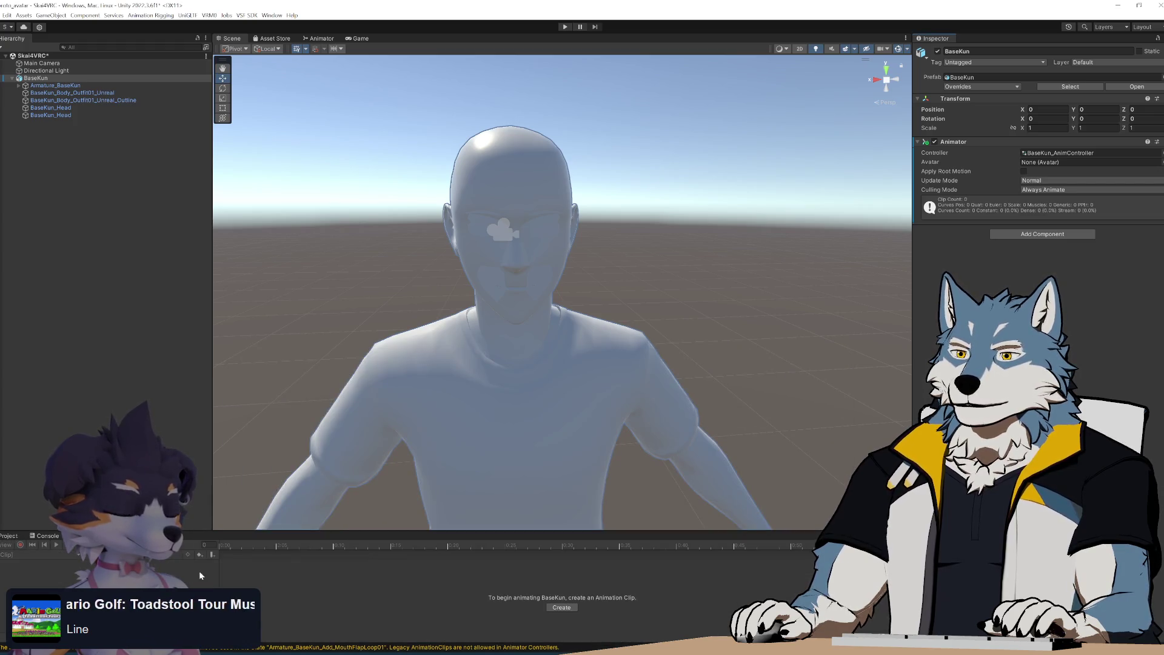
{"action": "left_click", "coordinate": [9, 535]}
Open the MouthFlapLoop01 clip, test BaseKun in Play mode, and view its animation timeline
{"action": "double_click", "coordinate": [309, 579]}
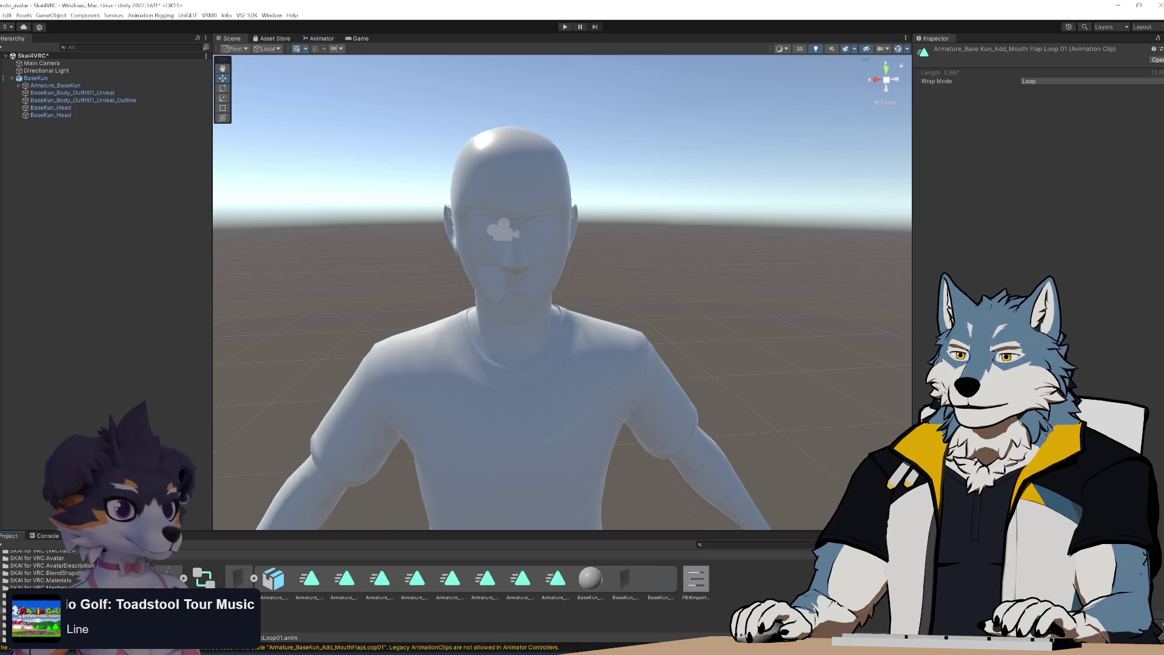
{"action": "left_click", "coordinate": [7, 536]}
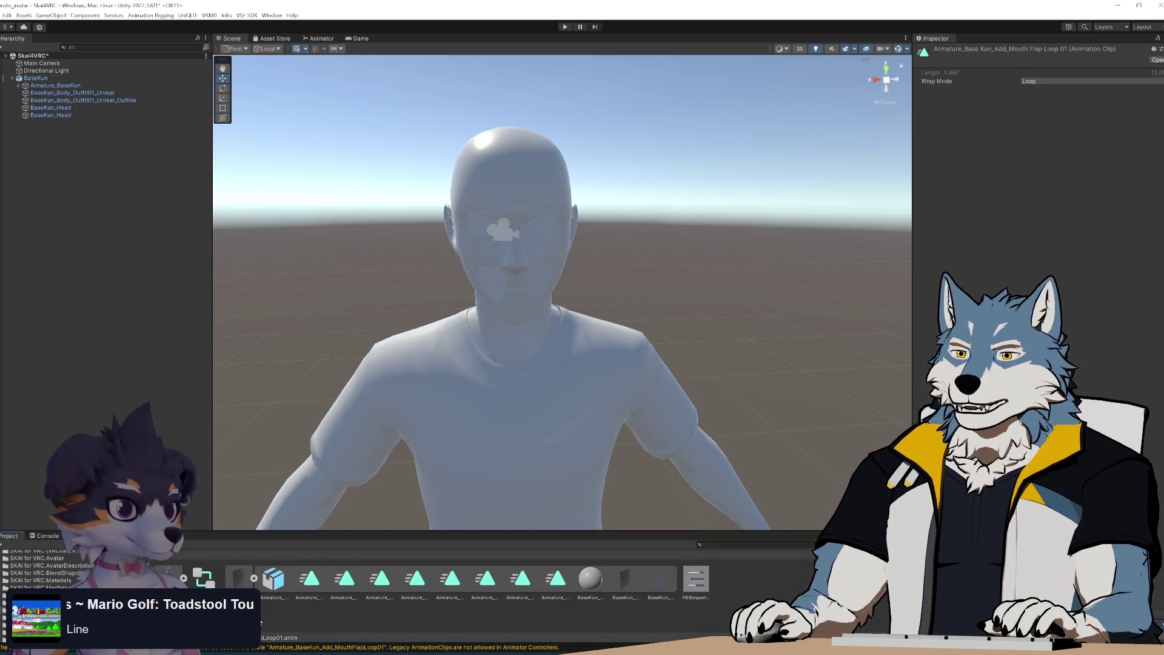
{"action": "left_click", "coordinate": [13, 536]}
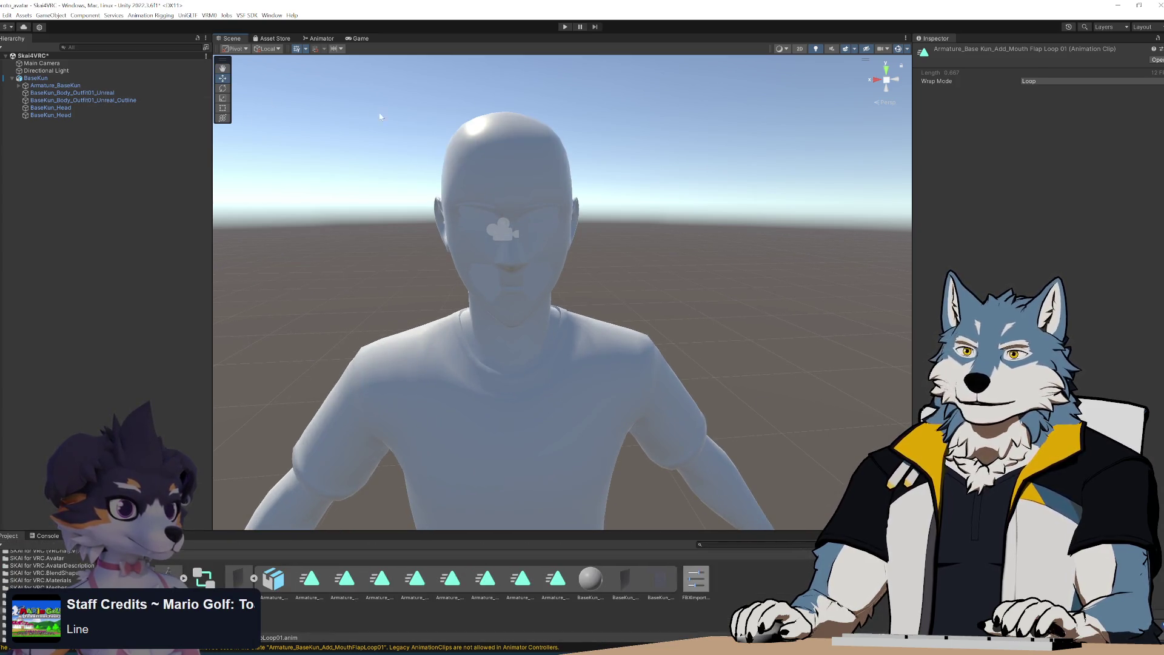
{"action": "left_click", "coordinate": [565, 26]}
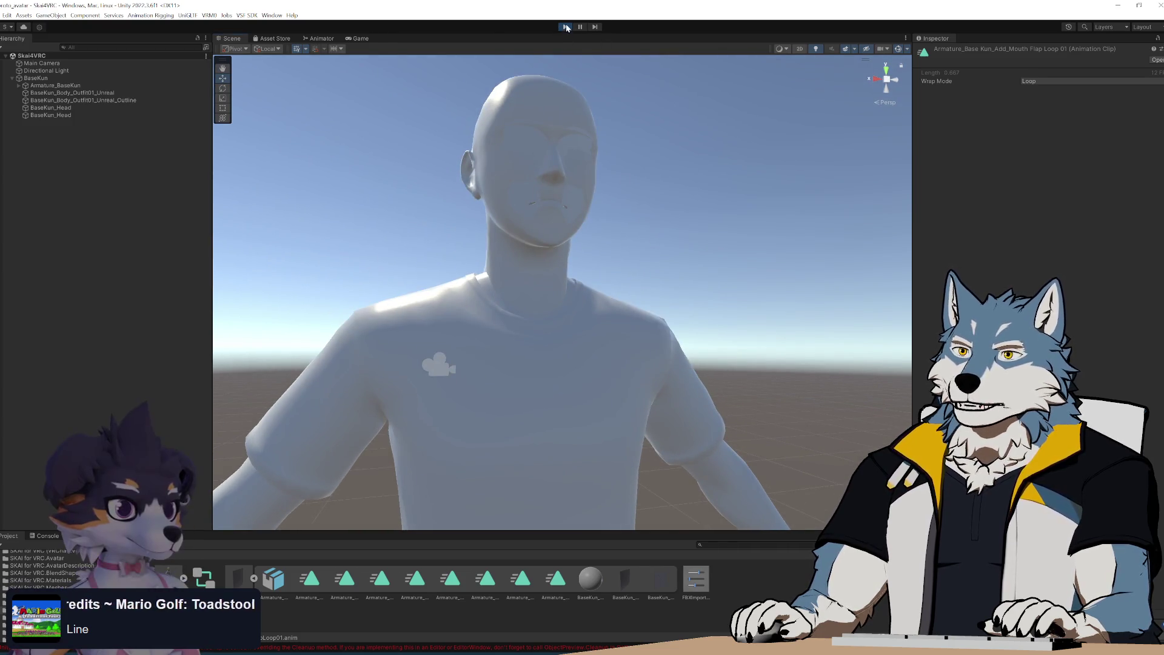
{"action": "left_click", "coordinate": [566, 26]}
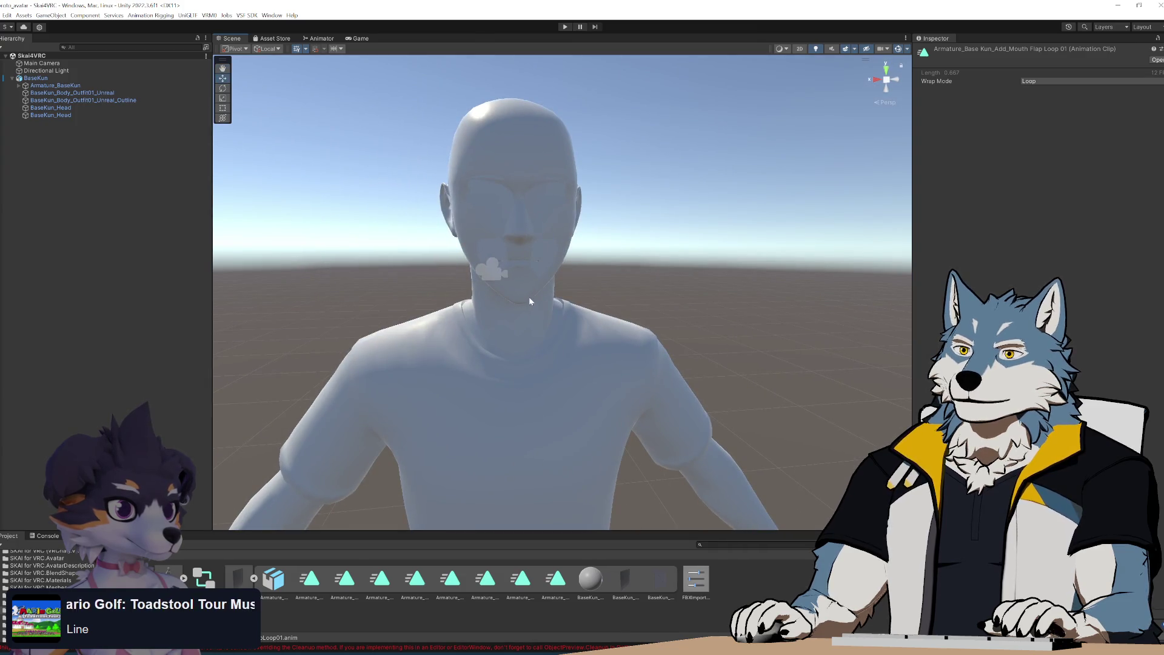
{"action": "left_click", "coordinate": [530, 299]}
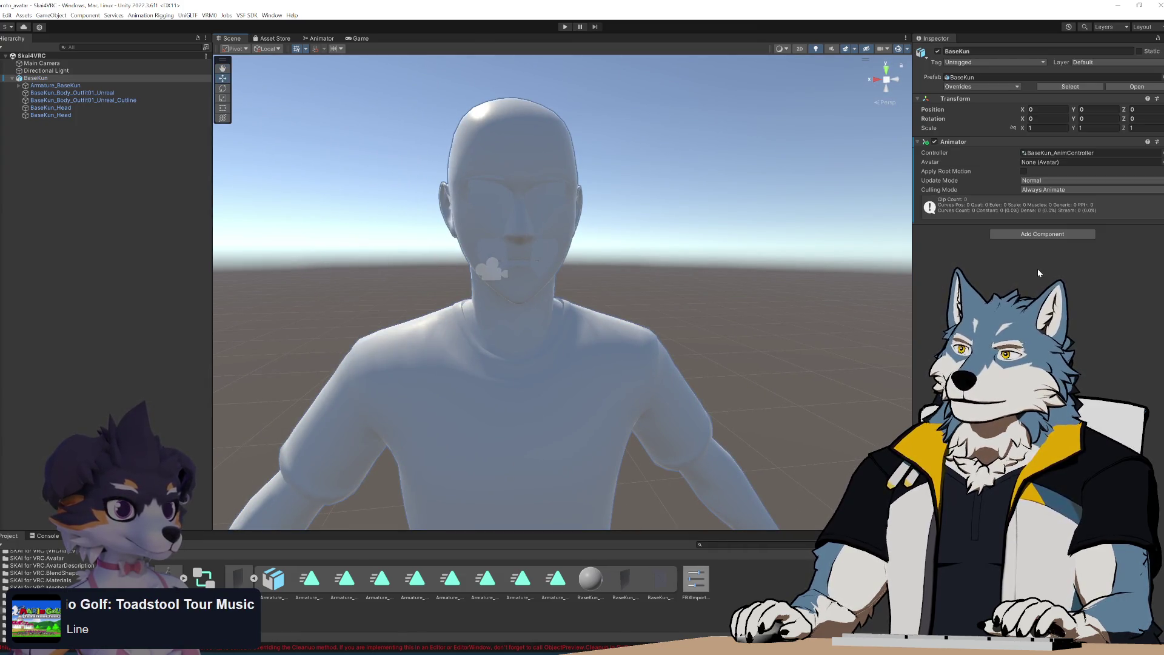
{"action": "left_click", "coordinate": [73, 535]}
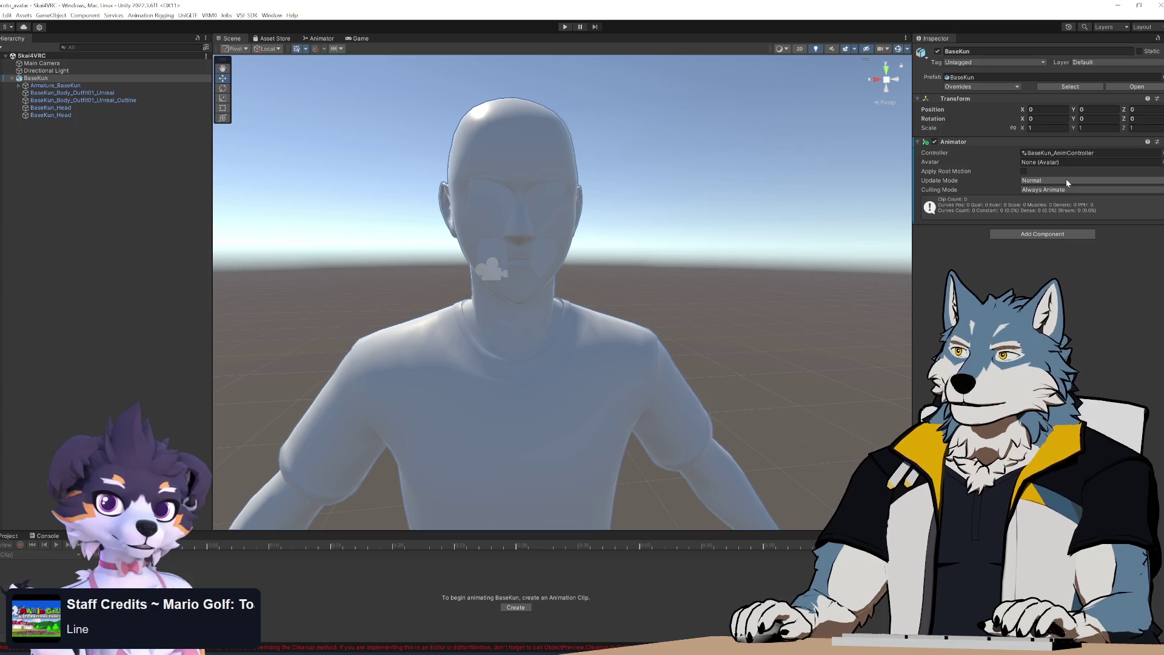
{"action": "left_click", "coordinate": [9, 536]}
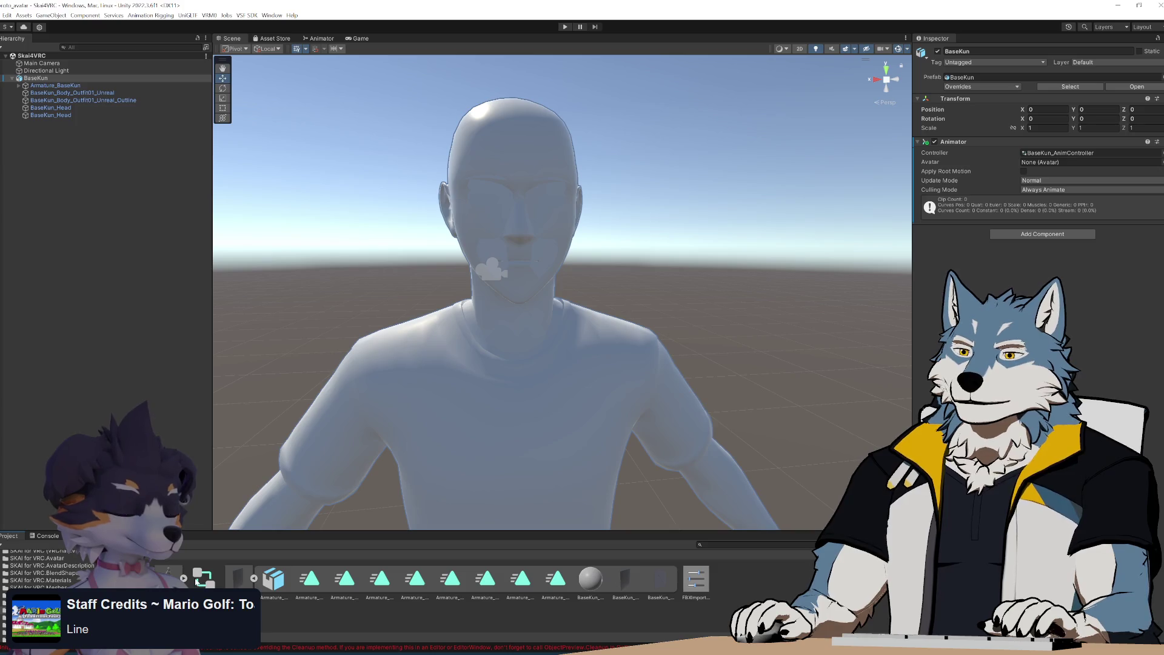
Open BaseKun_AnimController, reposition the MouthFlapLoop01 state, and try assigning the clip as its Motion
{"action": "double_click", "coordinate": [203, 579]}
{"action": "left_click_drag", "start_coordinate": [666, 195], "coordinate": [657, 172]}
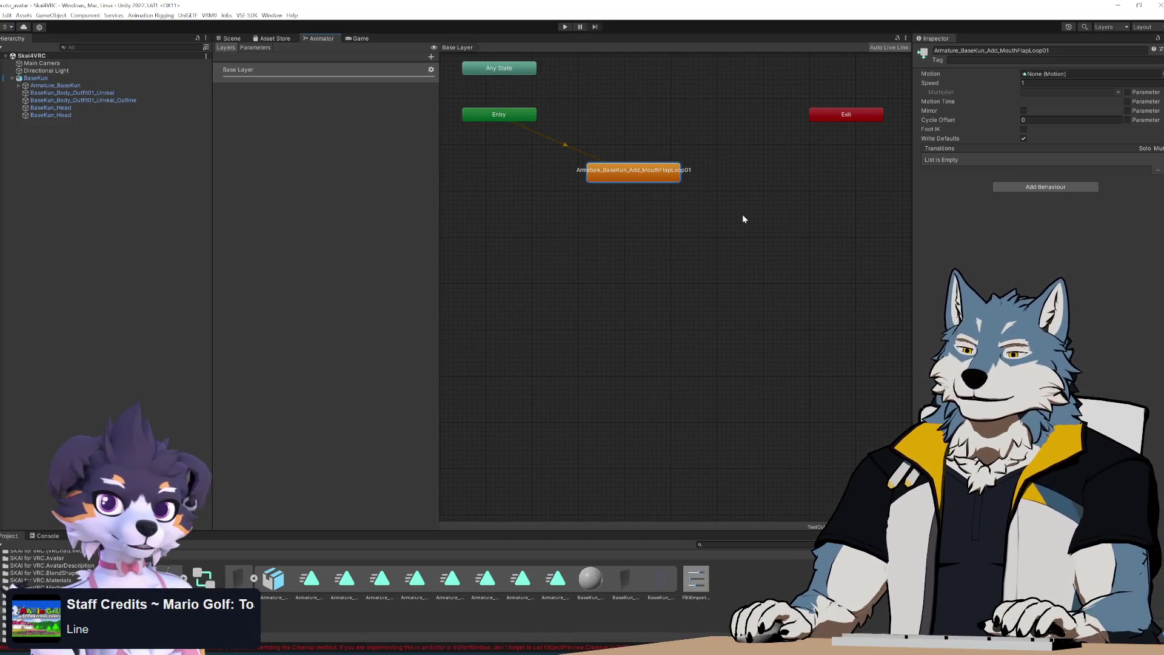
{"action": "mouse_move", "coordinate": [653, 176]}
{"action": "left_mouse_down"}
{"action": "mouse_move", "coordinate": [655, 129]}
{"action": "mouse_move", "coordinate": [671, 184]}
{"action": "left_mouse_up"}
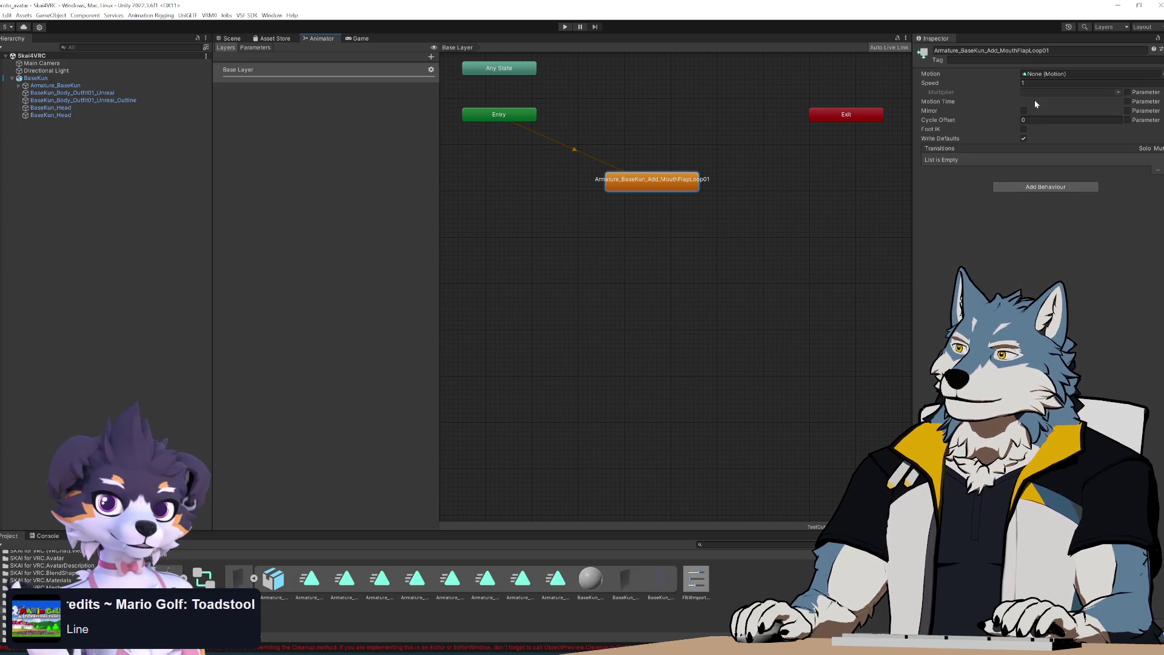
{"action": "left_click", "coordinate": [1072, 74]}
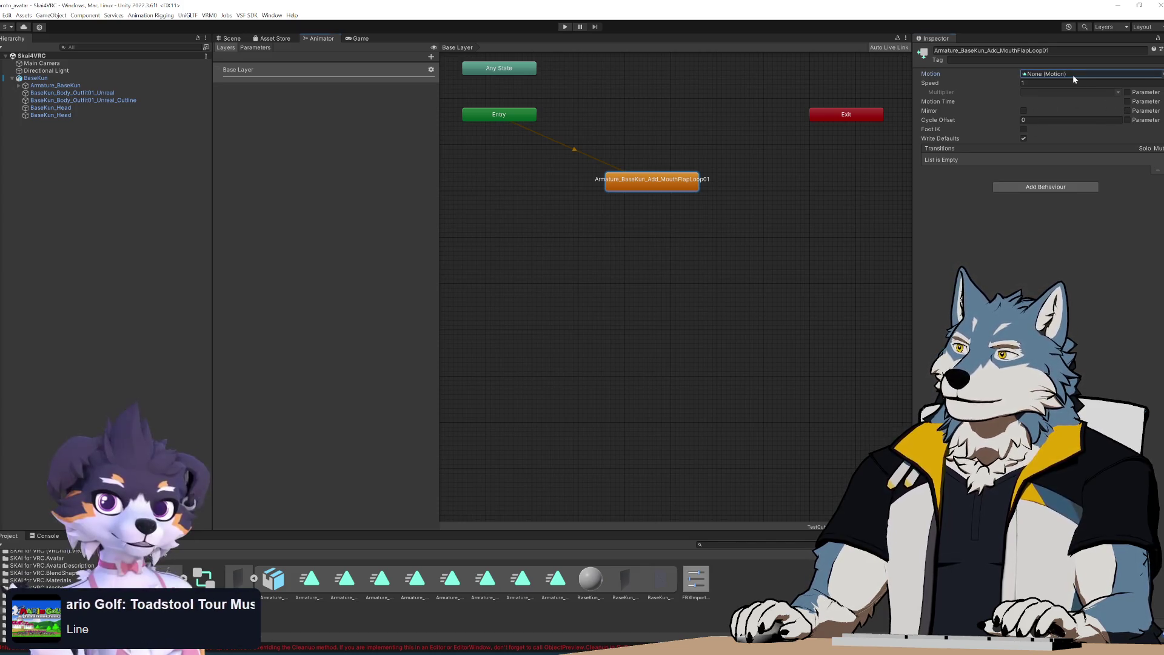
{"action": "mouse_move", "coordinate": [902, 133]}
{"action": "left_mouse_down"}
{"action": "mouse_move", "coordinate": [1061, 74]}
{"action": "mouse_move", "coordinate": [1046, 187]}
{"action": "mouse_move", "coordinate": [1066, 76]}
{"action": "left_mouse_up"}
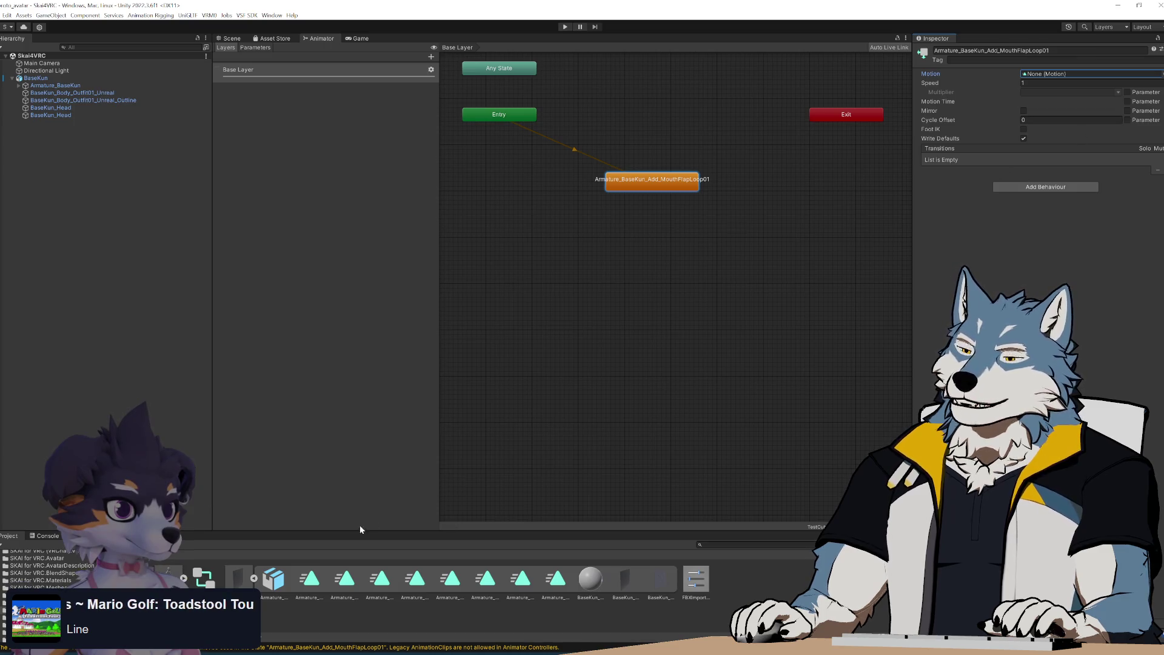
{"action": "left_click", "coordinate": [309, 579]}
Delete both standalone MouthFlapLoop01 .anim clip files, then select the Base Kun_Anims FBX
{"action": "key", "text": "Delete"}
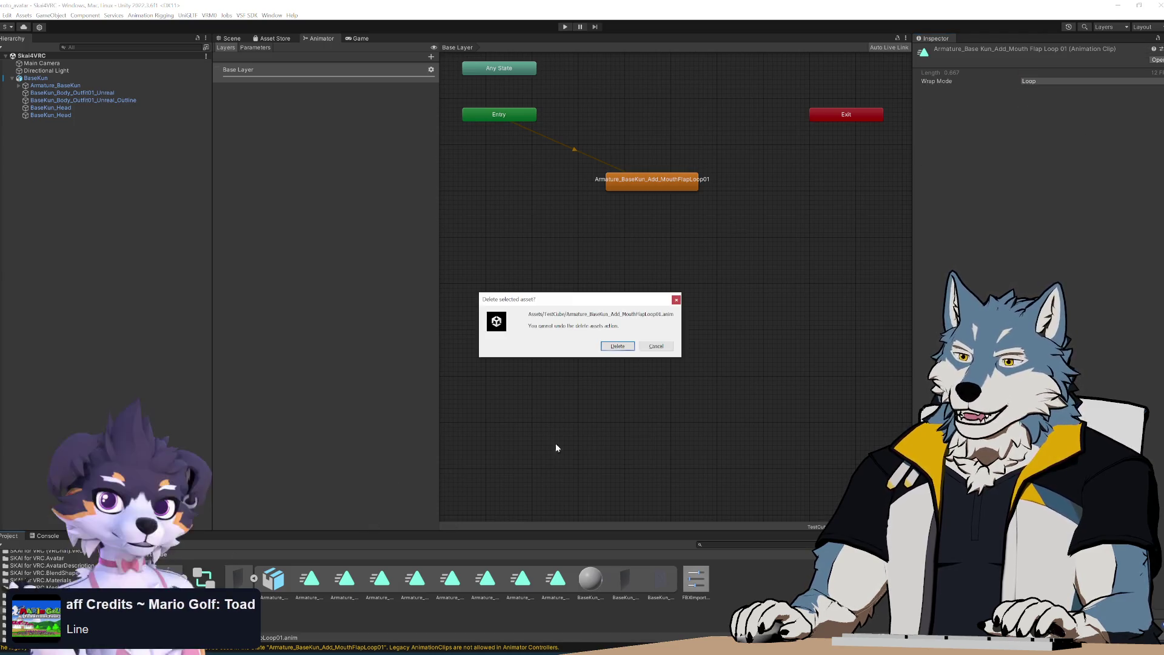
{"action": "left_click", "coordinate": [617, 345]}
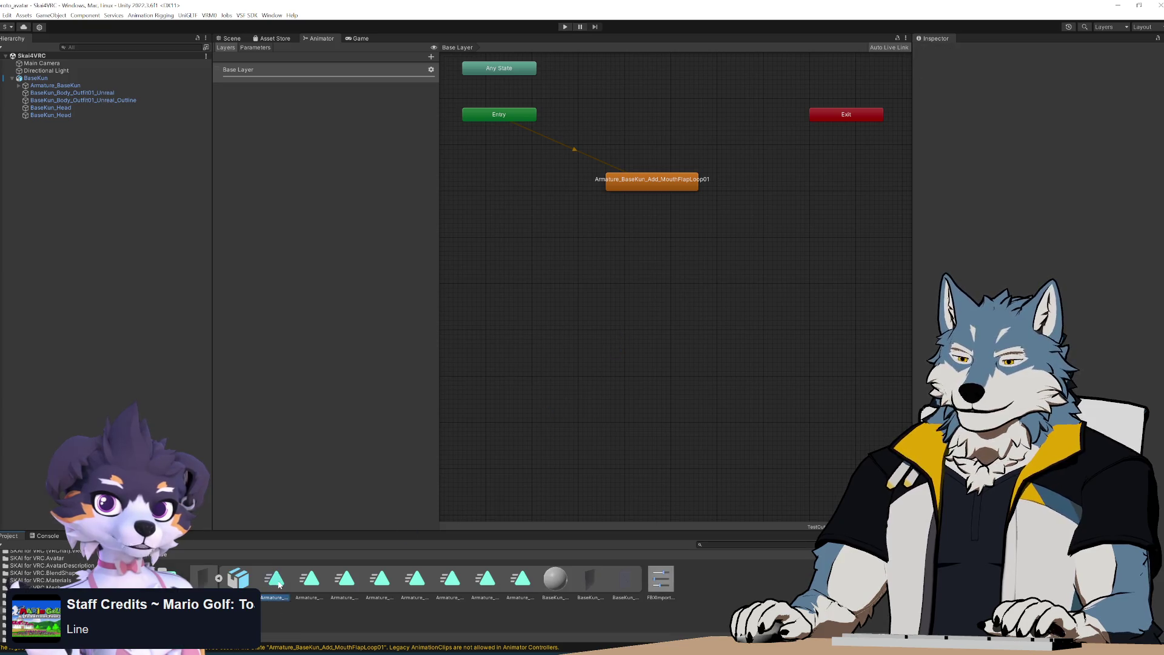
{"action": "left_click", "coordinate": [285, 620]}
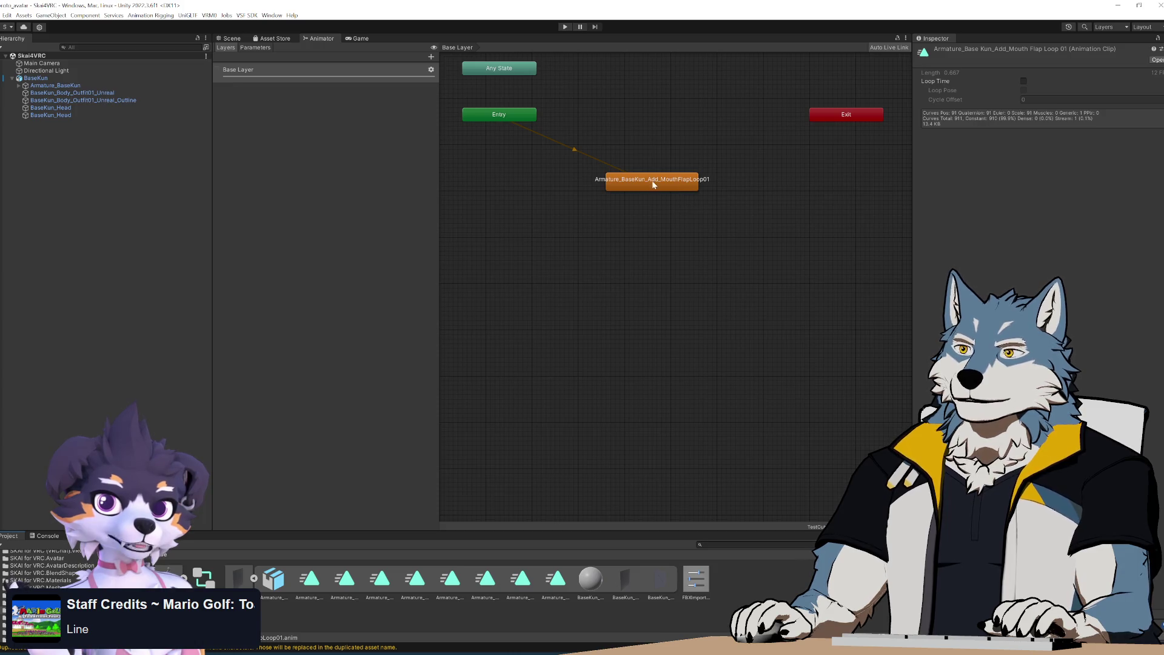
{"action": "left_click", "coordinate": [674, 185]}
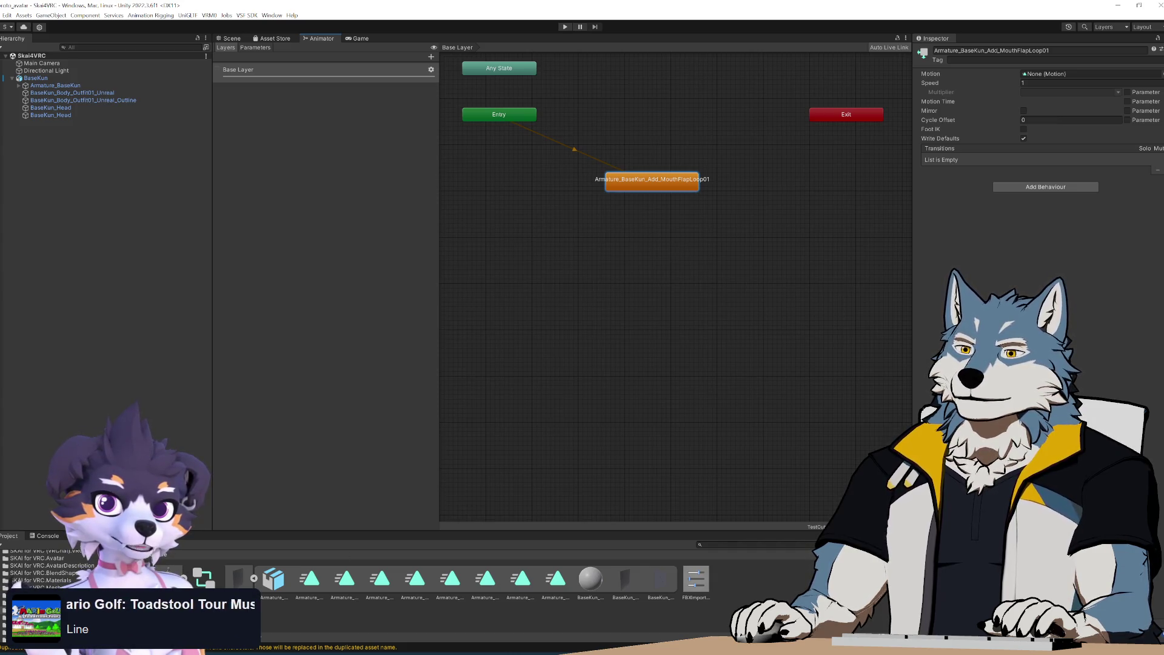
{"action": "left_click", "coordinate": [731, 579]}
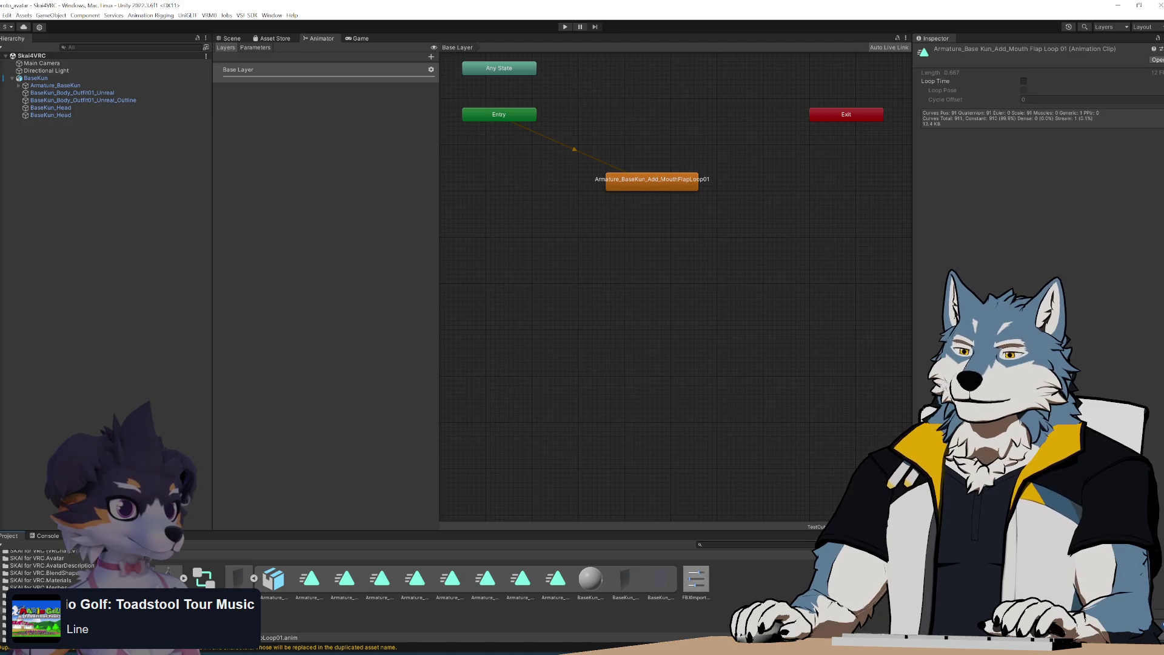
{"action": "key", "text": "Delete"}
{"action": "left_click", "coordinate": [616, 344]}
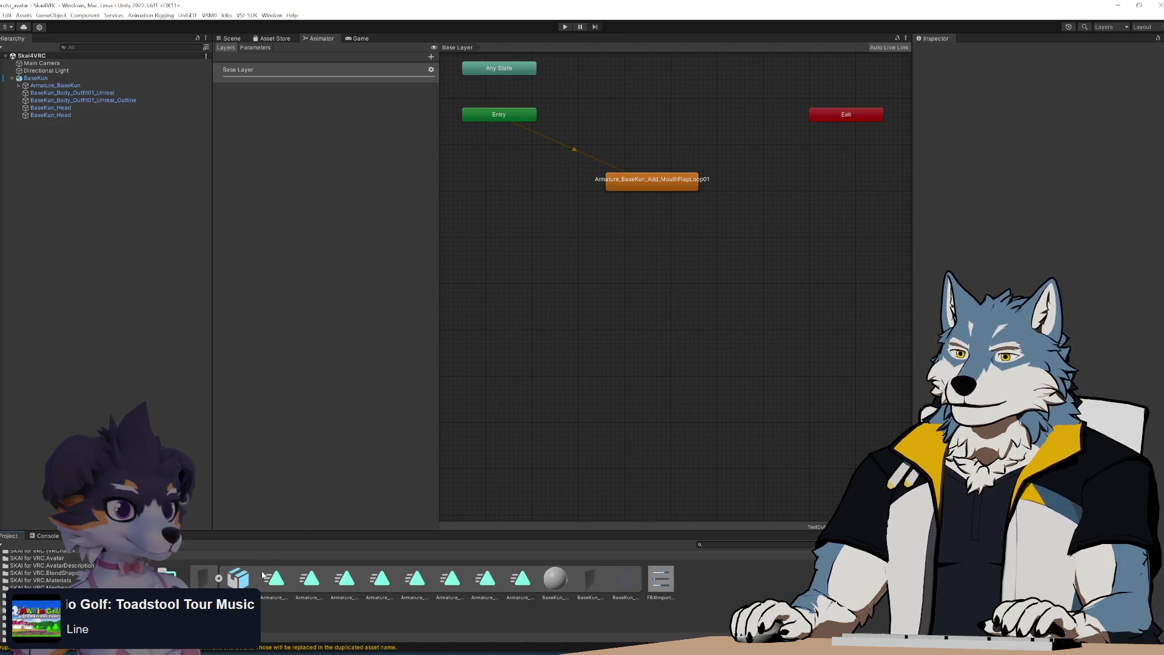
{"action": "left_click", "coordinate": [206, 581]}
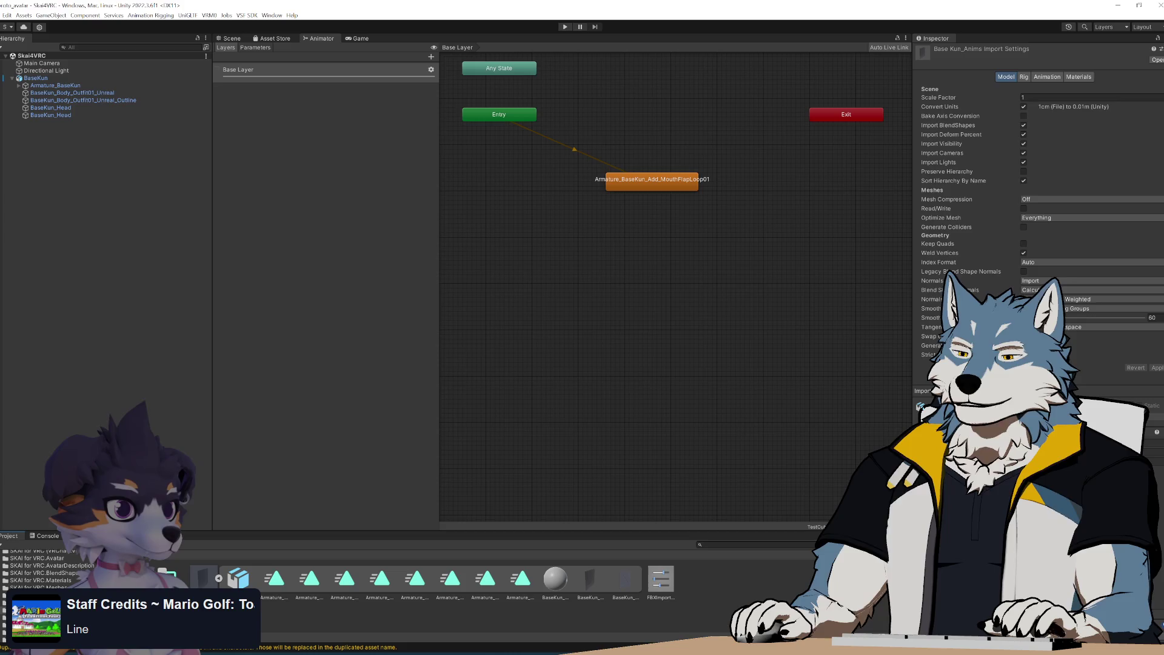
On the Base Kun_Anims Animation tab, select the Add_MouthFlapLoop01 clip and apply the import settings
{"action": "left_click", "coordinate": [274, 580]}
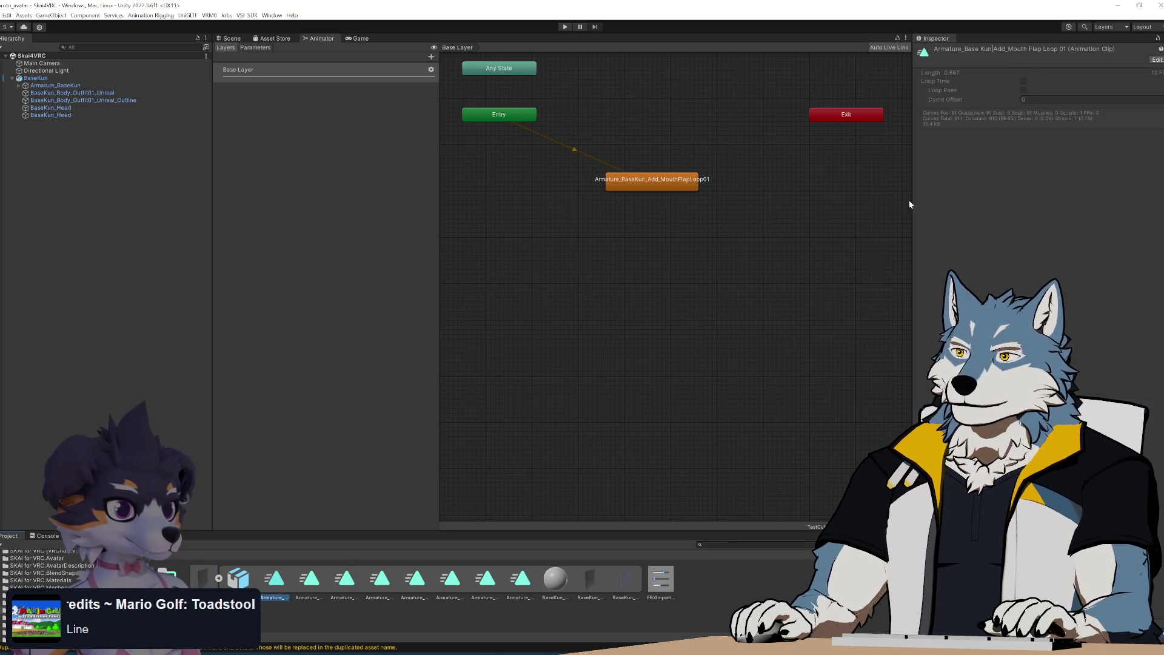
{"action": "left_click", "coordinate": [1157, 59]}
{"action": "left_click", "coordinate": [1048, 77]}
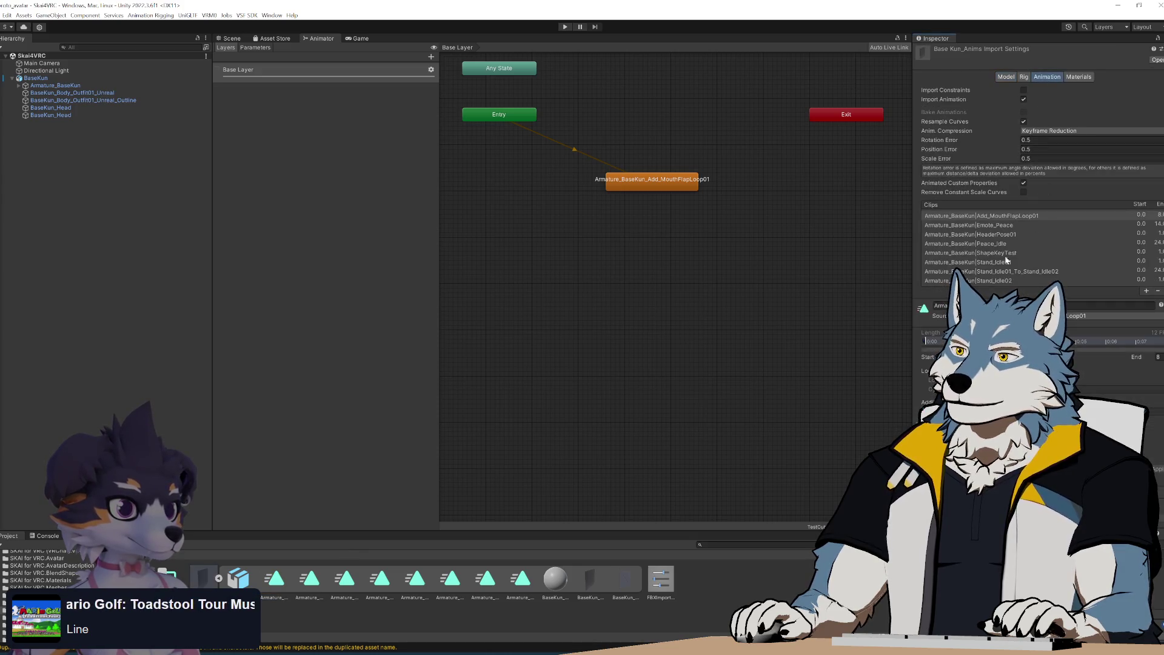
{"action": "left_click", "coordinate": [1022, 216]}
{"action": "left_click", "coordinate": [1157, 470]}
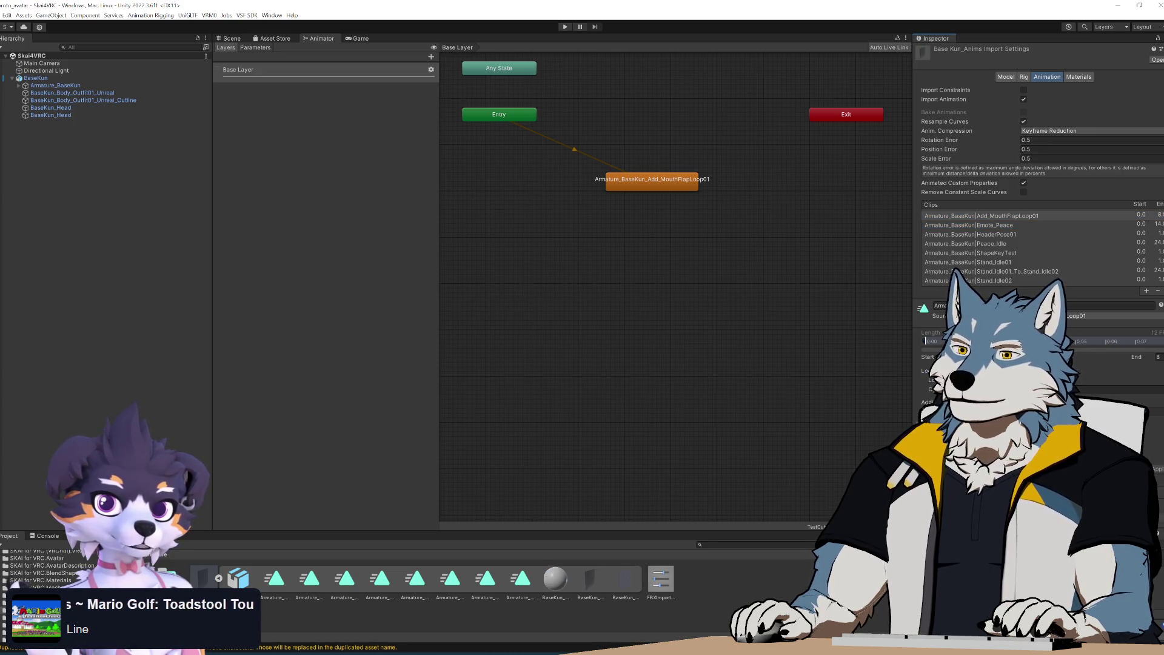
Drag BaseKun_Anims.fbx from the Unity export folder into the Project window
{"action": "right_click", "coordinate": [204, 583]}
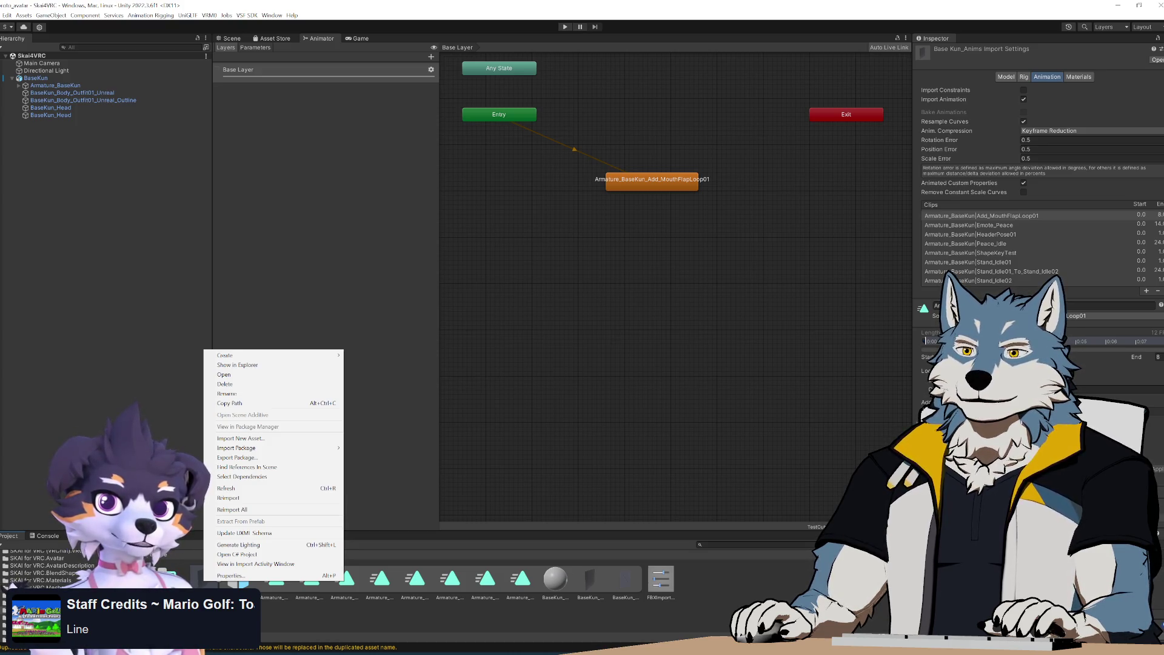
{"action": "key", "text": "Escape"}
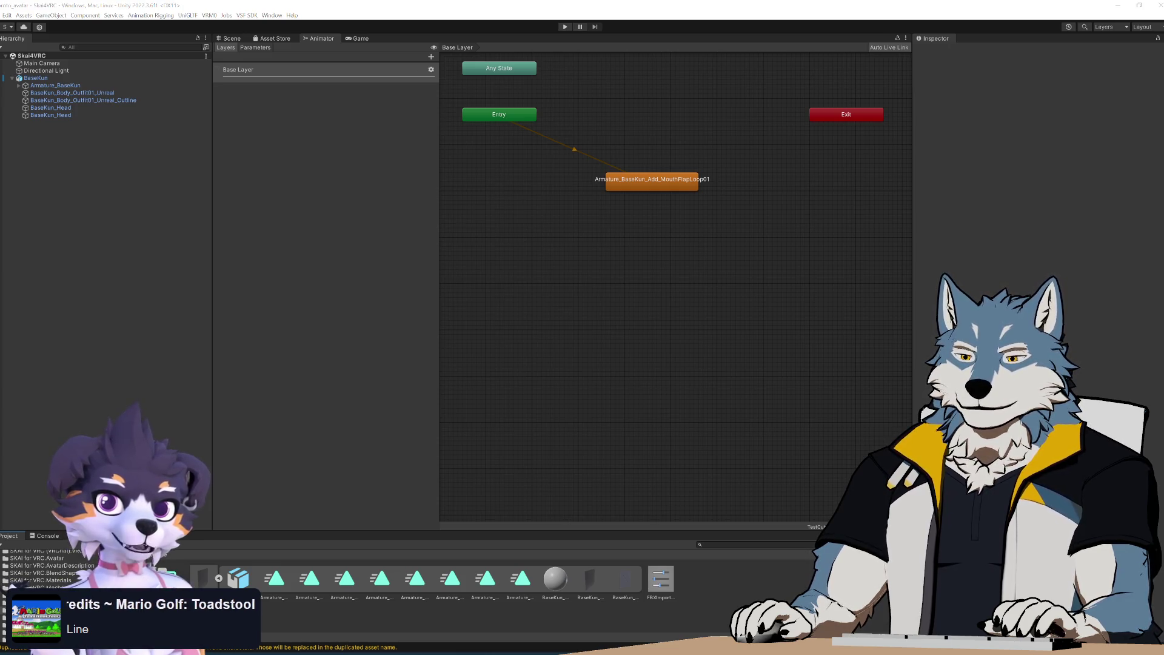
{"action": "mouse_move", "coordinate": [0, 182]}
{"action": "left_mouse_down"}
{"action": "mouse_move", "coordinate": [0, 169]}
{"action": "mouse_move", "coordinate": [365, 105]}
{"action": "left_mouse_up"}
{"action": "left_click_drag", "start_coordinate": [275, 160], "coordinate": [164, 576]}
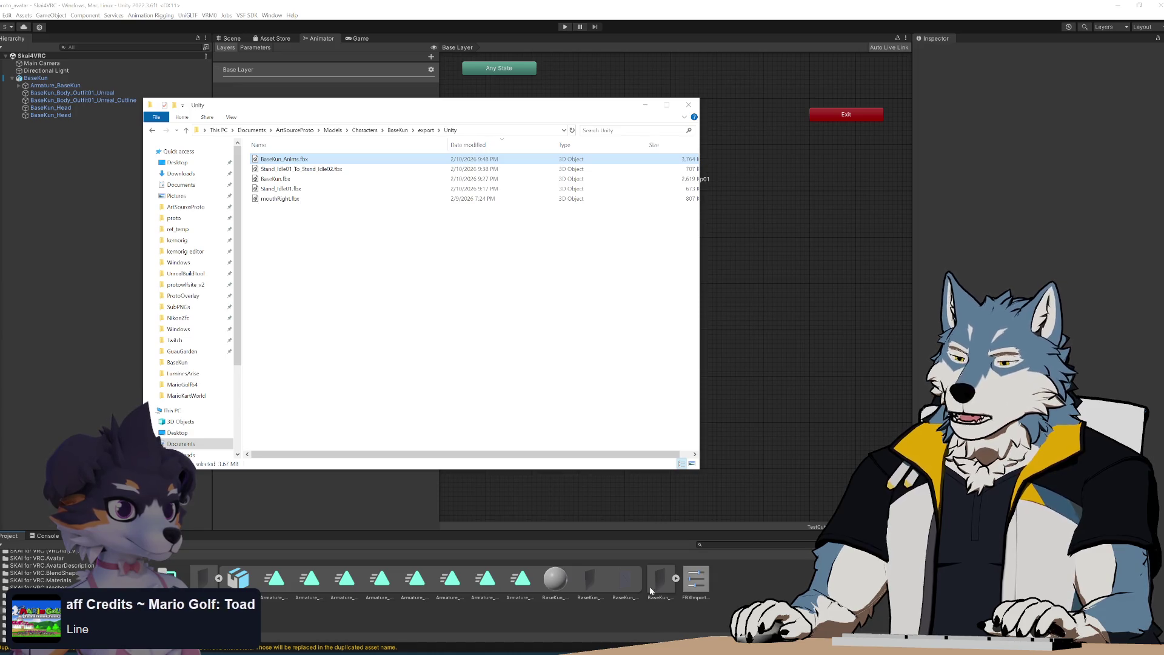
Delete the duplicate BaseKun_Anims 1.fbx and check the Add_MouthFlapLoop01 state's motion
{"action": "left_click", "coordinate": [667, 584]}
{"action": "key", "text": "Delete"}
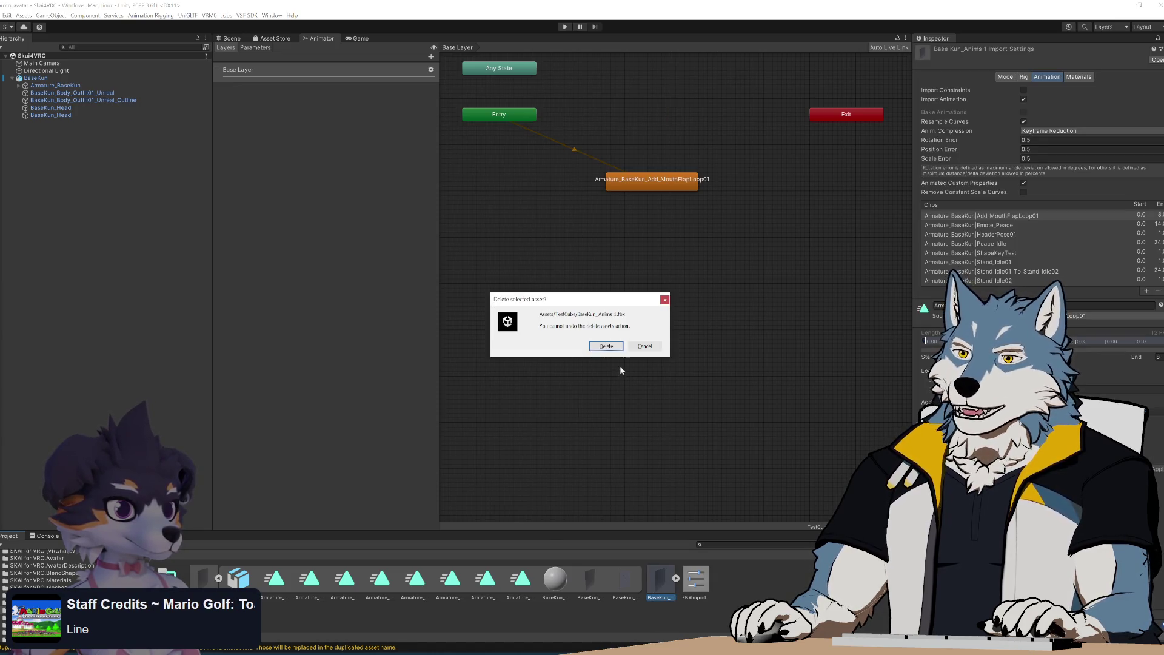
{"action": "left_click", "coordinate": [606, 354]}
{"action": "left_click", "coordinate": [248, 585]}
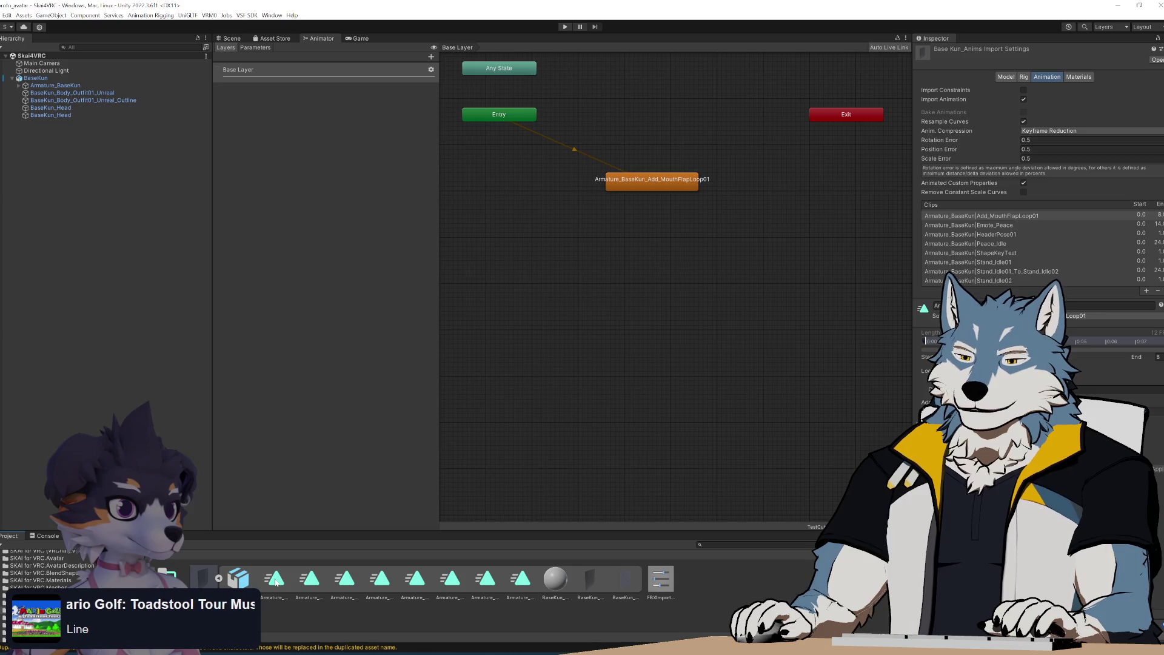
{"action": "left_click", "coordinate": [642, 188]}
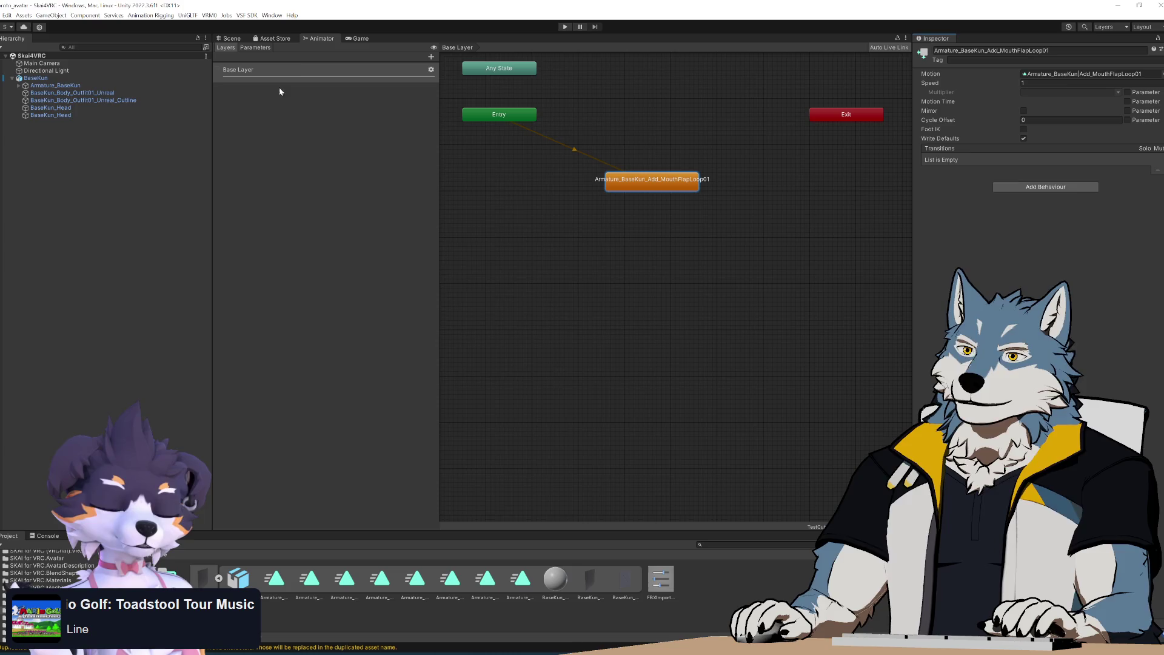
Select BaseKun in the Scene and play its mouth-flap clip in the Animation window
{"action": "left_click", "coordinate": [233, 38]}
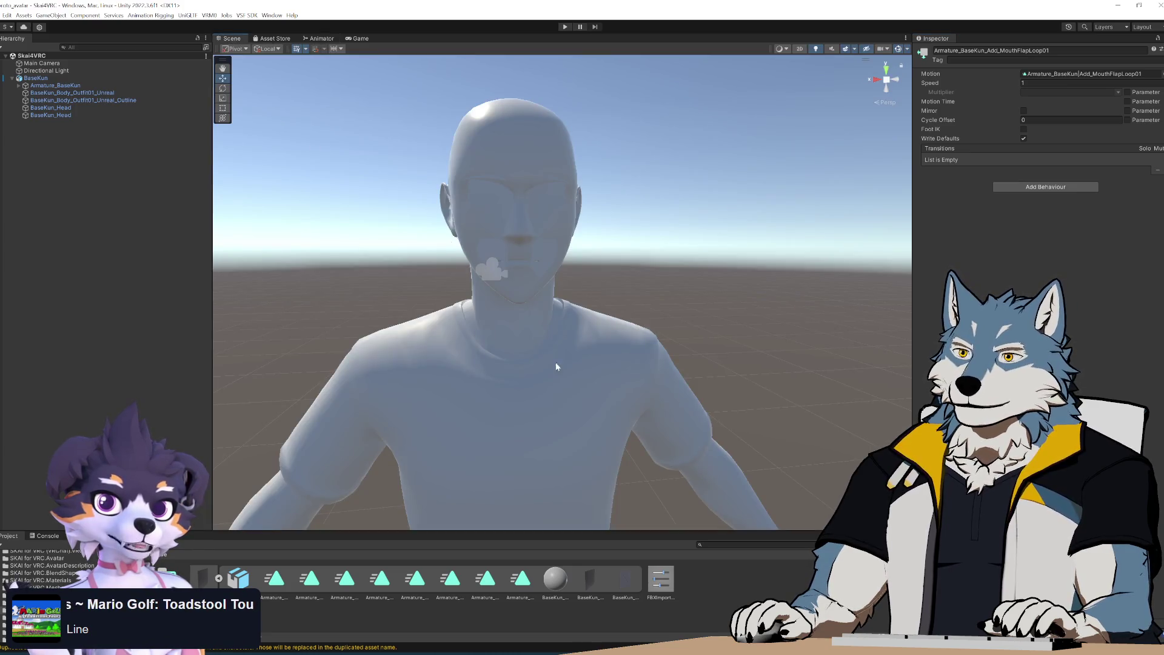
{"action": "left_click", "coordinate": [528, 220]}
{"action": "left_click", "coordinate": [85, 535]}
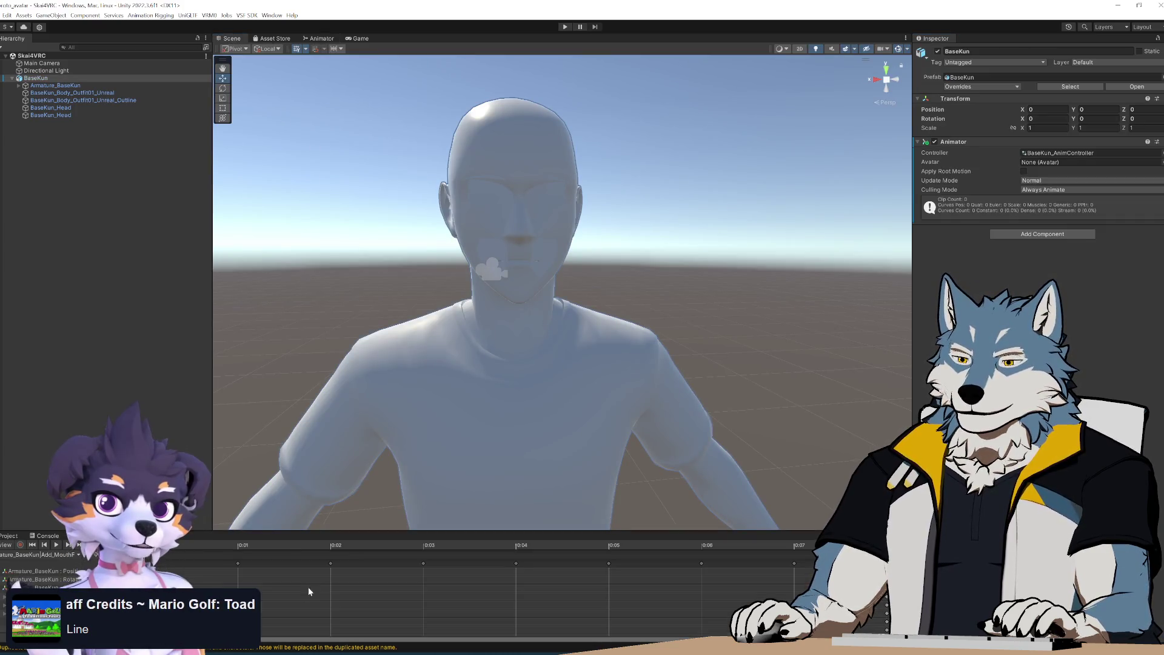
{"action": "left_click", "coordinate": [57, 545]}
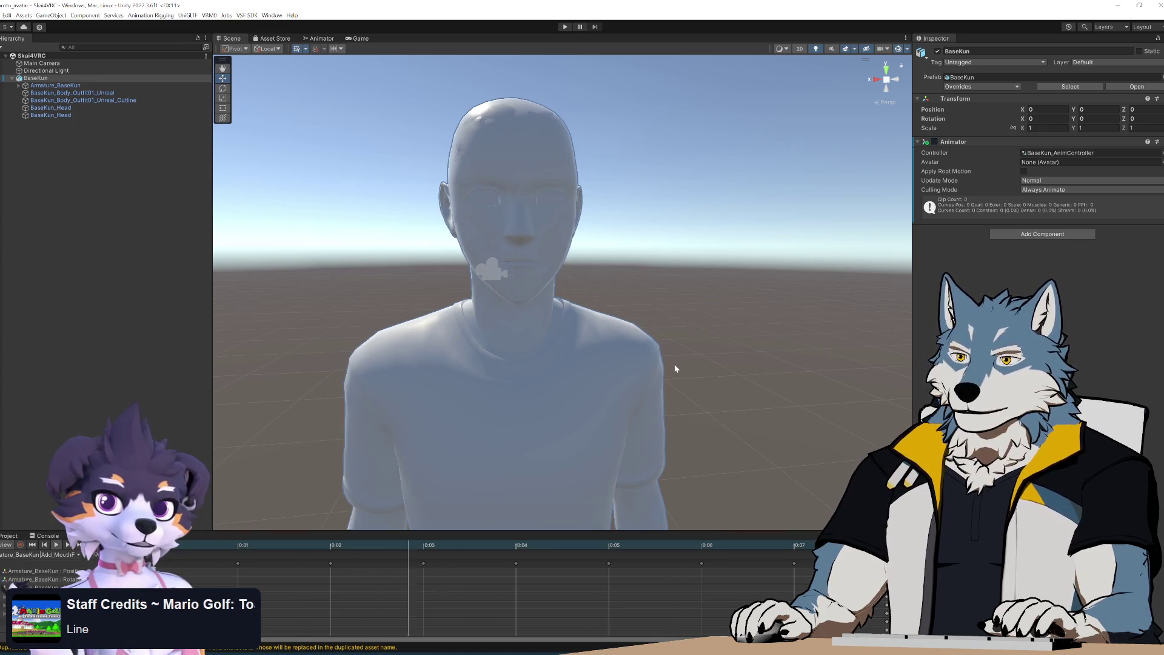
Zoom in on the face and scrub the timeline to watch the mouth open and close
{"action": "right_click_drag", "start_coordinate": [616, 344], "coordinate": [627, 545], "text": "alt"}
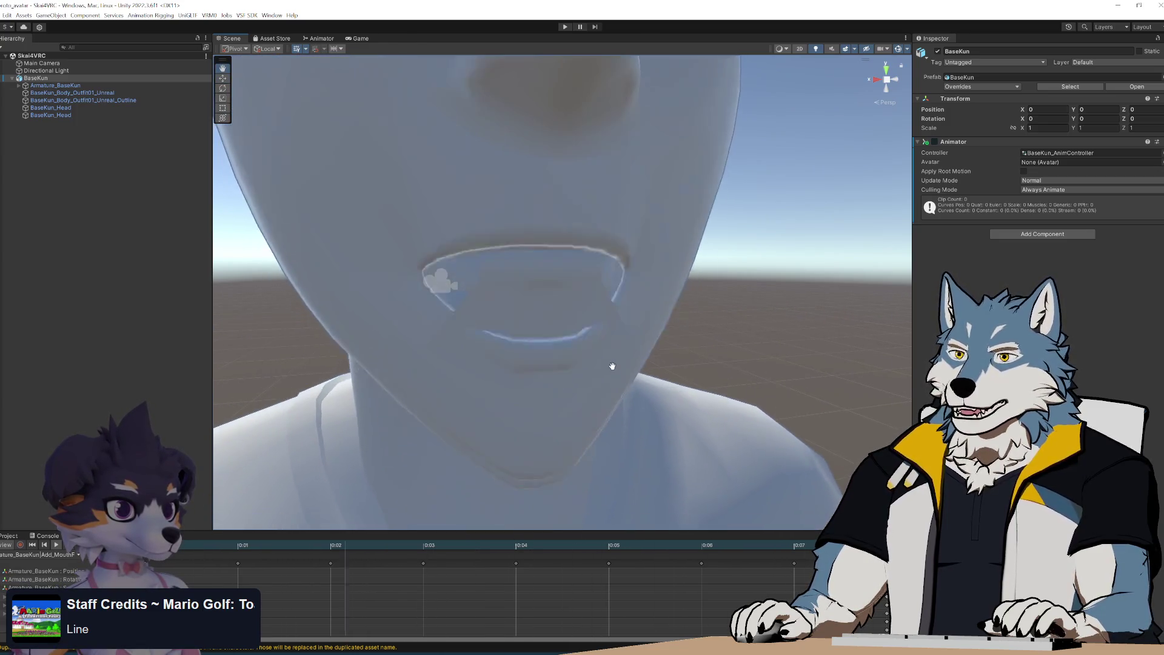
{"action": "mouse_move", "coordinate": [594, 355]}
{"action": "left_mouse_down", "text": "alt"}
{"action": "mouse_move", "coordinate": [616, 340]}
{"action": "mouse_move", "coordinate": [603, 351]}
{"action": "mouse_move", "coordinate": [631, 349]}
{"action": "left_mouse_up", "text": "alt"}
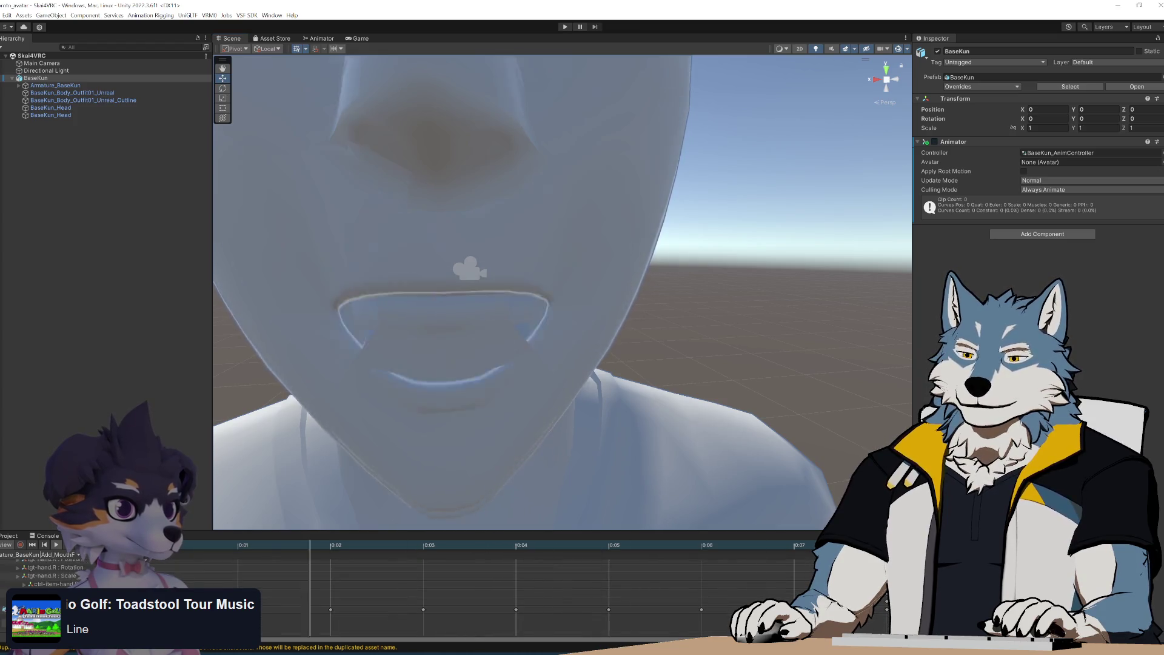
{"action": "mouse_move", "coordinate": [241, 546]}
{"action": "left_mouse_down"}
{"action": "mouse_move", "coordinate": [201, 533]}
{"action": "mouse_move", "coordinate": [702, 539]}
{"action": "mouse_move", "coordinate": [181, 545]}
{"action": "mouse_move", "coordinate": [675, 534]}
{"action": "mouse_move", "coordinate": [185, 536]}
{"action": "mouse_move", "coordinate": [476, 540]}
{"action": "mouse_move", "coordinate": [145, 559]}
{"action": "left_mouse_up"}
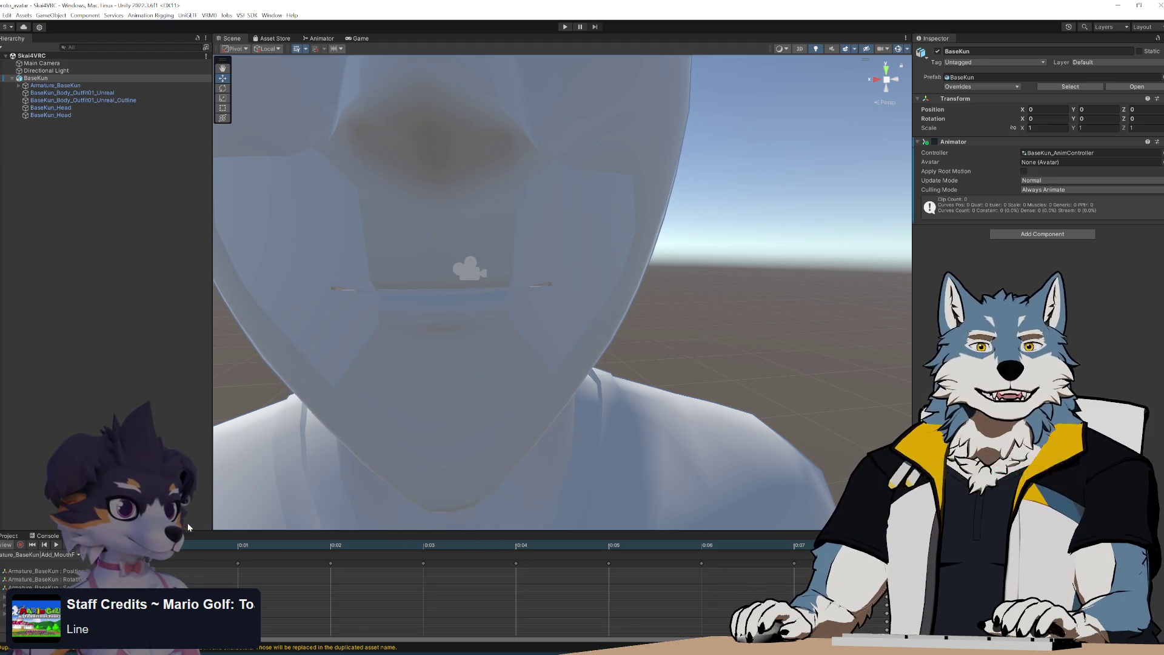
{"action": "mouse_move", "coordinate": [484, 553]}
{"action": "left_mouse_down"}
{"action": "mouse_move", "coordinate": [376, 546]}
{"action": "mouse_move", "coordinate": [516, 545]}
{"action": "mouse_move", "coordinate": [332, 540]}
{"action": "mouse_move", "coordinate": [199, 556]}
{"action": "mouse_move", "coordinate": [576, 567]}
{"action": "mouse_move", "coordinate": [425, 554]}
{"action": "mouse_move", "coordinate": [494, 556]}
{"action": "mouse_move", "coordinate": [145, 559]}
{"action": "mouse_move", "coordinate": [582, 540]}
{"action": "mouse_move", "coordinate": [156, 566]}
{"action": "left_mouse_up"}
{"action": "left_click_drag", "start_coordinate": [253, 561], "coordinate": [163, 561]}
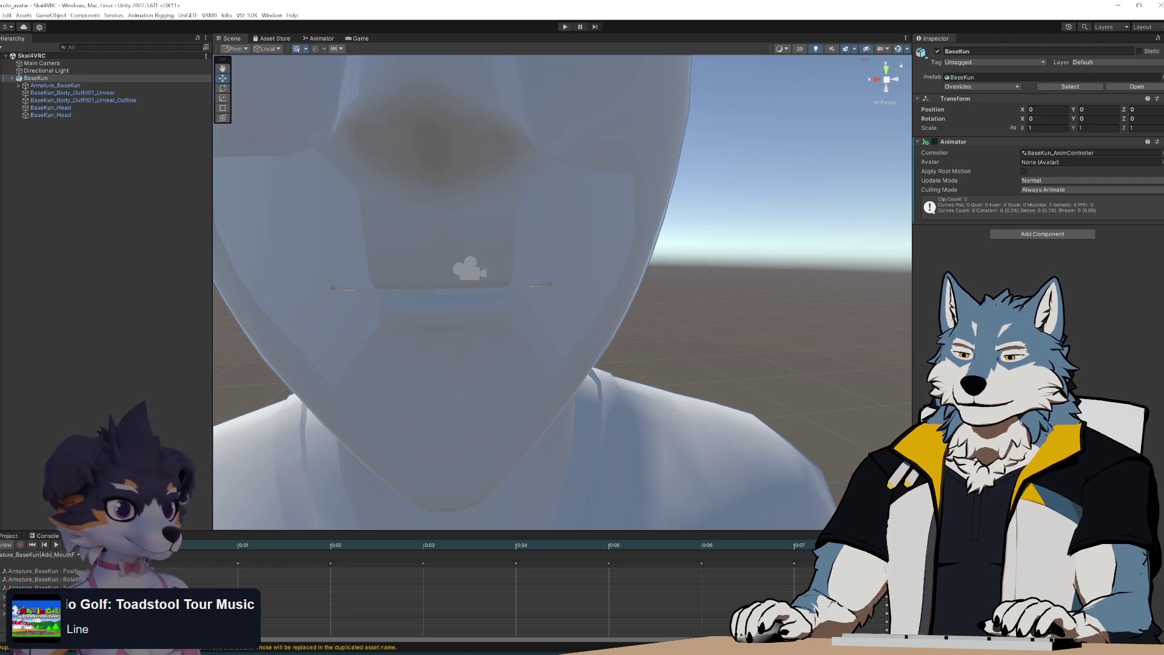
{"action": "key", "text": "alt+Tab"}
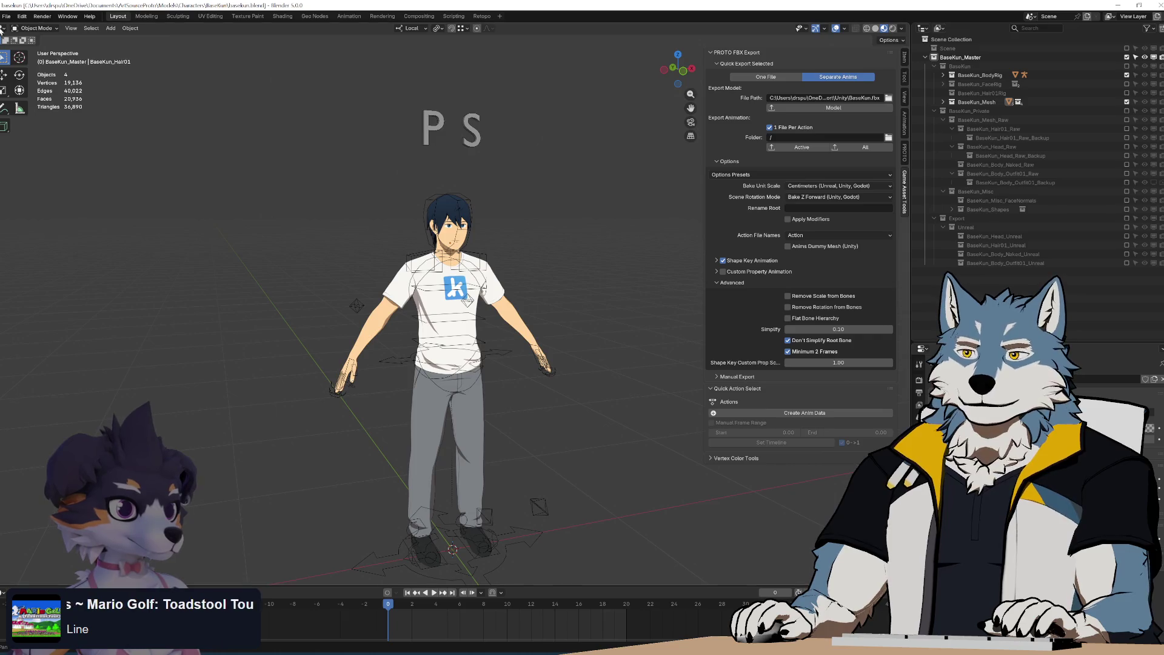
Exclude the BaseKun_Mesh collection and include the Export and Unreal collections
{"action": "scroll", "coordinate": [612, 252], "scroll_direction": "up", "scroll_amount": 3}
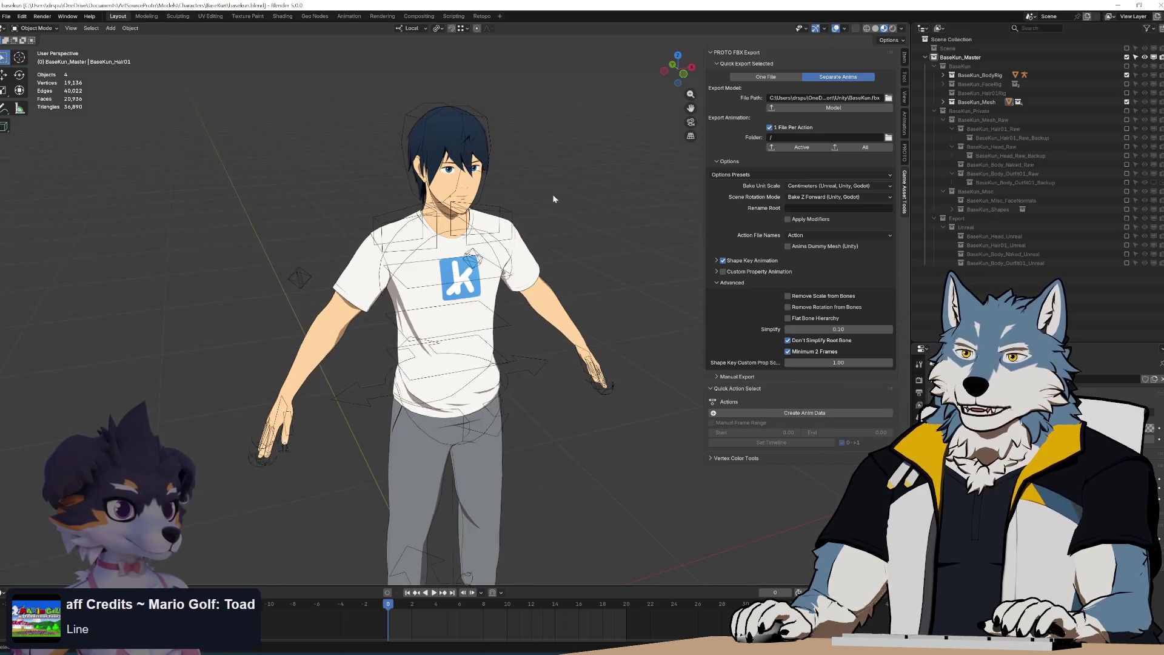
{"action": "scroll", "coordinate": [557, 248], "scroll_direction": "up", "scroll_amount": 4}
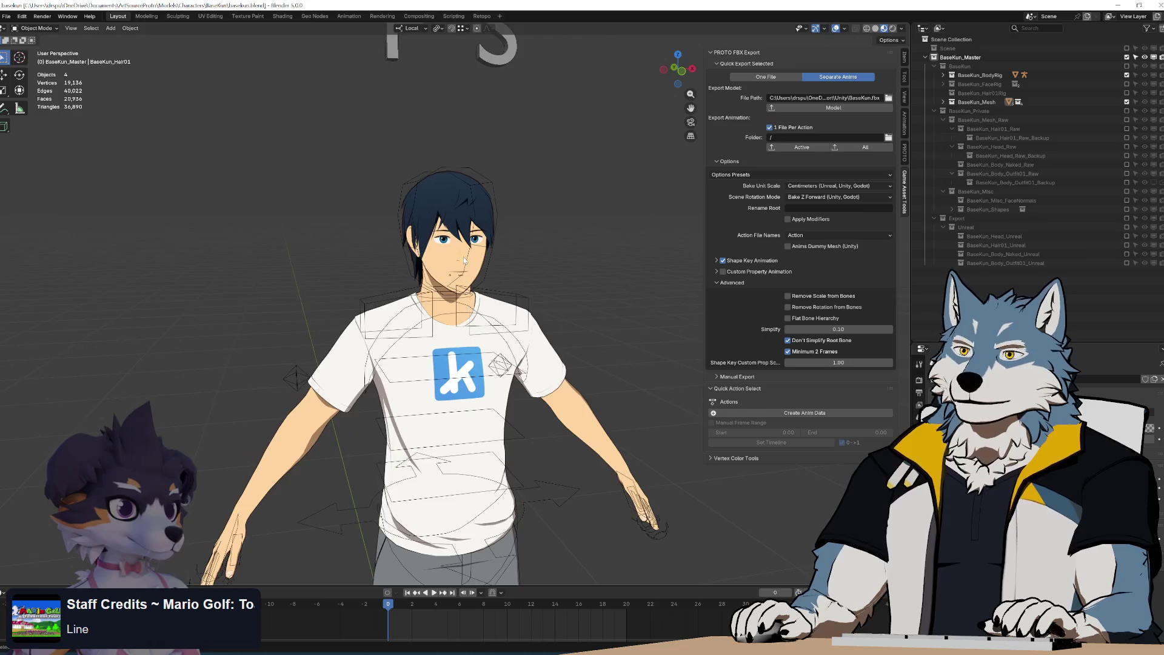
{"action": "left_click", "coordinate": [1127, 102]}
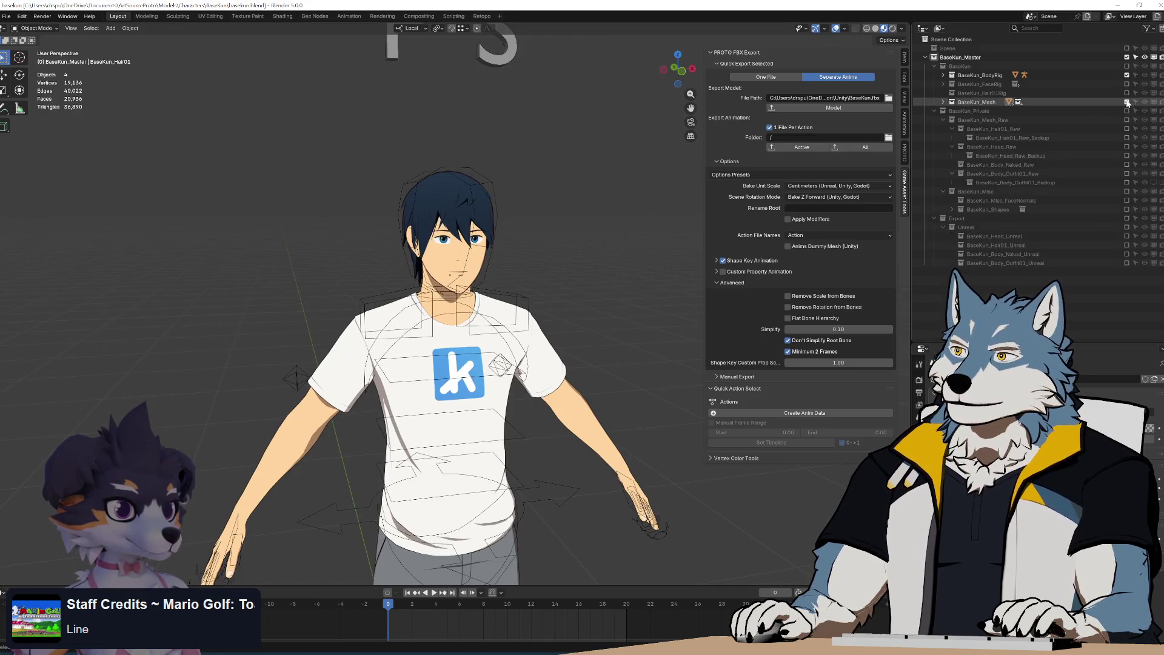
{"action": "left_click", "coordinate": [1126, 227]}
{"action": "left_click", "coordinate": [1127, 218]}
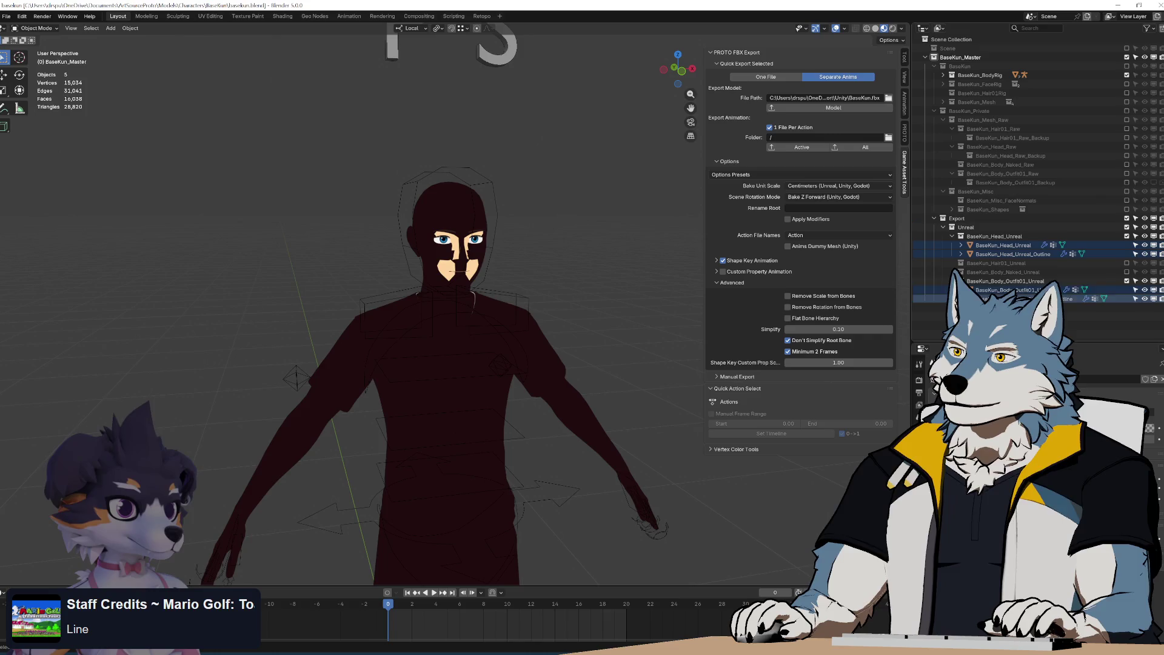
Join the head outline mesh into BaseKun_Head_Unreal
{"action": "left_click", "coordinate": [1018, 254]}
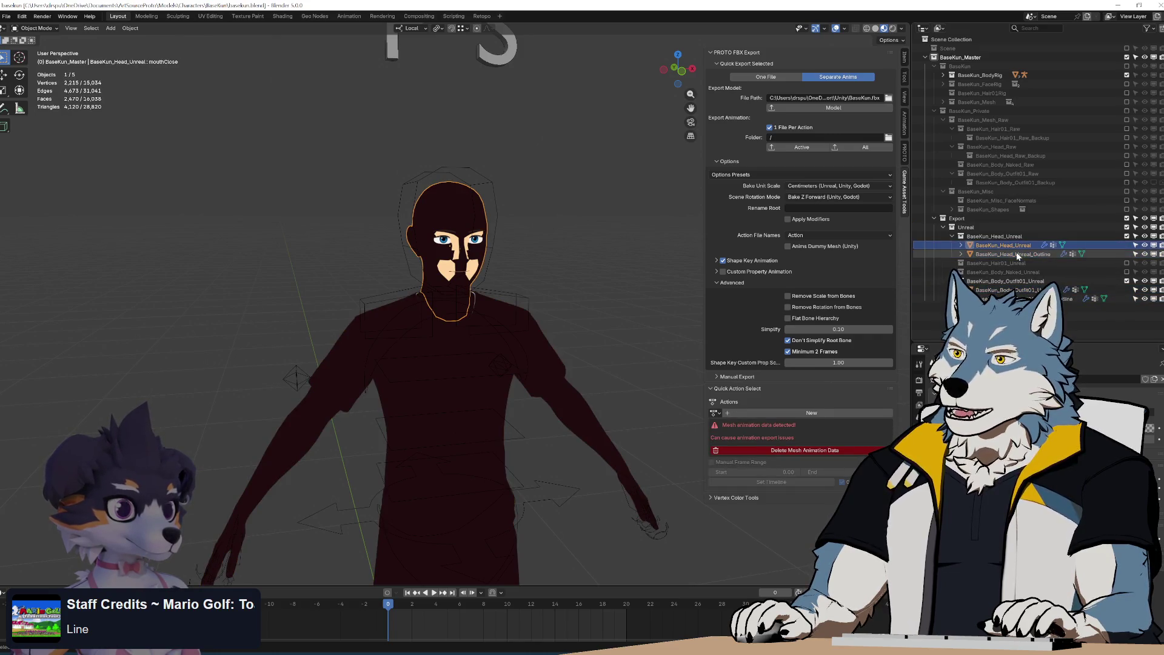
{"action": "left_click", "coordinate": [1040, 254], "text": "ctrl"}
{"action": "right_click", "coordinate": [1044, 254]}
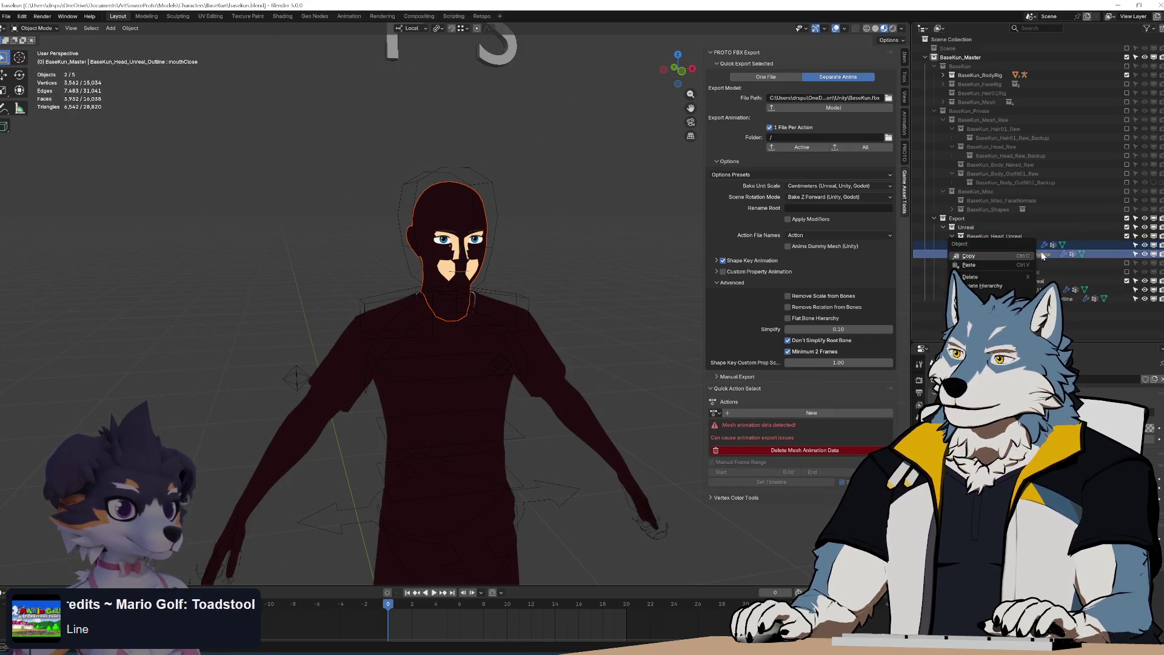
{"action": "left_click", "coordinate": [1015, 246], "text": "ctrl"}
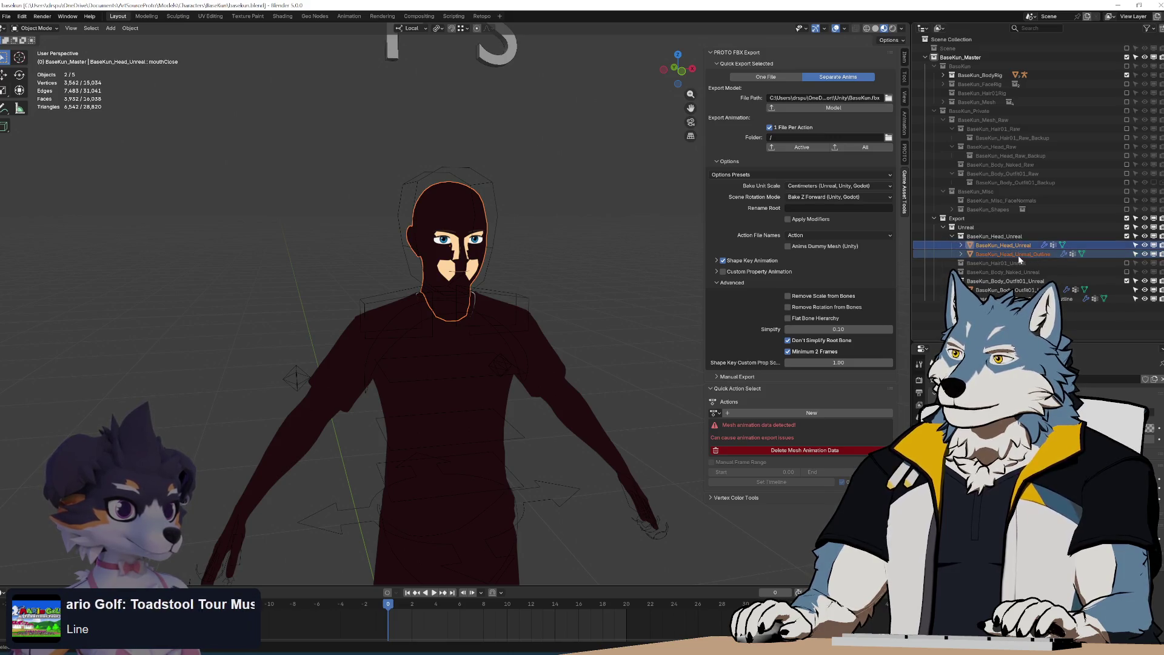
{"action": "middle_click_drag", "start_coordinate": [459, 238], "coordinate": [452, 253]}
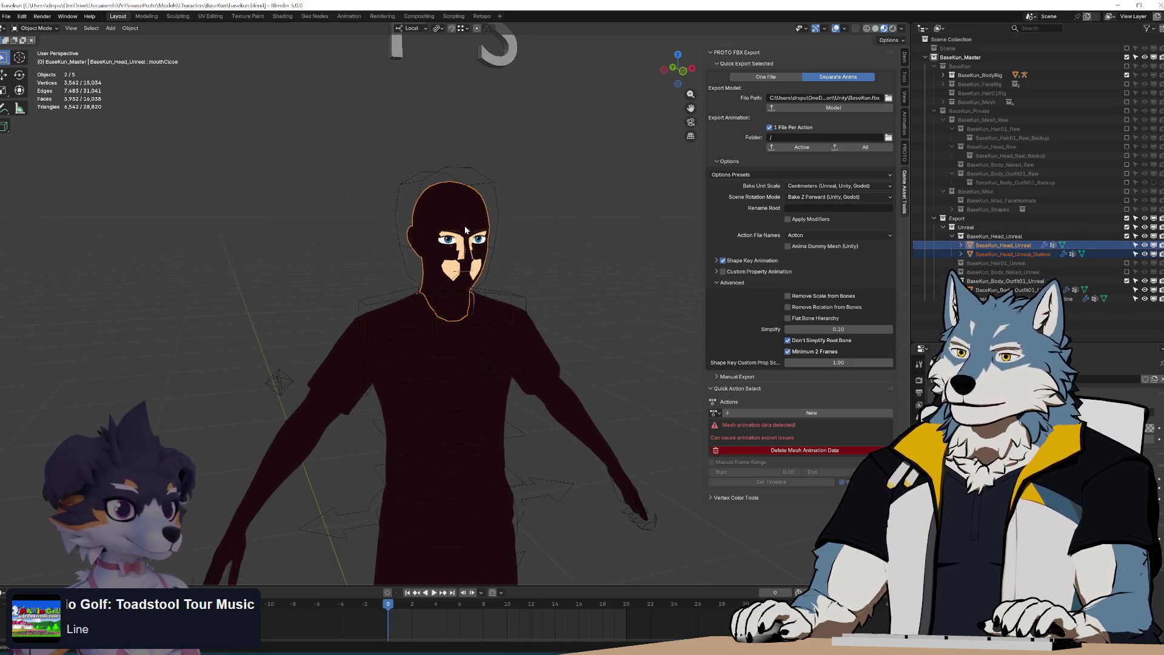
{"action": "right_click", "coordinate": [450, 255]}
{"action": "left_click", "coordinate": [435, 256]}
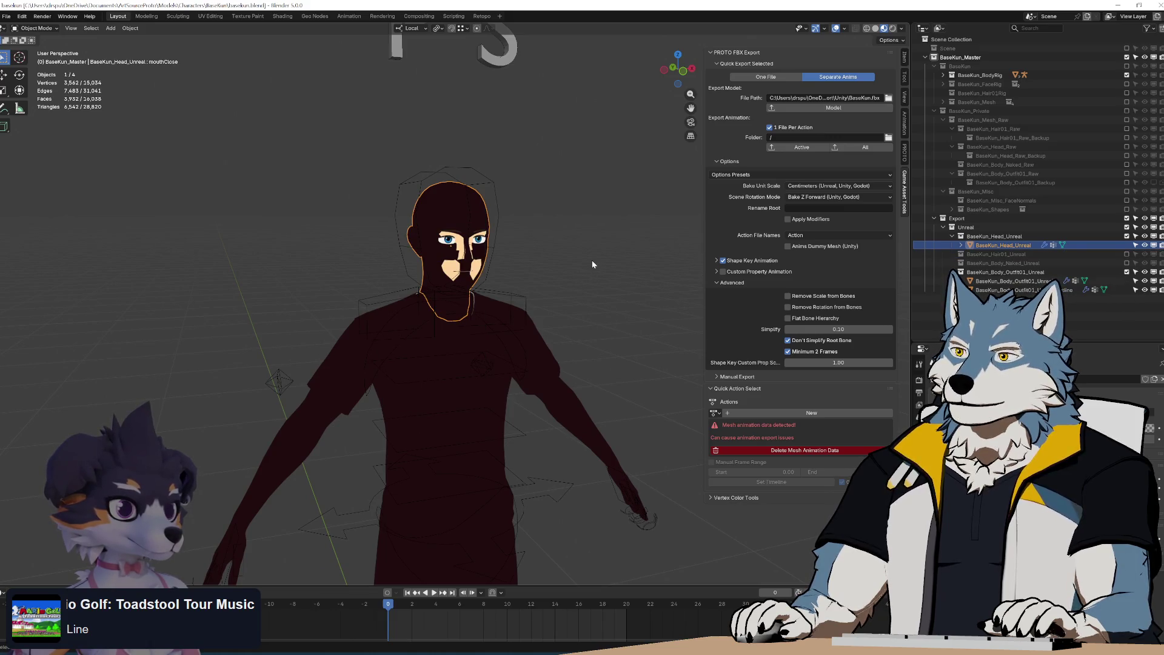
Select all objects and export the Model FBX from the PROTO FBX Export panel
{"action": "scroll", "coordinate": [593, 265], "scroll_direction": "down", "scroll_amount": 5}
{"action": "key", "text": "a"}
{"action": "left_click", "coordinate": [832, 109]}
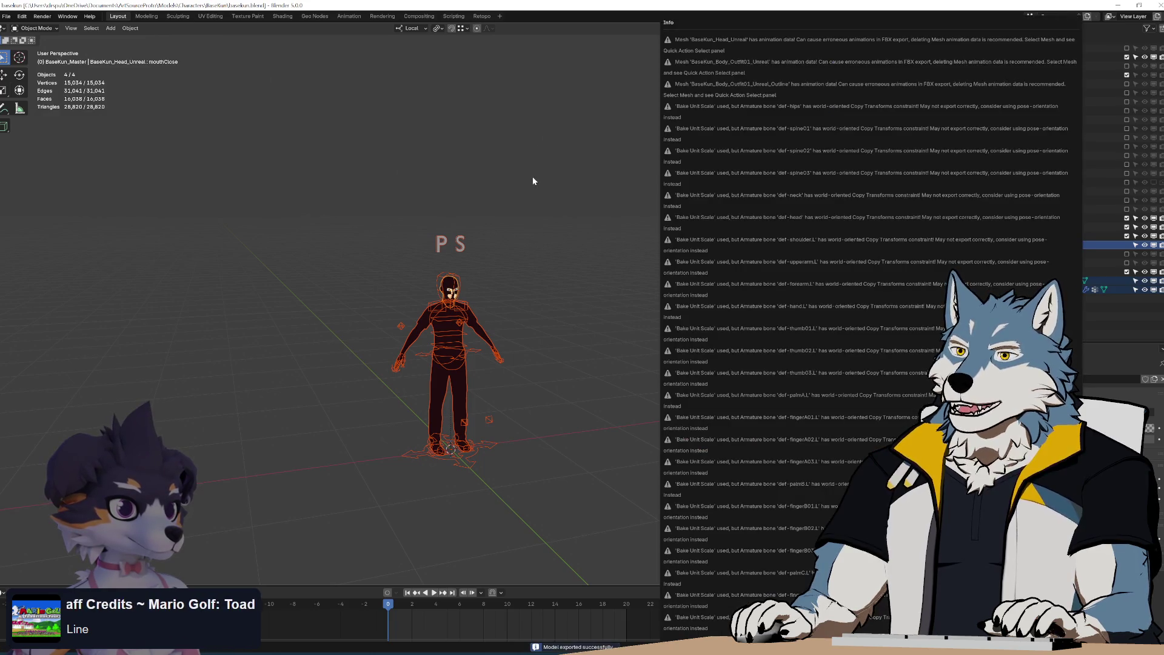
{"action": "scroll", "coordinate": [482, 281], "scroll_direction": "up", "scroll_amount": 5}
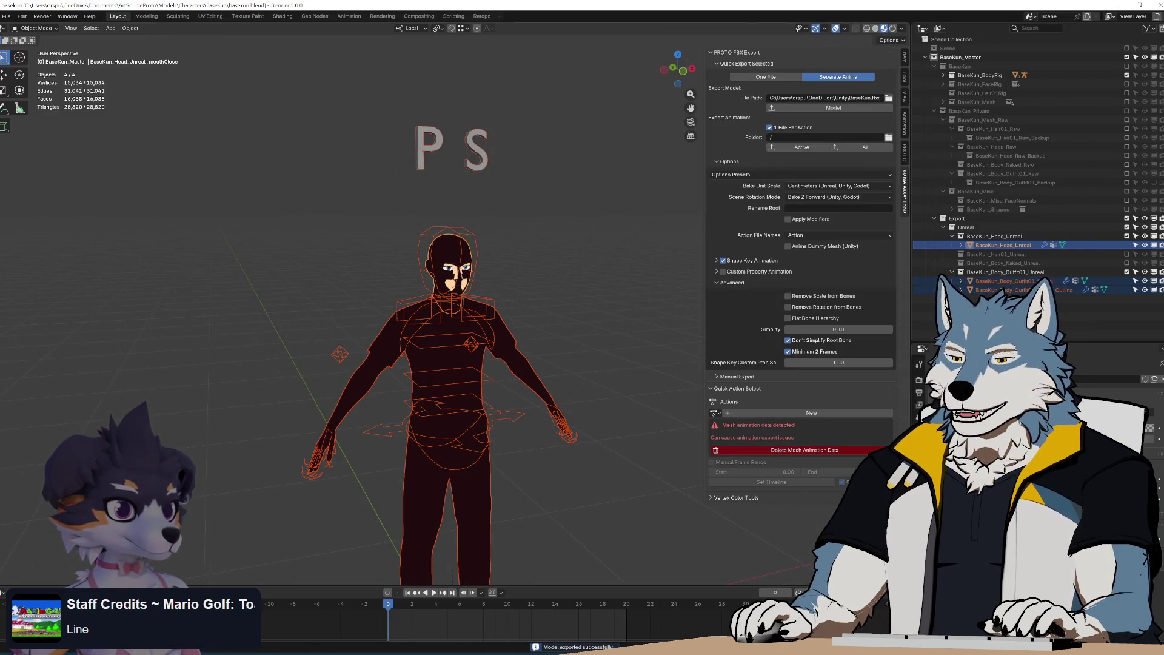
{"action": "key", "text": "alt+Tab"}
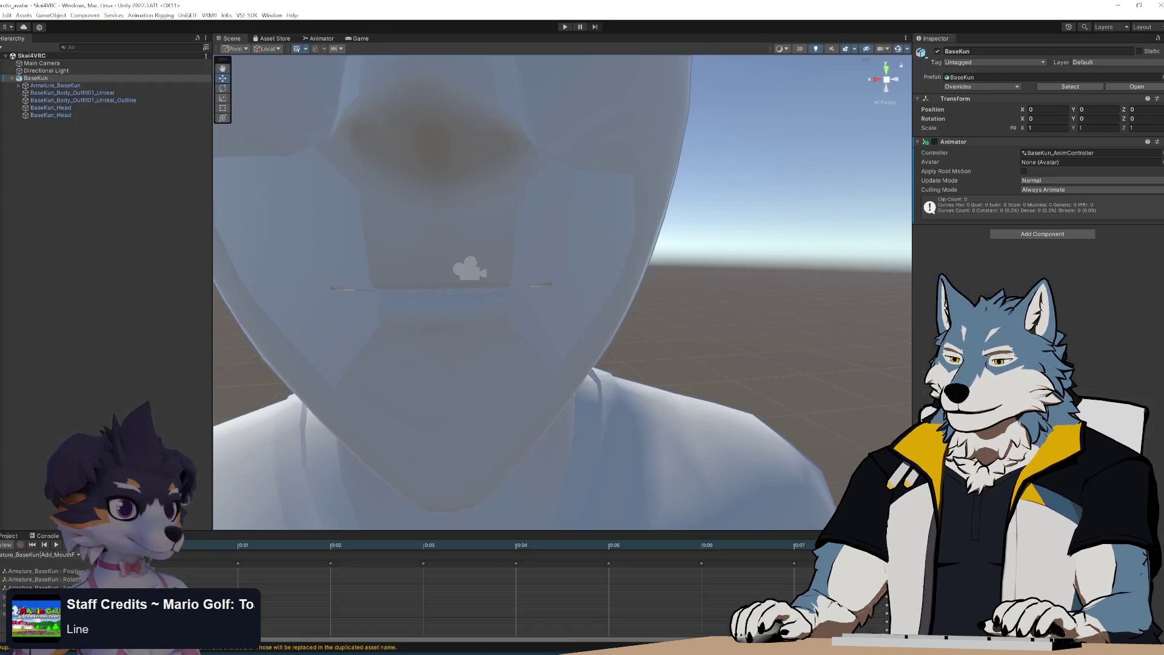
Open the project's Assets > TestCube folder in File Explorer beside the export Unity folder
{"action": "left_click", "coordinate": [11, 536]}
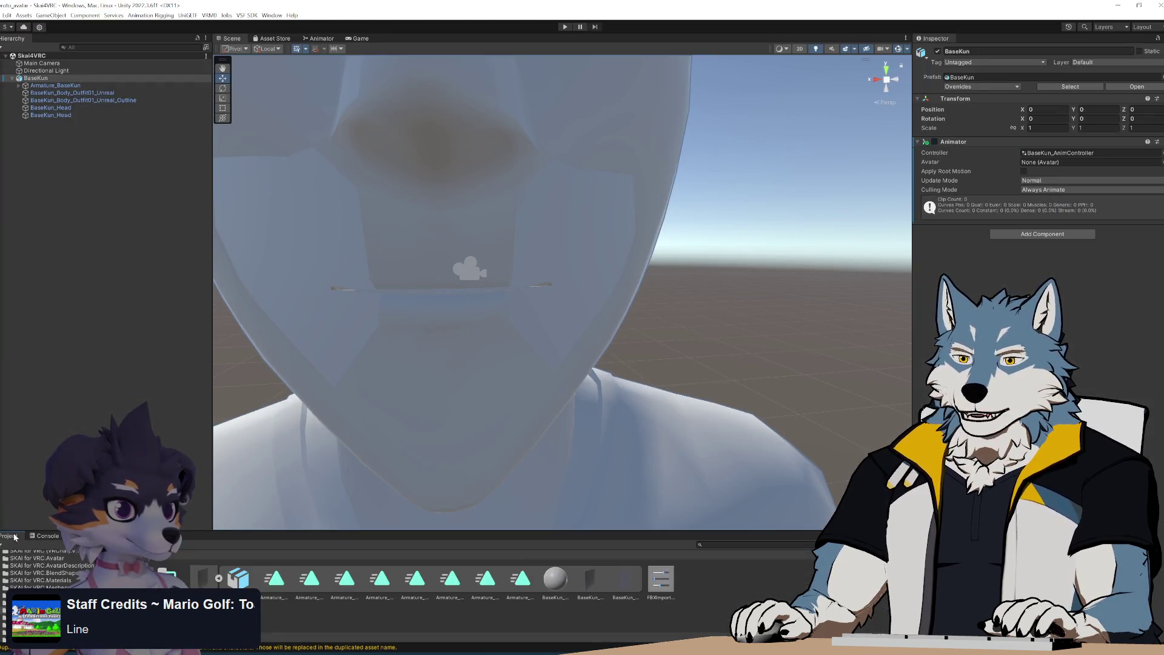
{"action": "right_click", "coordinate": [731, 584]}
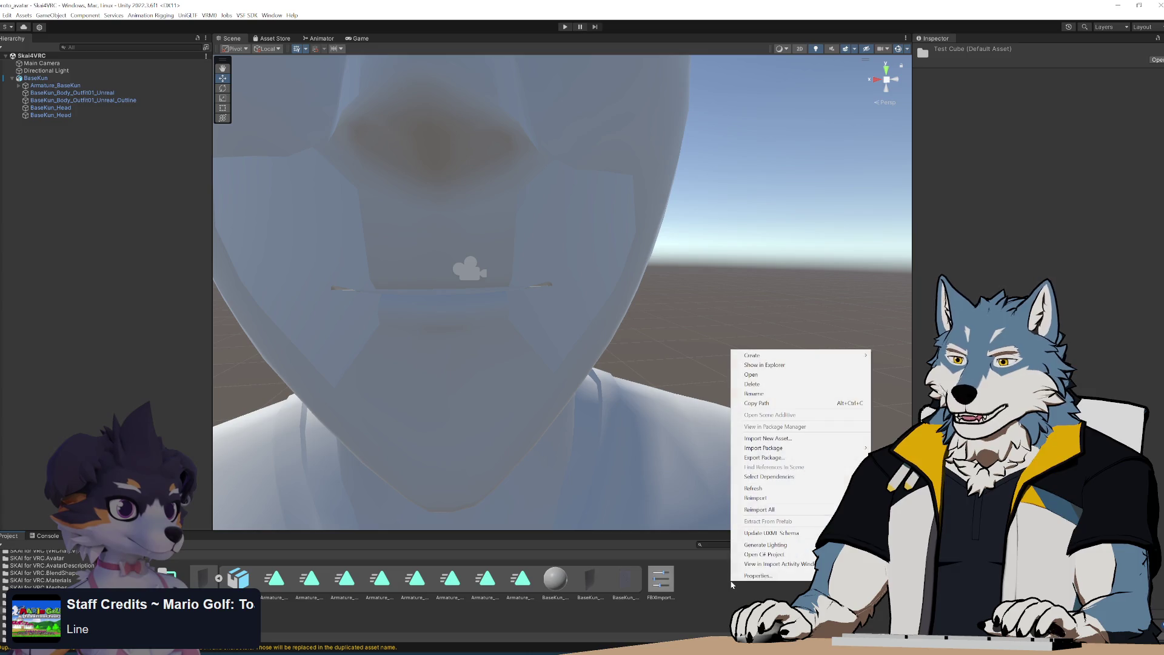
{"action": "left_click", "coordinate": [781, 364]}
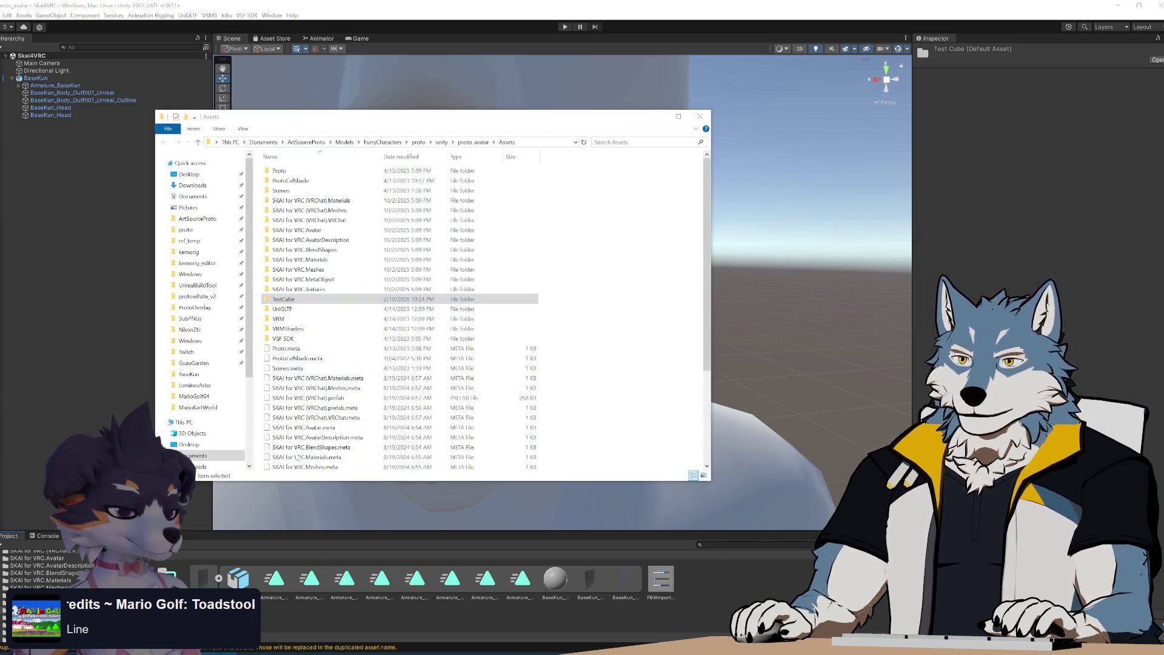
{"action": "mouse_move", "coordinate": [431, 122]}
{"action": "left_mouse_down"}
{"action": "mouse_move", "coordinate": [0, 84]}
{"action": "mouse_move", "coordinate": [0, 103]}
{"action": "mouse_move", "coordinate": [444, 171]}
{"action": "mouse_move", "coordinate": [412, 179]}
{"action": "left_mouse_up"}
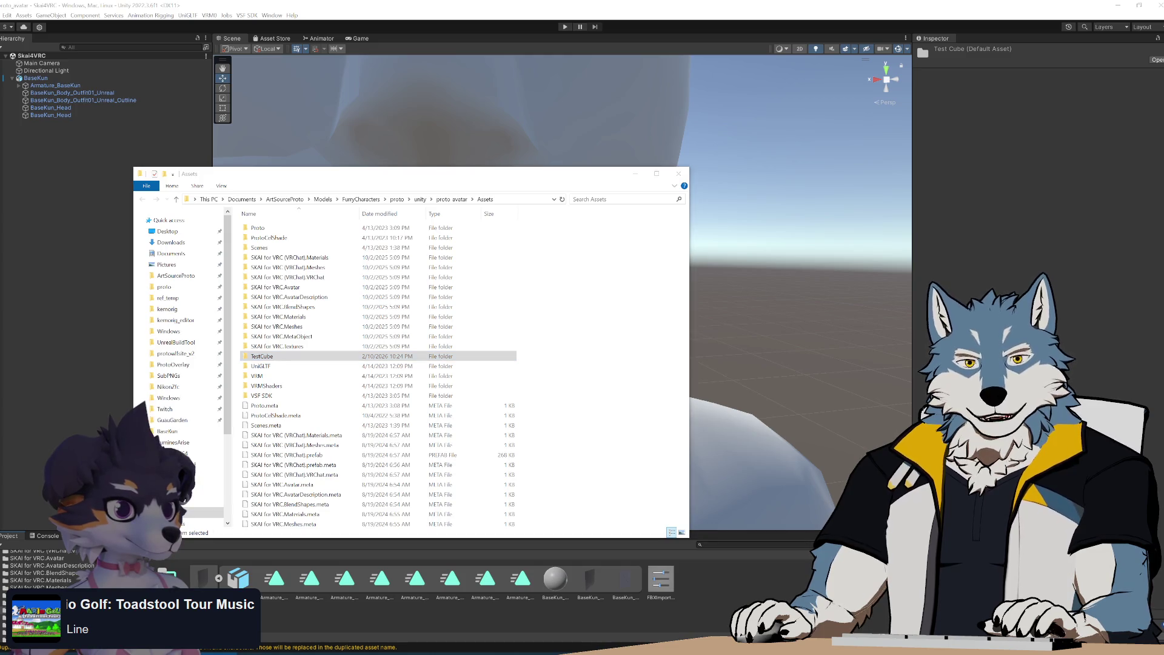
{"action": "key", "text": "alt+Tab"}
{"action": "mouse_move", "coordinate": [346, 113]}
{"action": "left_mouse_down"}
{"action": "mouse_move", "coordinate": [546, 167]}
{"action": "mouse_move", "coordinate": [669, 164]}
{"action": "mouse_move", "coordinate": [692, 137]}
{"action": "left_mouse_up"}
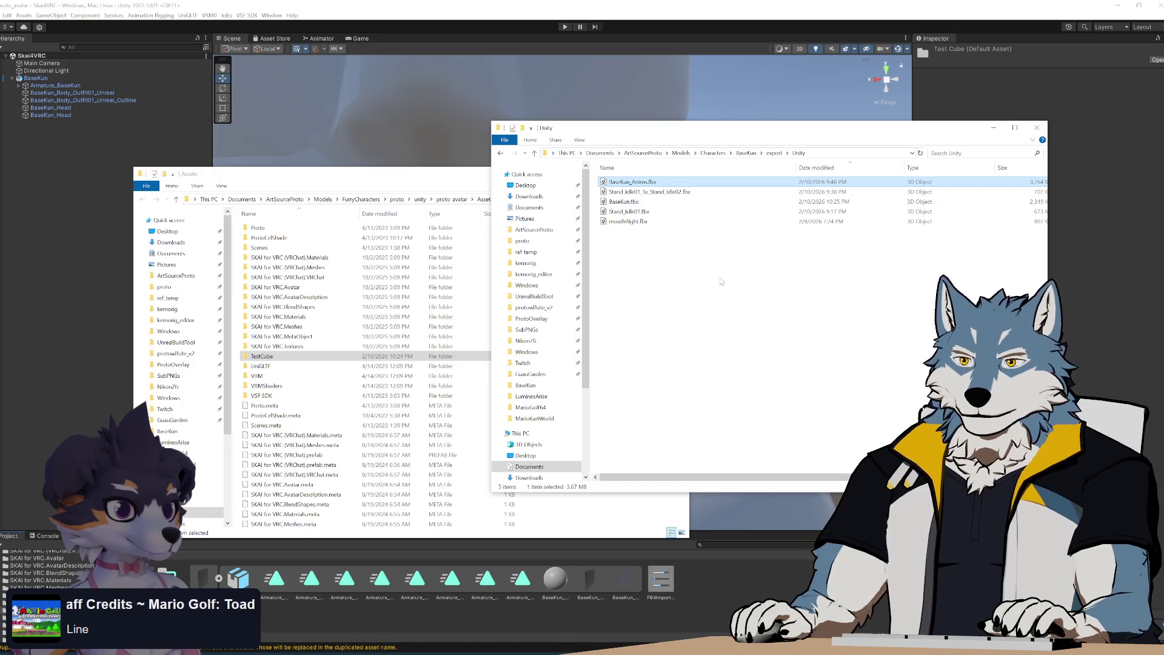
{"action": "left_click", "coordinate": [674, 294]}
{"action": "left_click", "coordinate": [272, 358]}
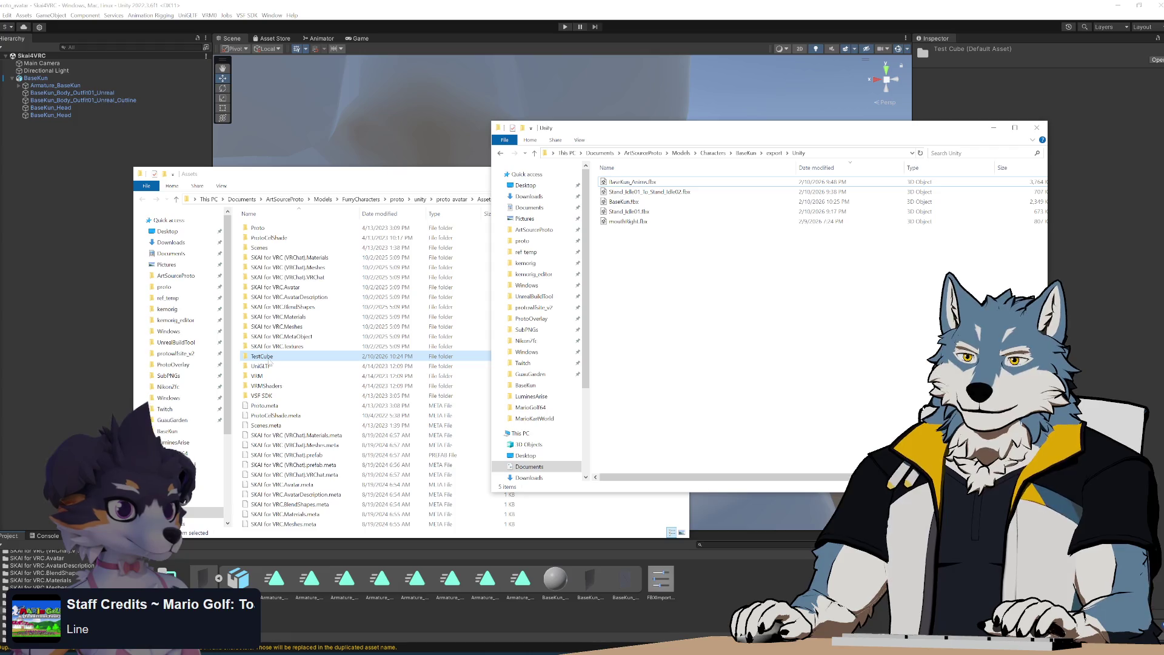
{"action": "double_click", "coordinate": [270, 359]}
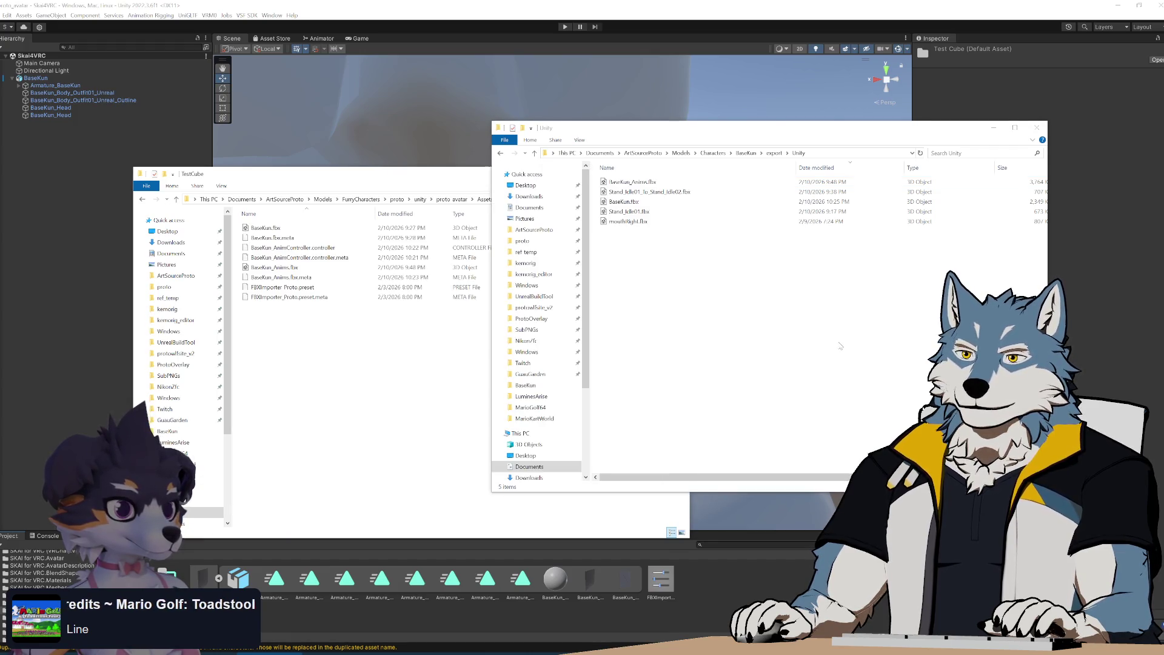
{"action": "left_click_drag", "start_coordinate": [710, 135], "coordinate": [799, 133]}
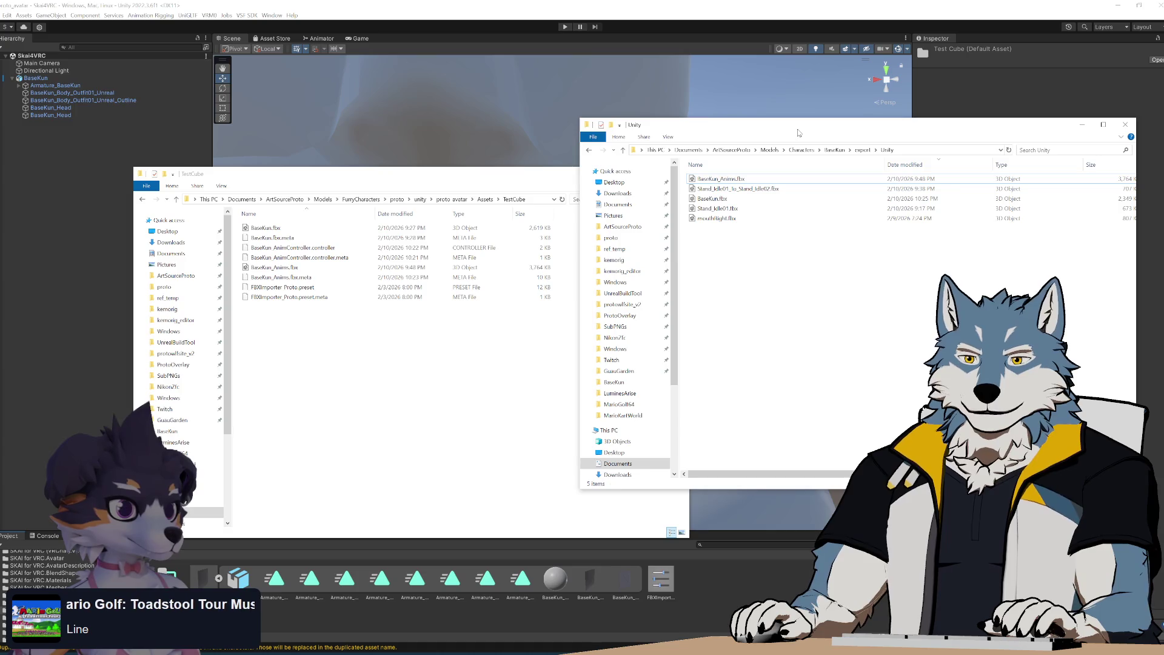
Move BaseKun_Anims.fbx and BaseKun.fbx into TestCube, replacing the existing copies
{"action": "left_click_drag", "start_coordinate": [736, 180], "coordinate": [340, 349]}
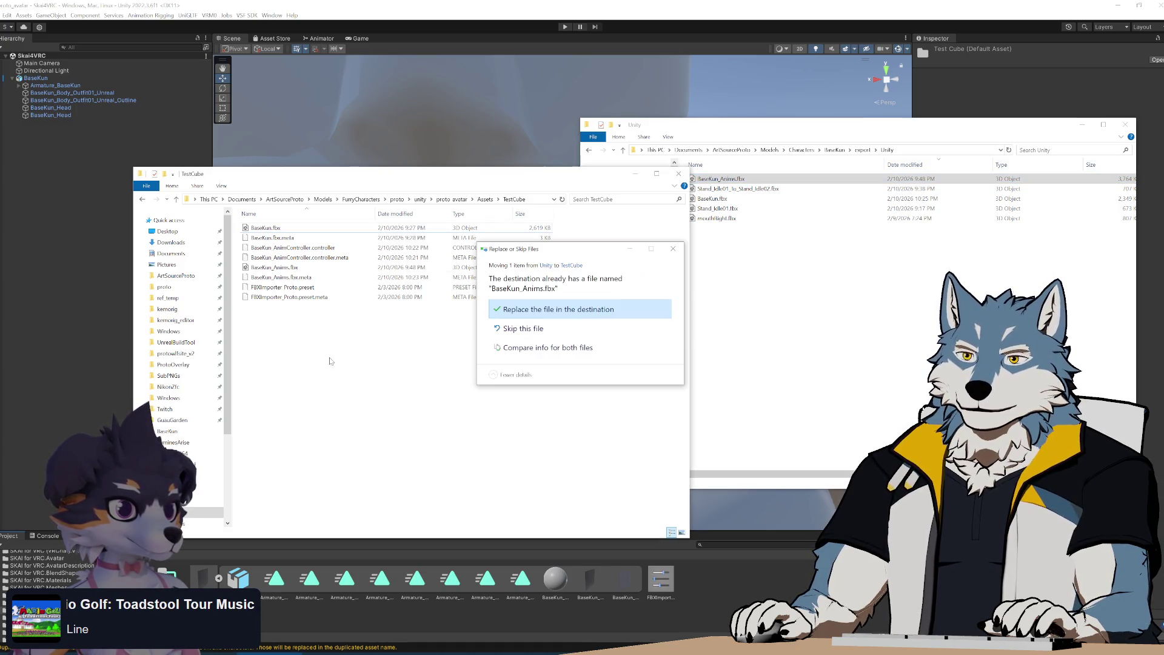
{"action": "left_click", "coordinate": [591, 309]}
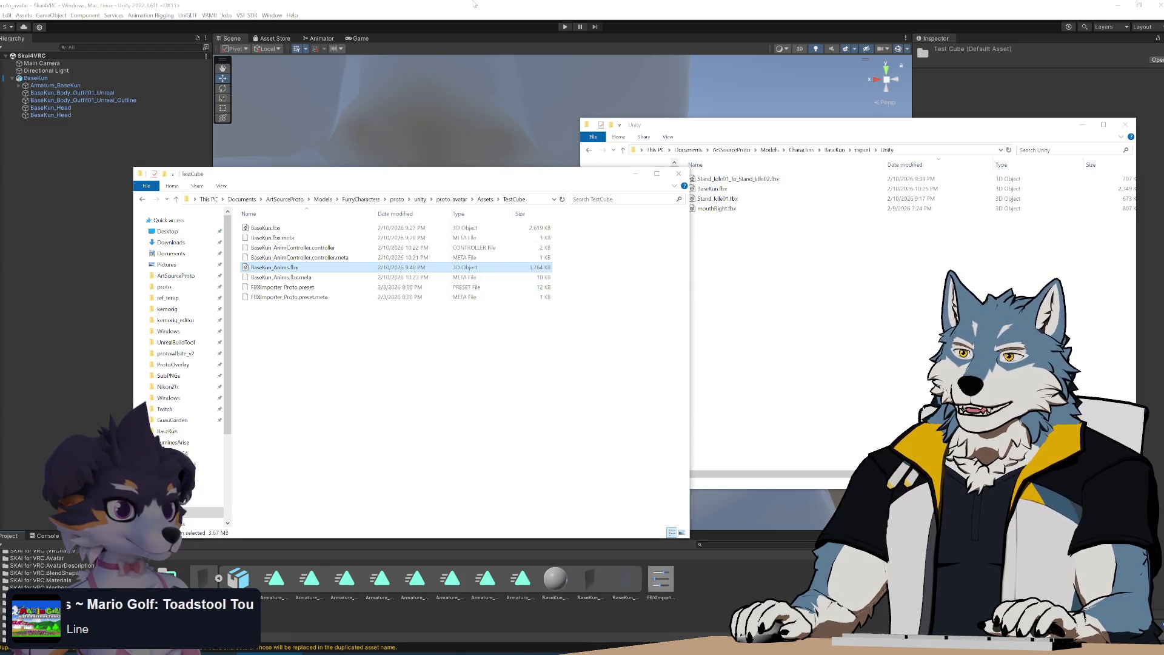
{"action": "left_click", "coordinate": [475, 4]}
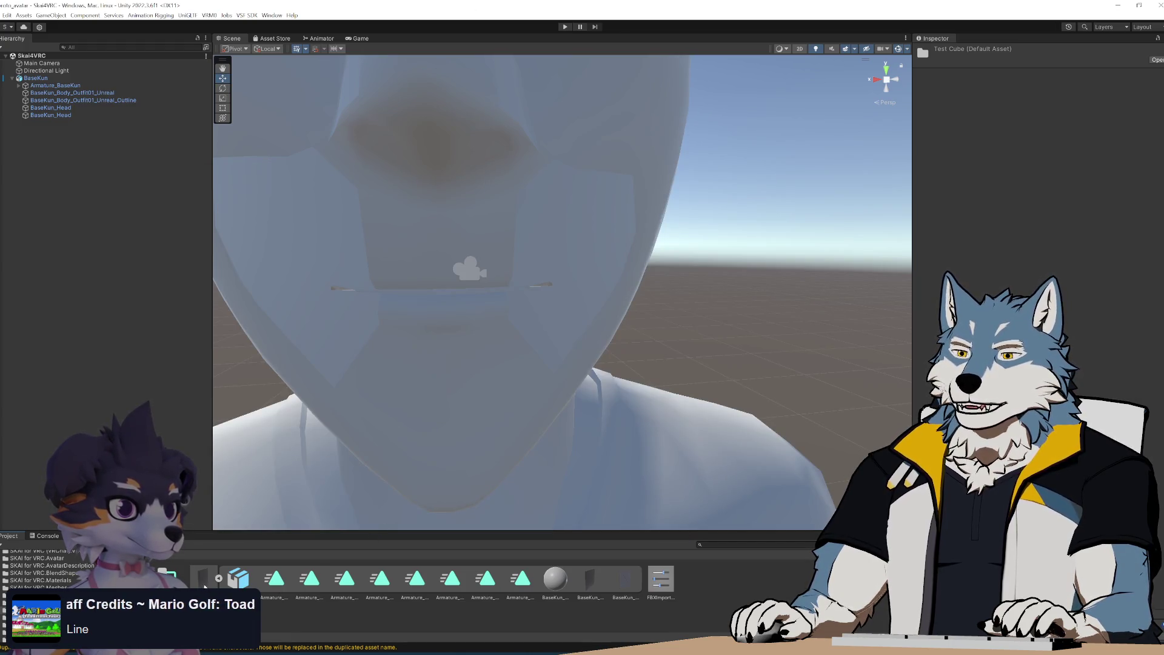
{"action": "key", "text": "alt+Tab"}
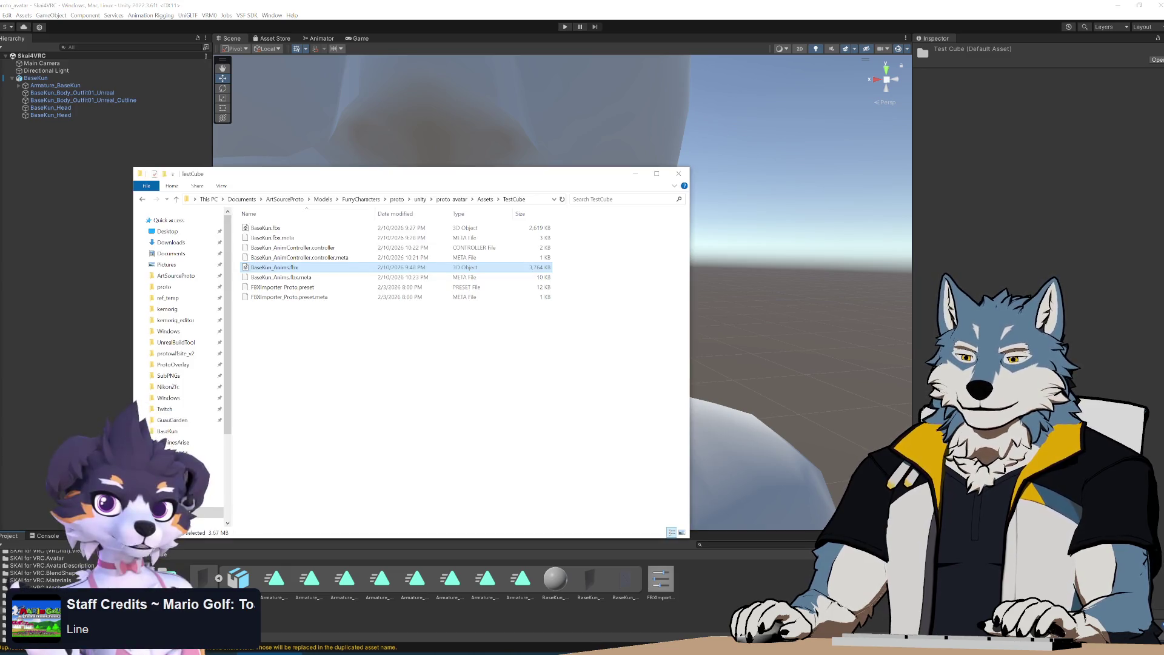
{"action": "key", "text": "alt+Tab"}
{"action": "left_click_drag", "start_coordinate": [712, 189], "coordinate": [361, 386]}
{"action": "left_click", "coordinate": [545, 299]}
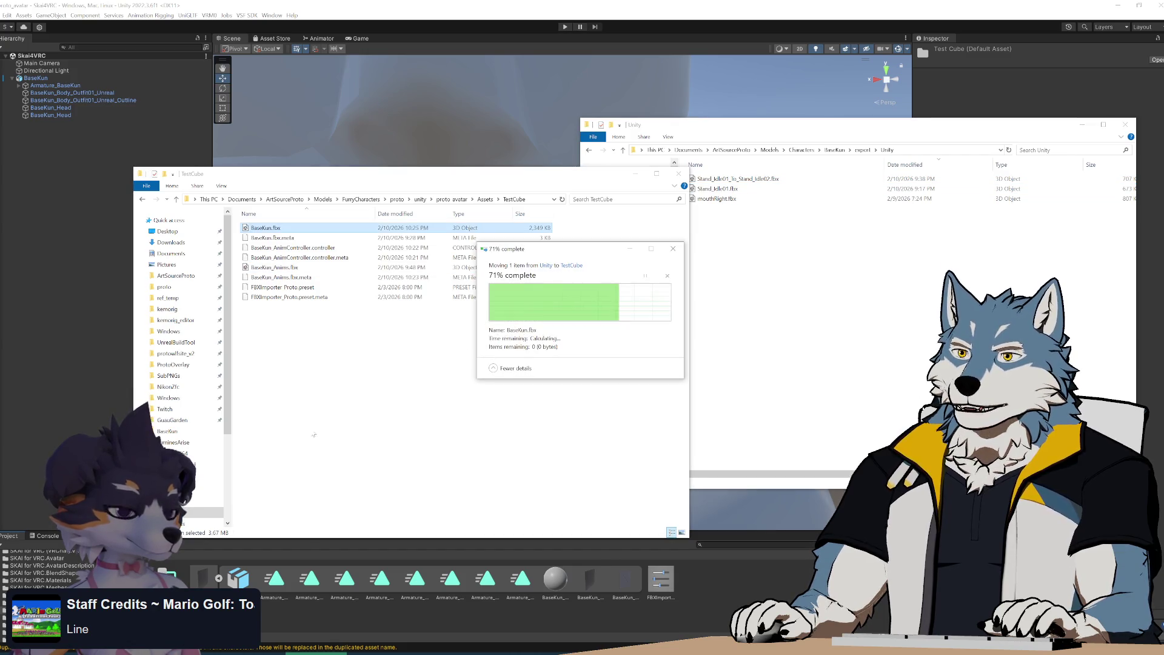
{"action": "key", "text": "alt+Tab"}
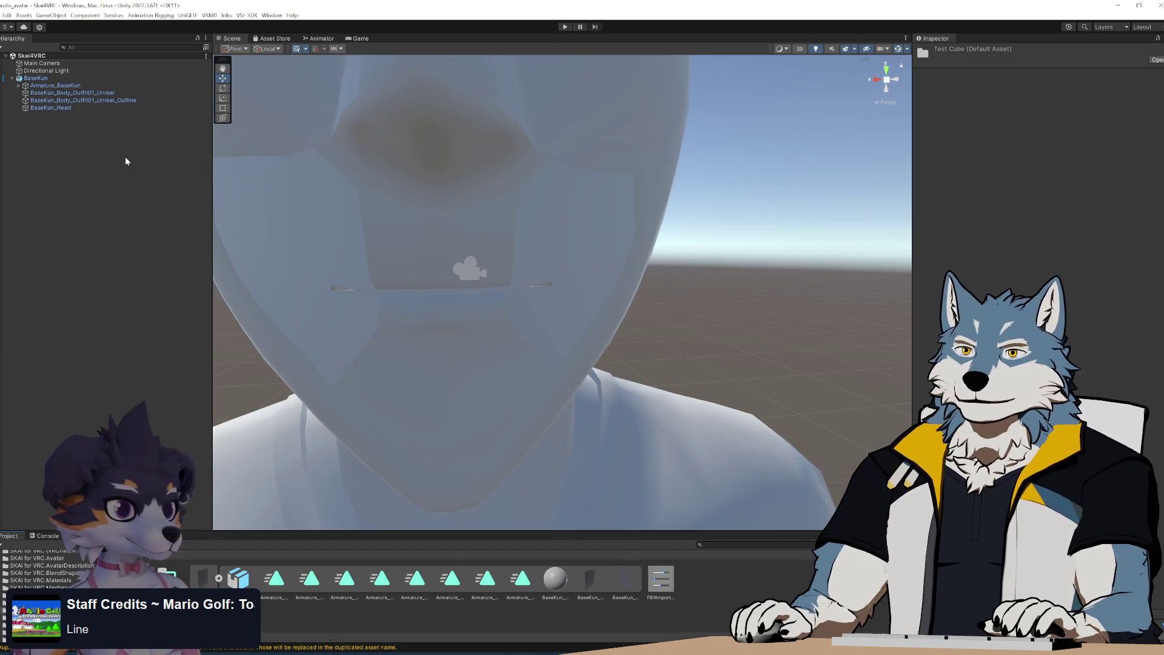
Play the reimported BaseKun animation and orbit around the merged head to watch the mouth
{"action": "left_click", "coordinate": [79, 536]}
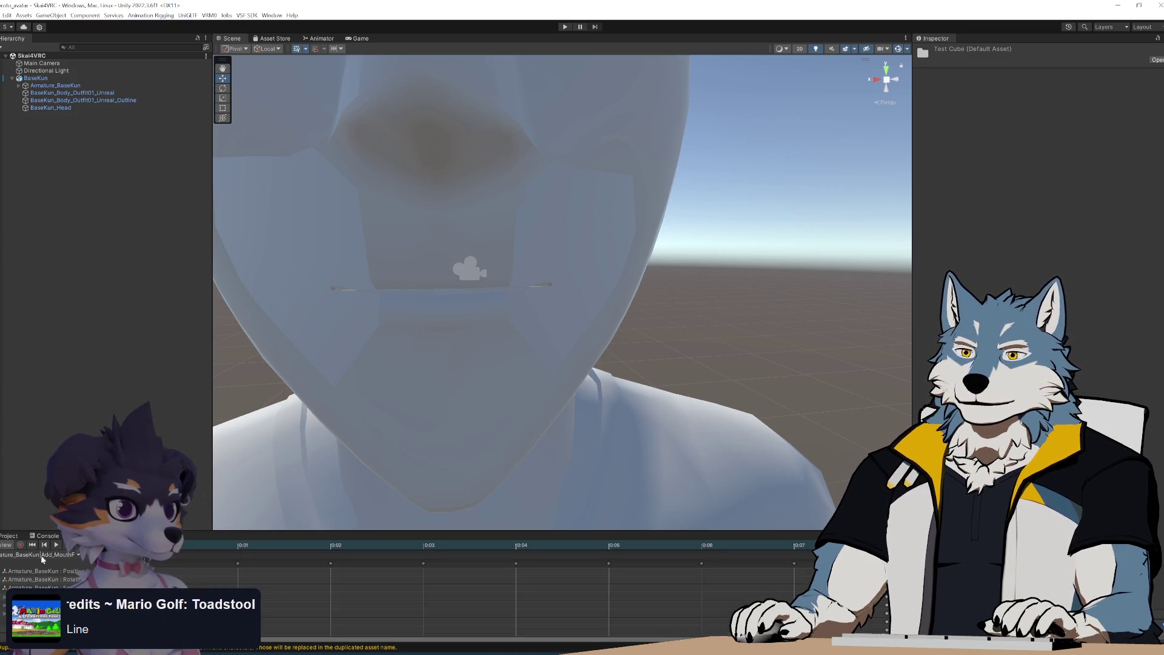
{"action": "left_click", "coordinate": [56, 545]}
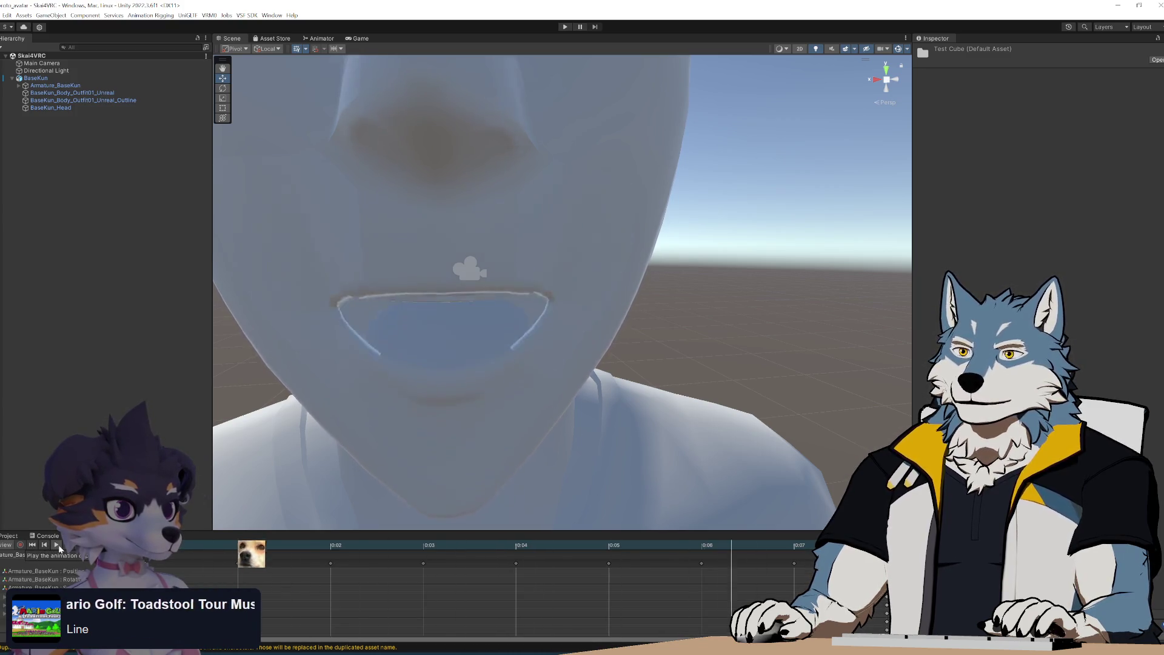
{"action": "mouse_move", "coordinate": [507, 397]}
{"action": "left_mouse_down", "text": "alt"}
{"action": "mouse_move", "coordinate": [493, 364]}
{"action": "mouse_move", "coordinate": [486, 374]}
{"action": "mouse_move", "coordinate": [563, 363]}
{"action": "left_mouse_up", "text": "alt"}
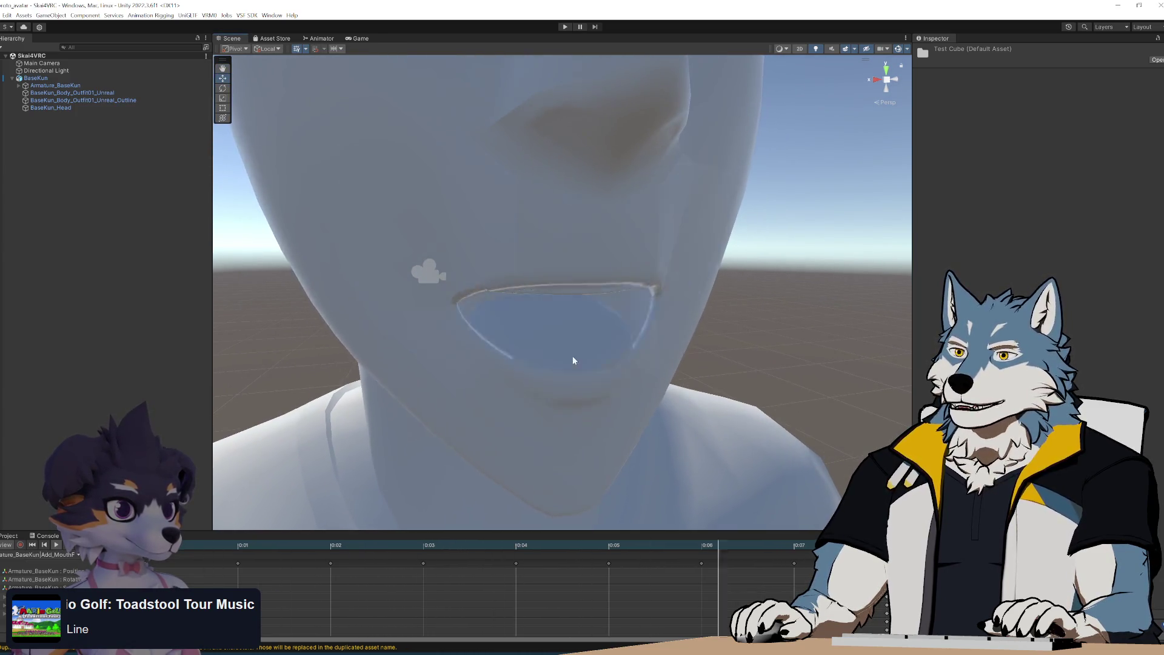
{"action": "scroll", "coordinate": [632, 350], "scroll_direction": "down", "scroll_amount": 5}
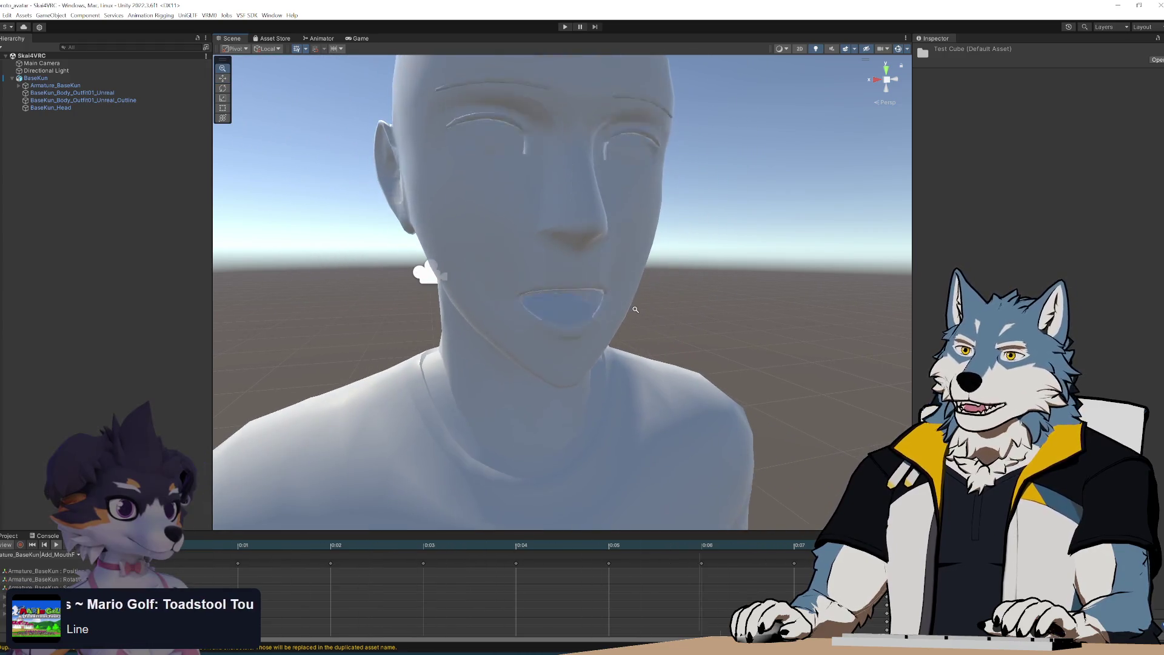
{"action": "mouse_move", "coordinate": [592, 312]}
{"action": "left_mouse_down", "text": "alt"}
{"action": "mouse_move", "coordinate": [631, 304]}
{"action": "mouse_move", "coordinate": [635, 279]}
{"action": "mouse_move", "coordinate": [595, 310]}
{"action": "mouse_move", "coordinate": [562, 306]}
{"action": "mouse_move", "coordinate": [577, 303]}
{"action": "left_mouse_up", "text": "alt"}
{"action": "scroll", "coordinate": [583, 319], "scroll_direction": "up", "scroll_amount": 1}
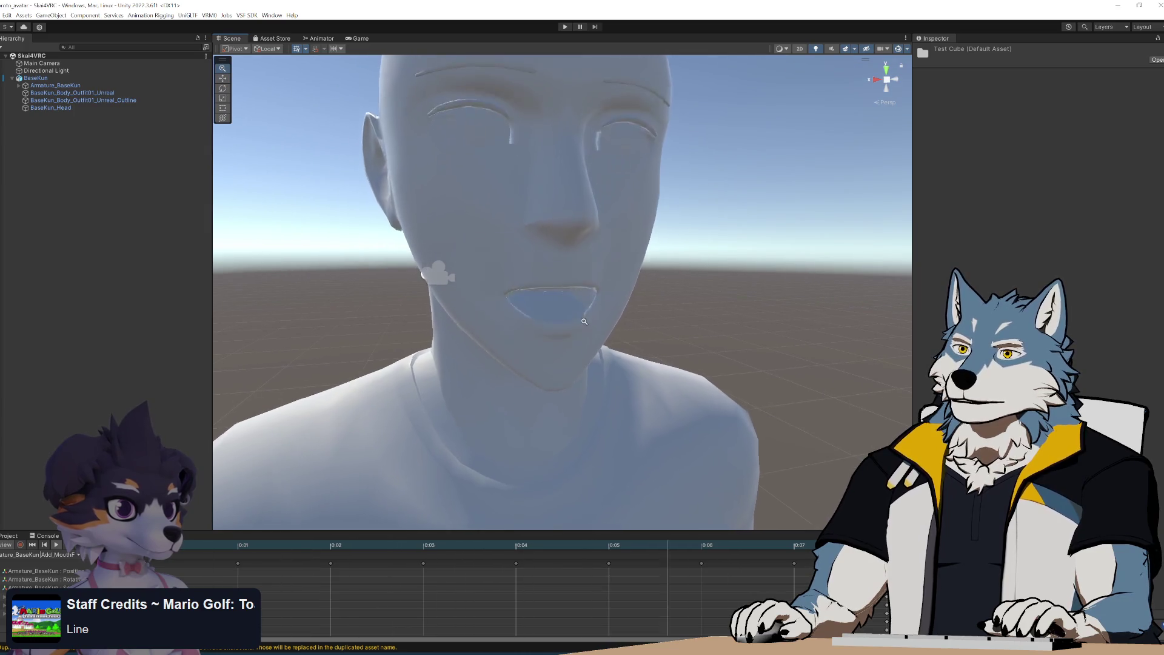
{"action": "scroll", "coordinate": [584, 319], "scroll_direction": "up", "scroll_amount": 3}
{"action": "scroll", "coordinate": [581, 364], "scroll_direction": "down", "scroll_amount": 1}
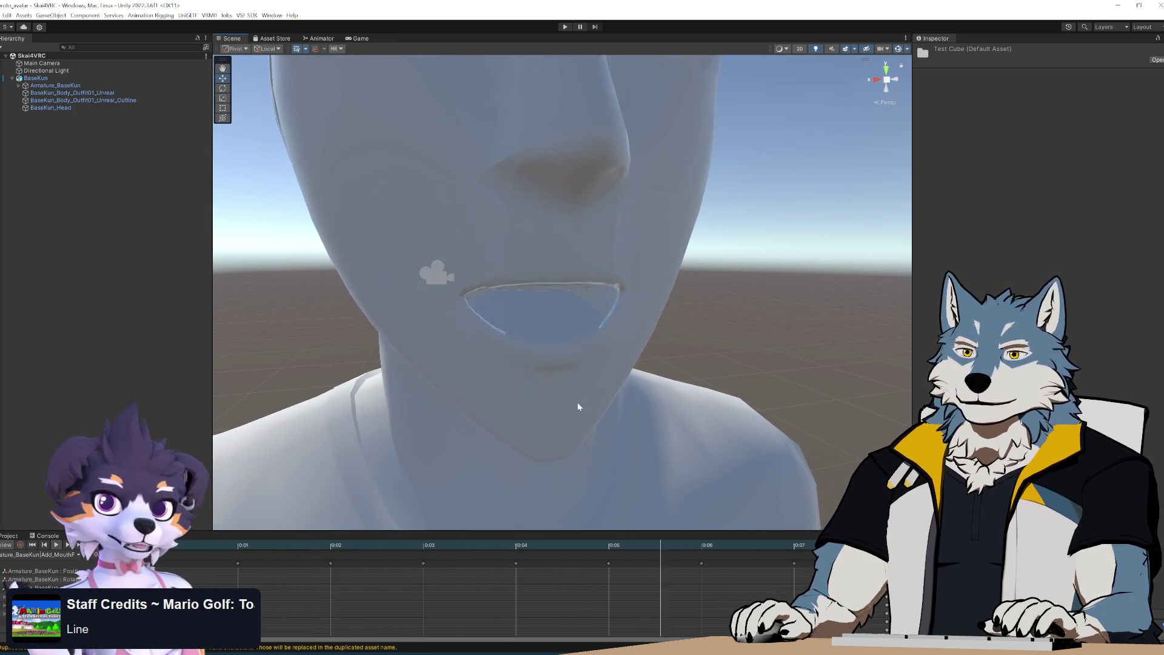
{"action": "scroll", "coordinate": [584, 378], "scroll_direction": "down", "scroll_amount": 4}
{"action": "mouse_move", "coordinate": [562, 295]}
{"action": "left_mouse_down", "text": "alt"}
{"action": "mouse_move", "coordinate": [565, 315]}
{"action": "mouse_move", "coordinate": [520, 260]}
{"action": "mouse_move", "coordinate": [466, 311]}
{"action": "mouse_move", "coordinate": [606, 304]}
{"action": "mouse_move", "coordinate": [566, 315]}
{"action": "left_mouse_up", "text": "alt"}
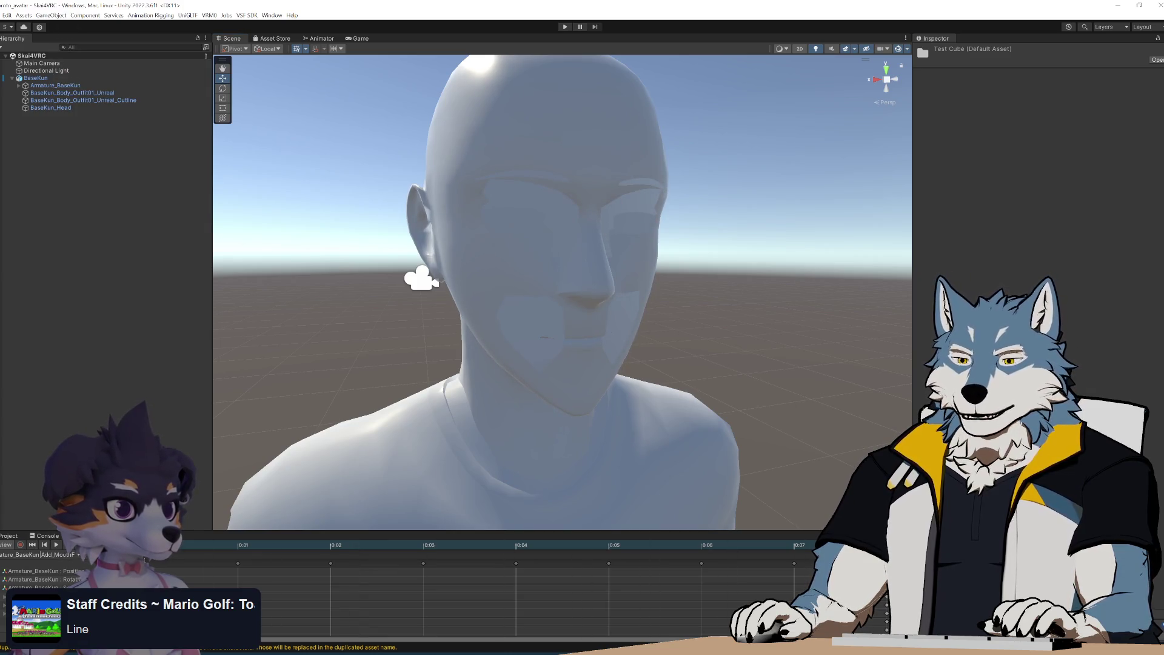
{"action": "left_click", "coordinate": [220, 333]}
{"action": "left_click", "coordinate": [434, 337]}
{"action": "left_click", "coordinate": [322, 371]}
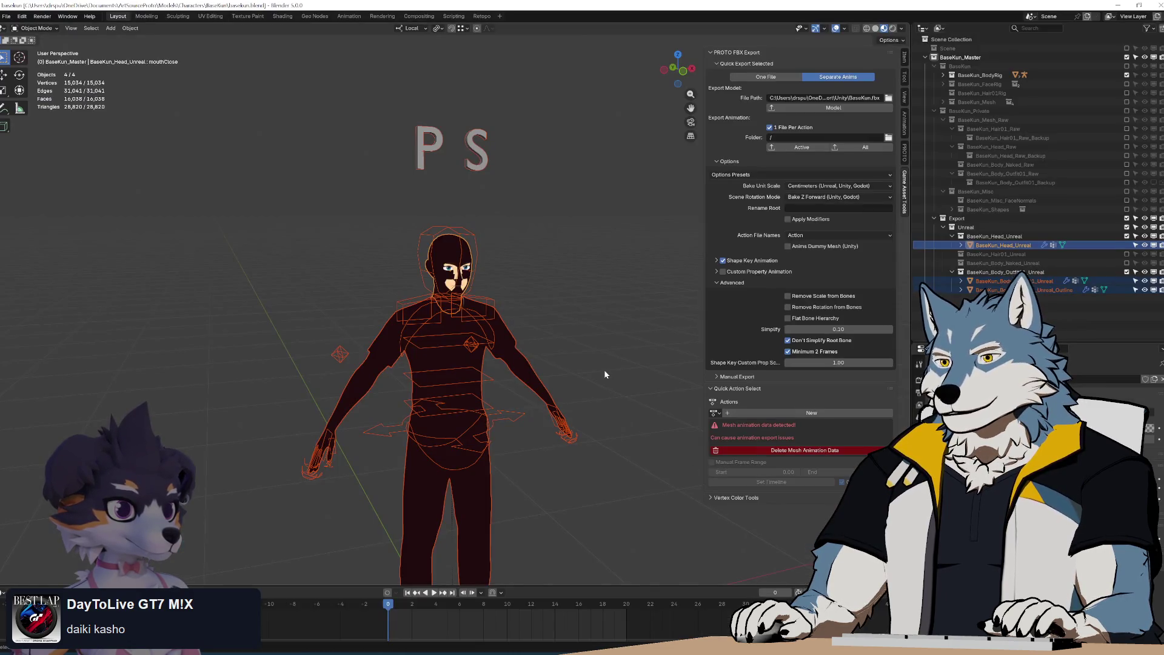
{"action": "mouse_move", "coordinate": [604, 369]}
{"action": "middle_mouse_down"}
{"action": "mouse_move", "coordinate": [536, 340]}
{"action": "mouse_move", "coordinate": [541, 354]}
{"action": "mouse_move", "coordinate": [569, 315]}
{"action": "middle_mouse_up"}
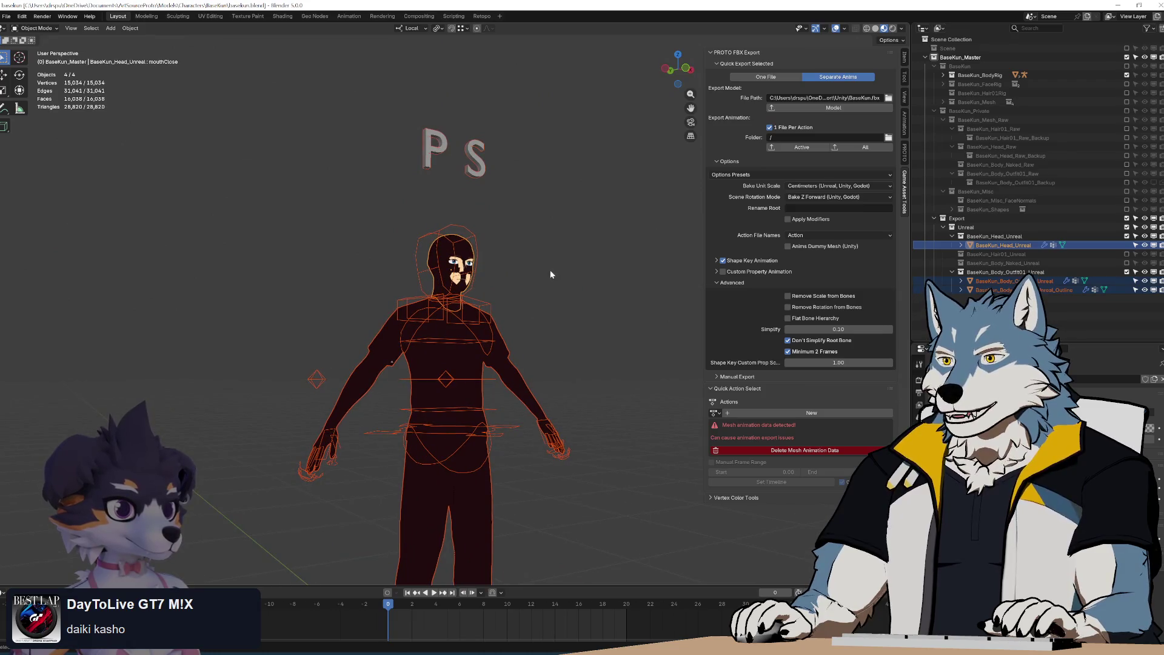
{"action": "middle_click_drag", "start_coordinate": [550, 272], "coordinate": [543, 278]}
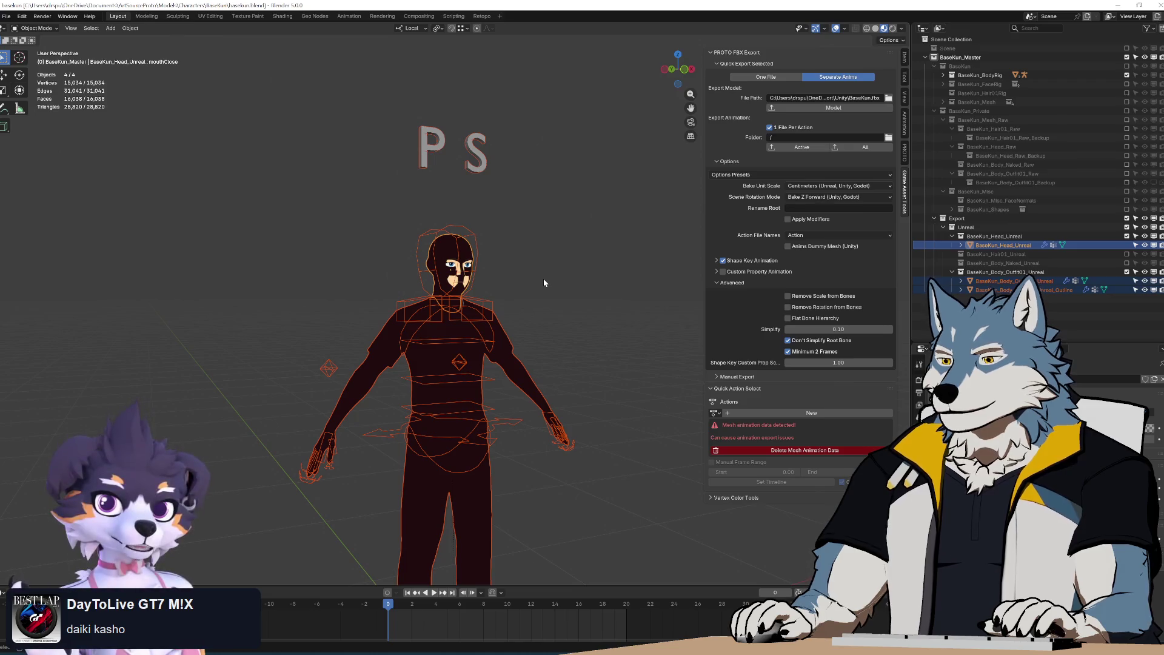
{"action": "middle_click_drag", "start_coordinate": [544, 279], "coordinate": [551, 274]}
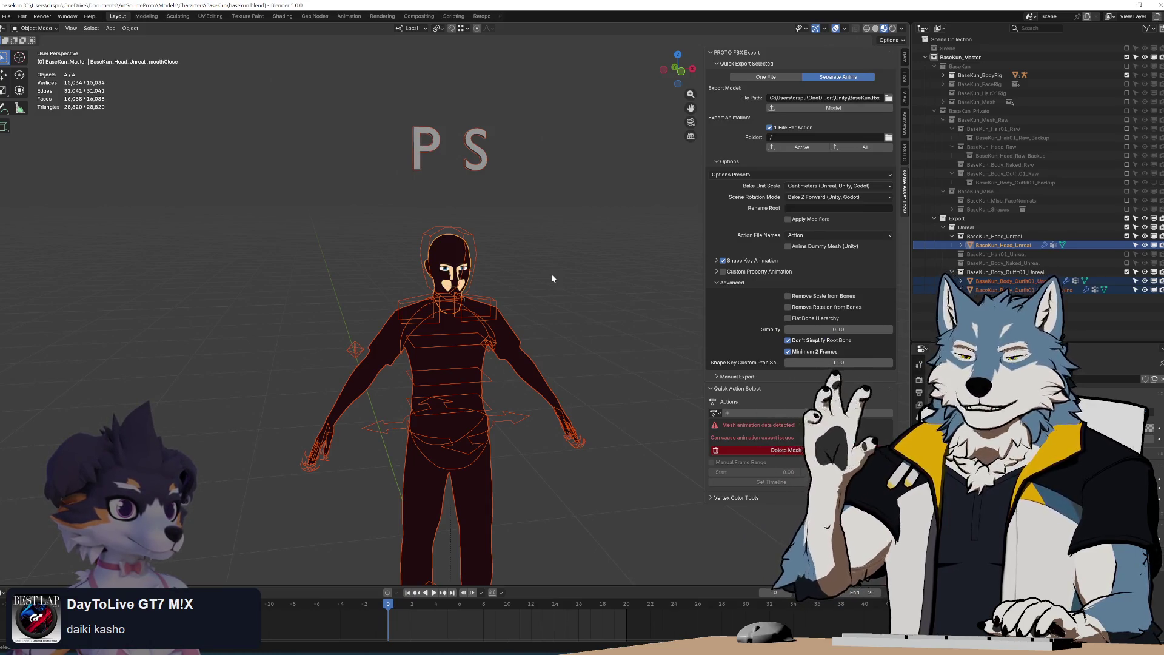
{"action": "left_click", "coordinate": [904, 152]}
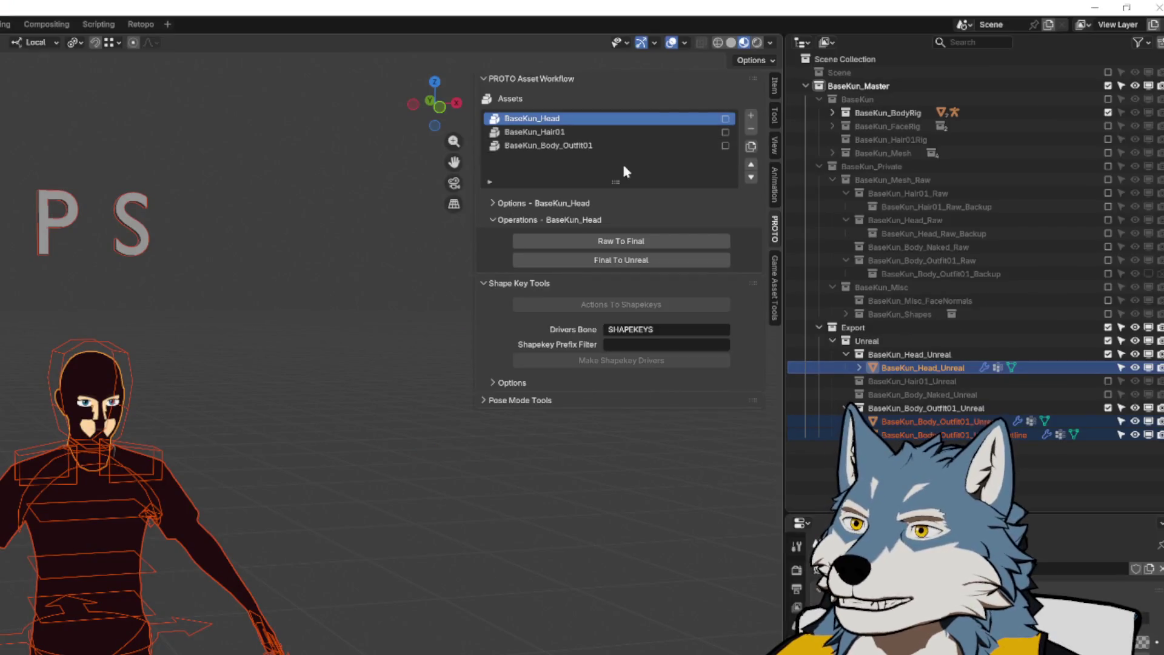
Select the BaseKun_Head asset in PROTO and expand its options
{"action": "left_click", "coordinate": [768, 88]}
{"action": "left_click", "coordinate": [569, 118]}
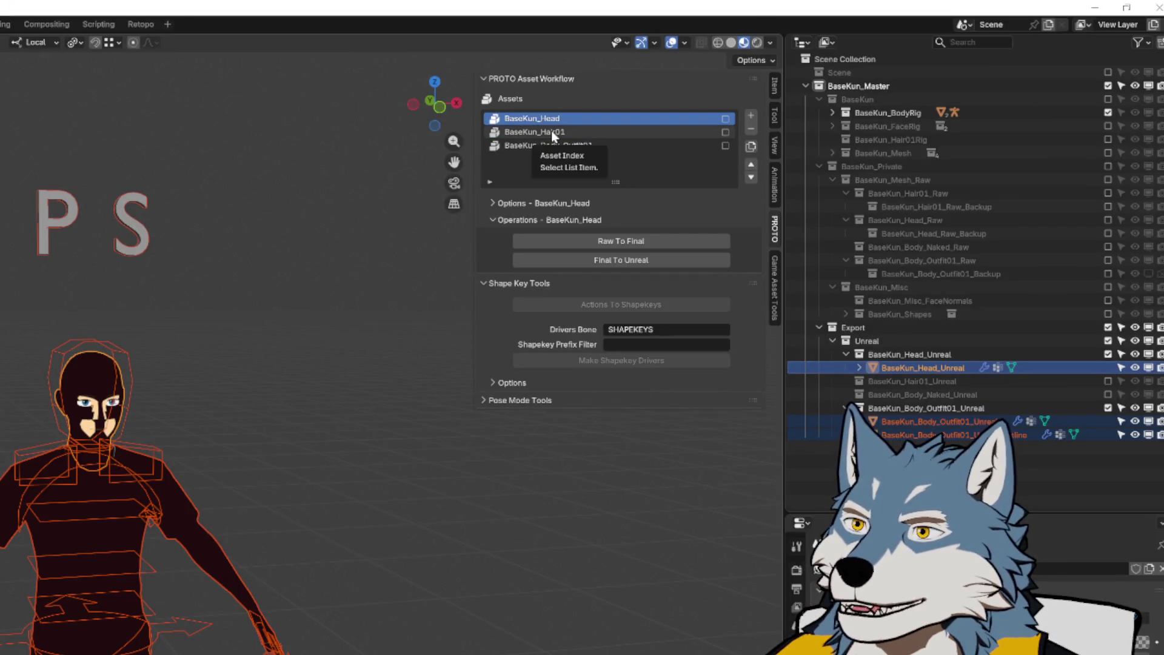
{"action": "left_click", "coordinate": [491, 204]}
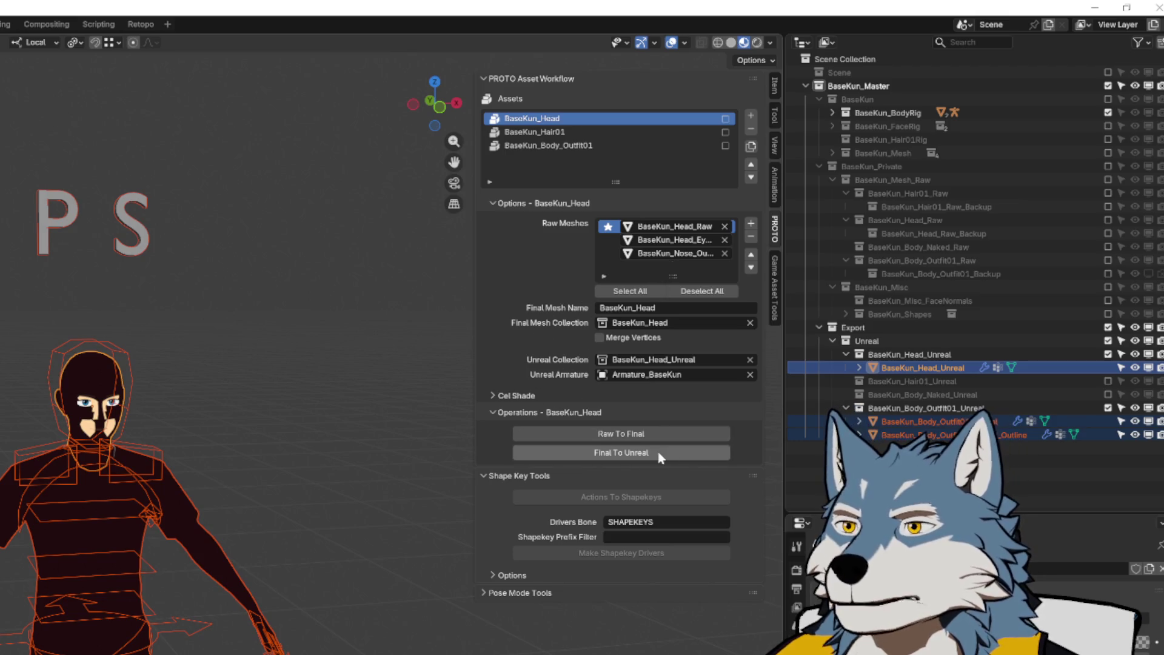
{"action": "scroll", "coordinate": [546, 133], "scroll_direction": "down", "scroll_amount": 6, "text": "ctrl"}
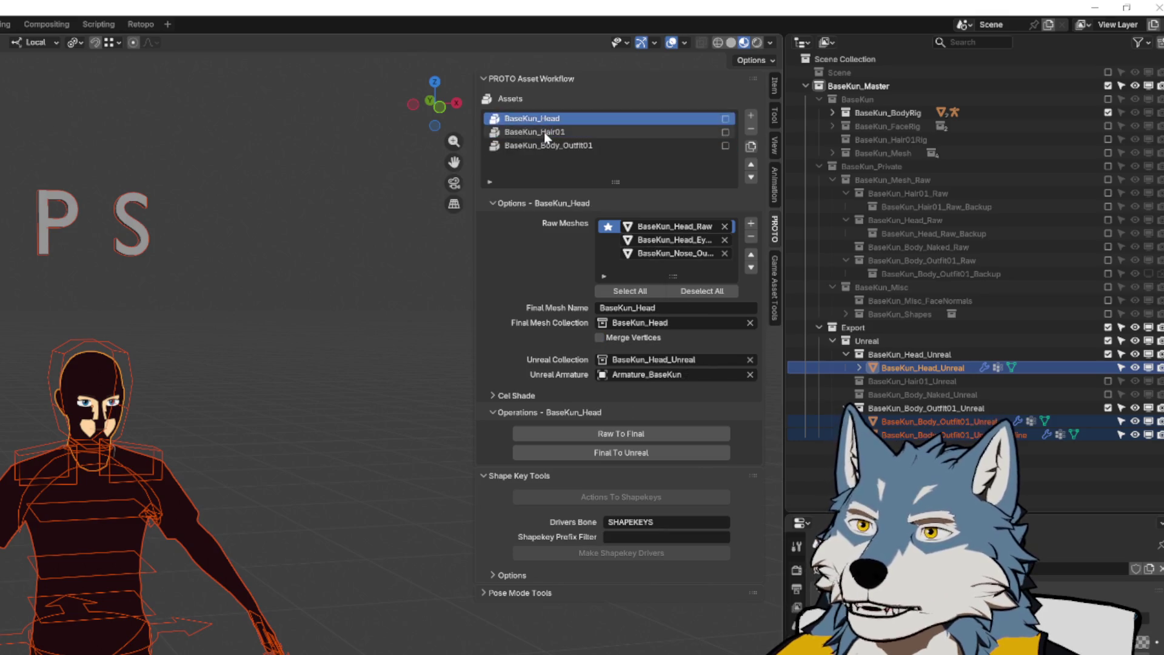
{"action": "scroll", "coordinate": [542, 126], "scroll_direction": "up", "scroll_amount": 2, "text": "ctrl"}
{"action": "scroll", "coordinate": [542, 126], "scroll_direction": "down", "scroll_amount": 2, "text": "ctrl"}
{"action": "scroll", "coordinate": [542, 126], "scroll_direction": "up", "scroll_amount": 2, "text": "ctrl"}
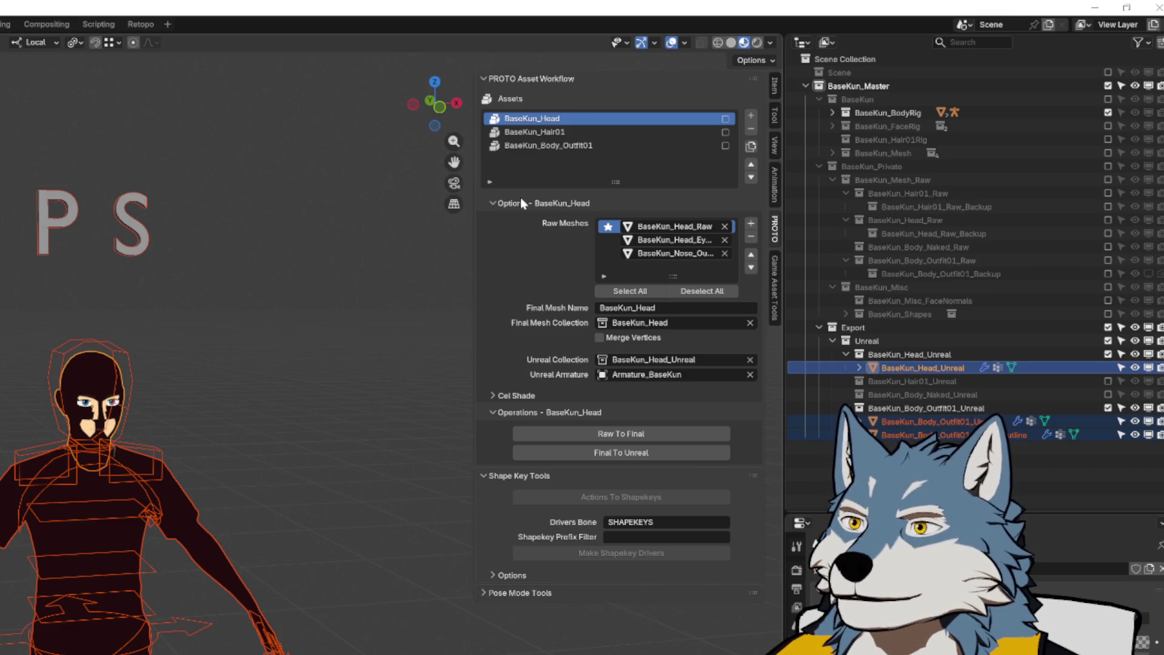
Inspect the head's eye and nose raw meshes, widening the panel to read their names
{"action": "left_click", "coordinate": [610, 241]}
{"action": "left_click", "coordinate": [611, 249]}
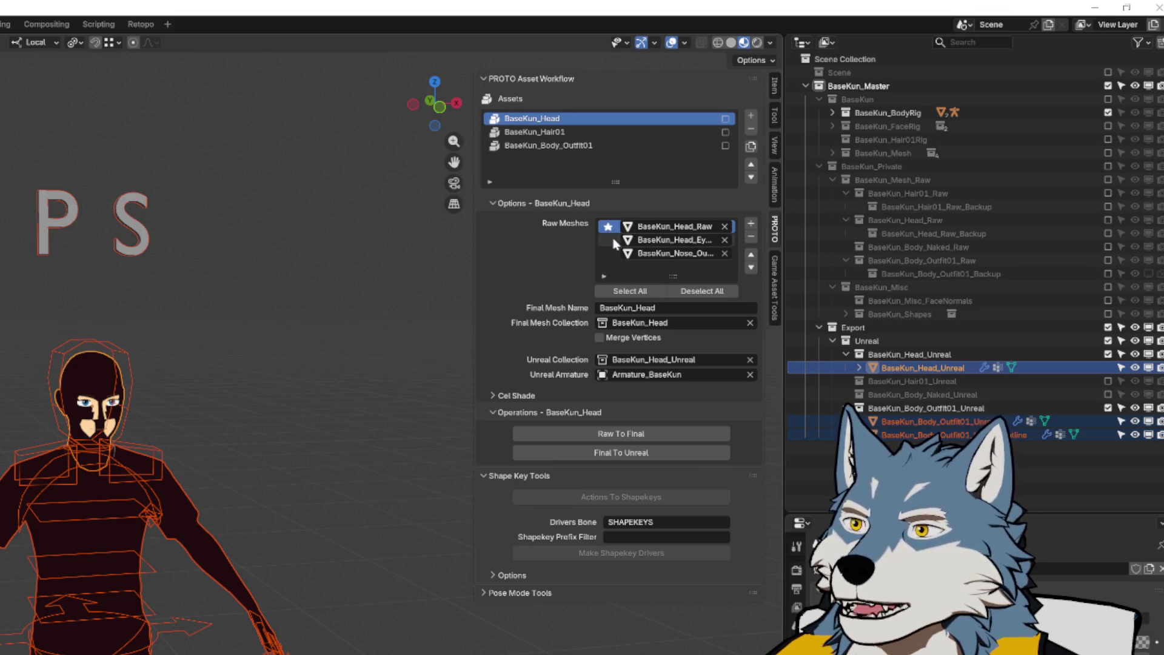
{"action": "left_click", "coordinate": [611, 241]}
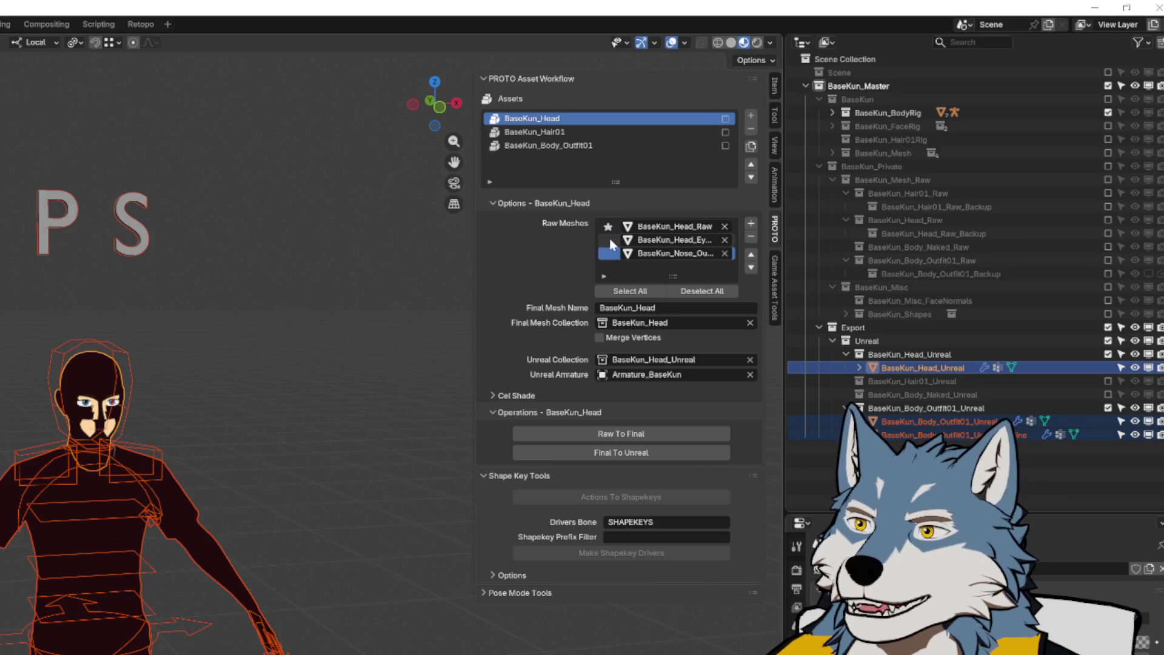
{"action": "left_click", "coordinate": [616, 254]}
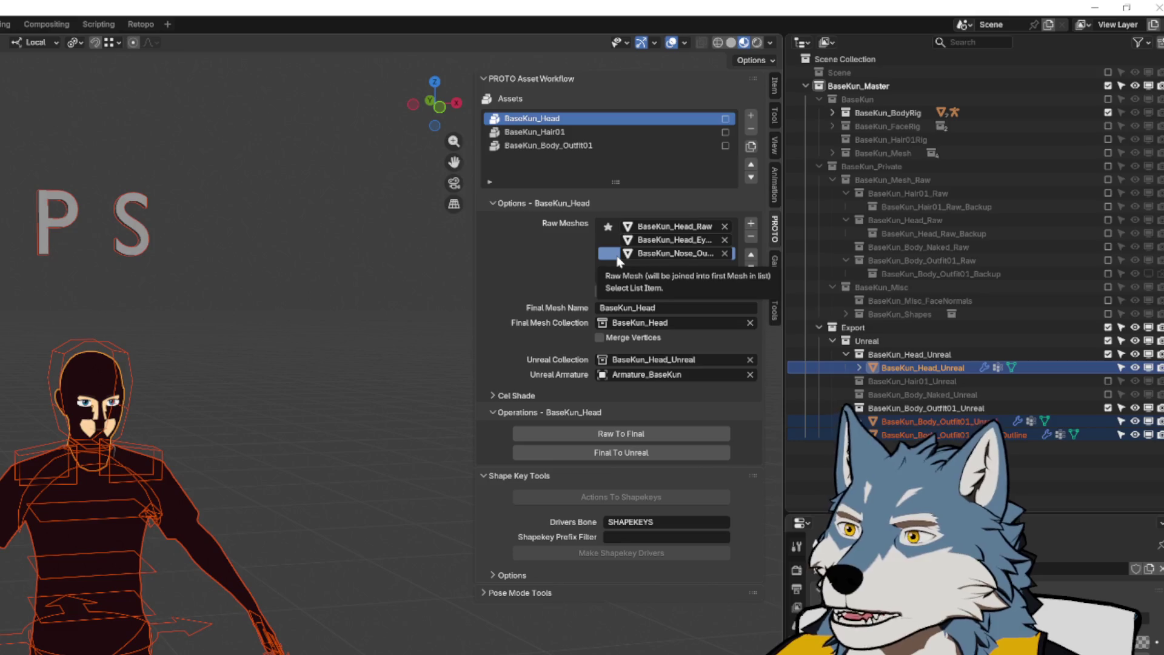
{"action": "mouse_move", "coordinate": [470, 257]}
{"action": "left_mouse_down"}
{"action": "mouse_move", "coordinate": [404, 257]}
{"action": "mouse_move", "coordinate": [470, 263]}
{"action": "left_mouse_up"}
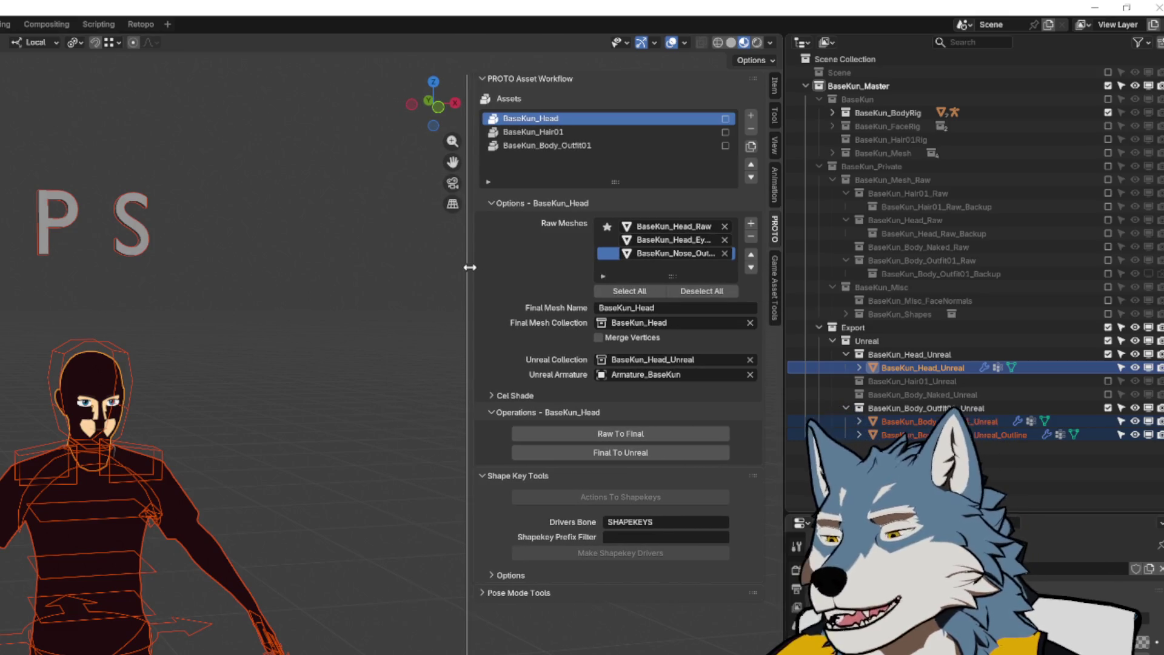
{"action": "left_click", "coordinate": [775, 289]}
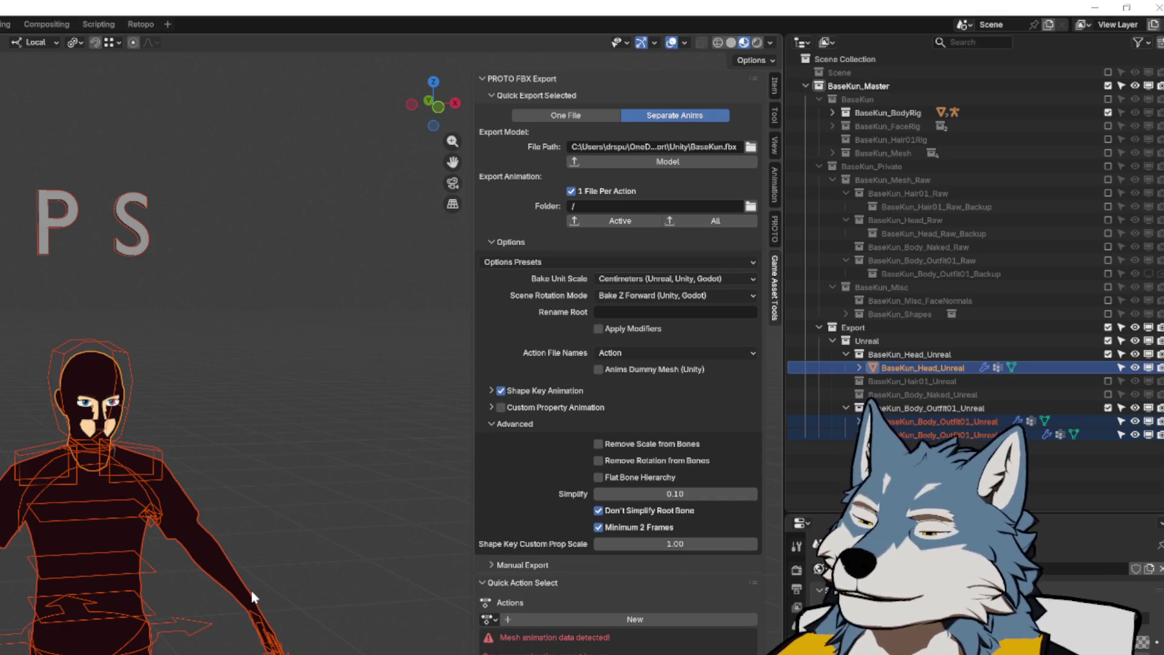
Deselect all objects, leaving the Separate Anims, 1 File Per Action export settings in place
{"action": "left_click", "coordinate": [325, 512]}
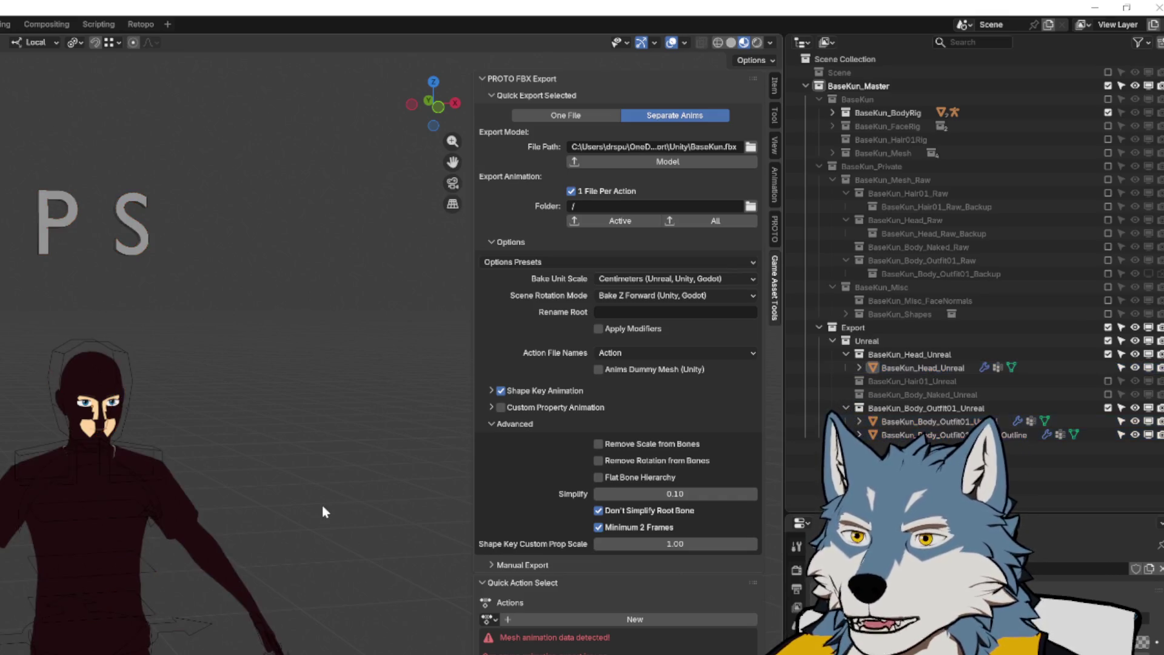
Discard the basekun.blend changes and open proto_wolf.blend
{"action": "scroll", "coordinate": [276, 463], "scroll_direction": "down", "scroll_amount": 3}
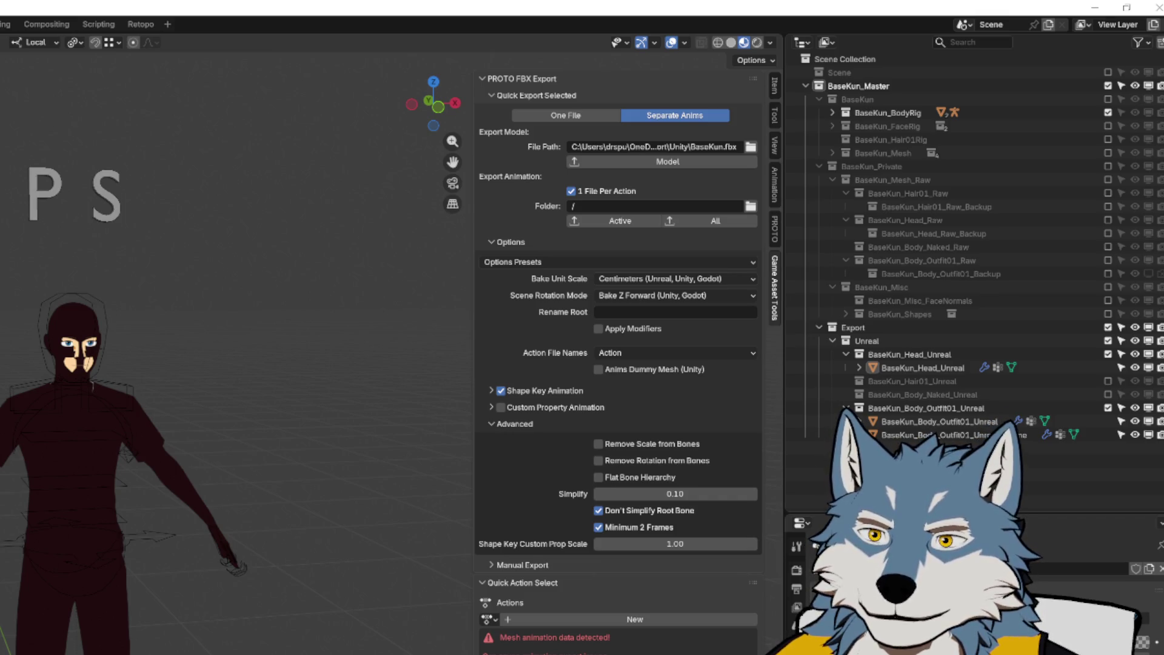
{"action": "key", "text": "ctrl+o"}
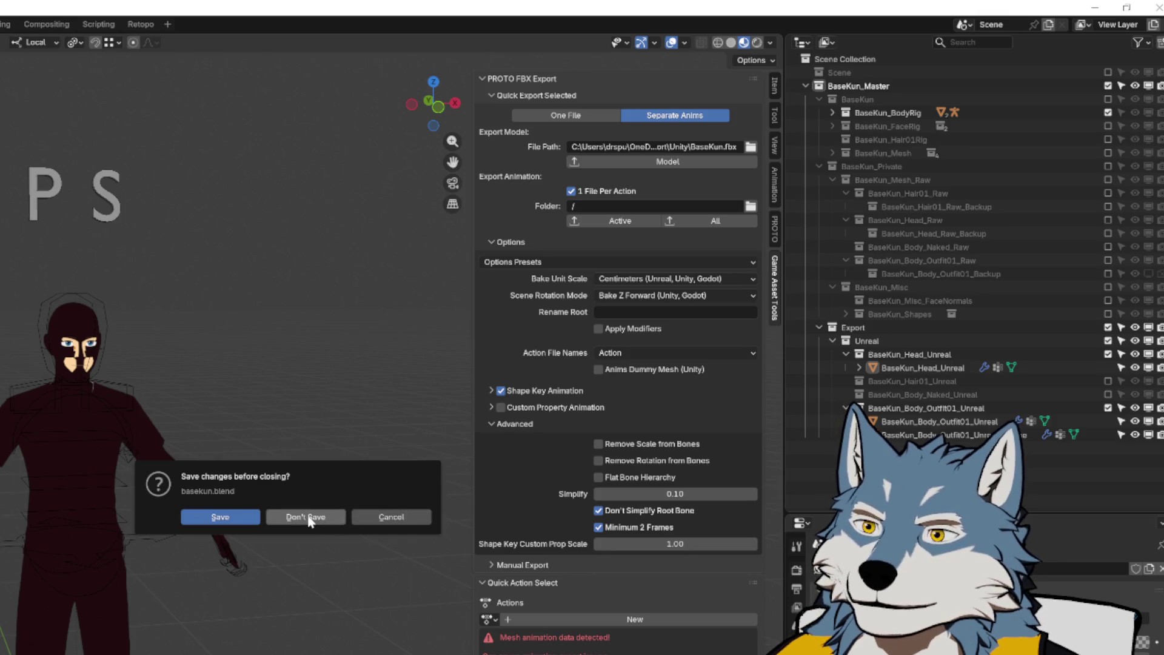
{"action": "left_click", "coordinate": [288, 516]}
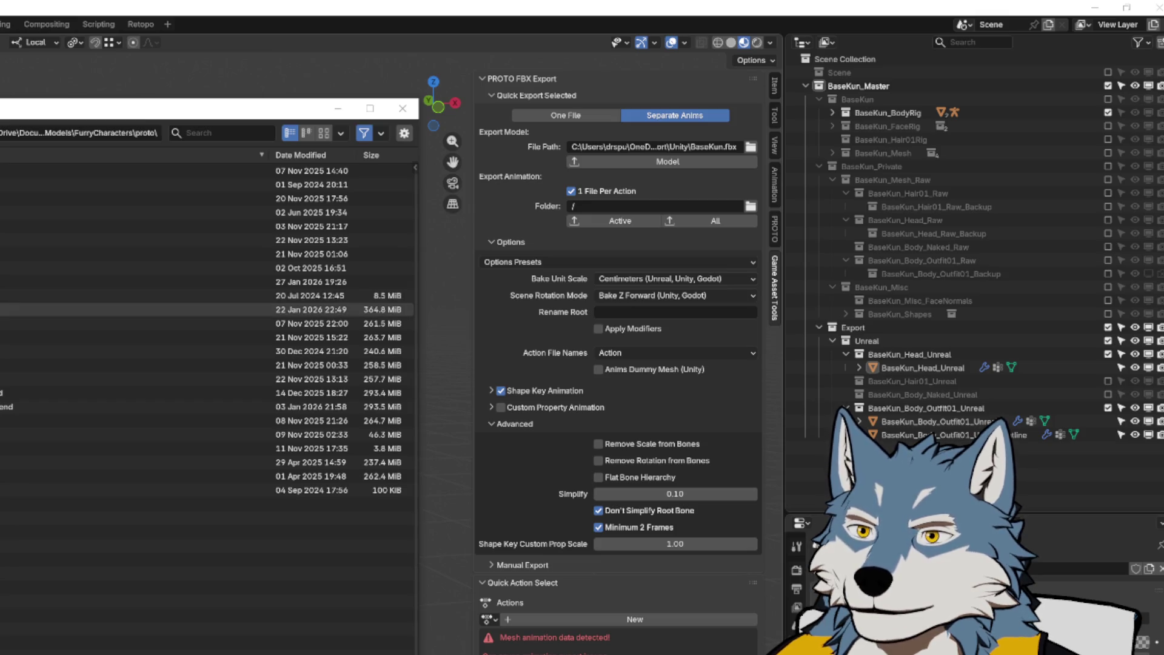
{"action": "left_click", "coordinate": [288, 309]}
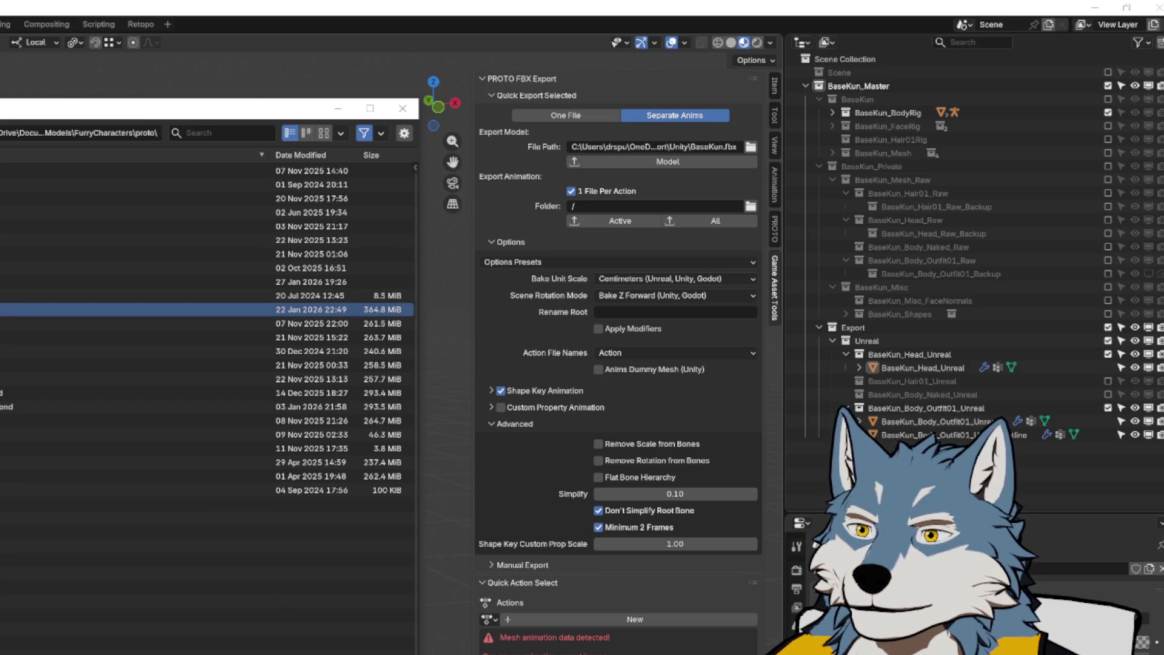
{"action": "key", "text": "alt+Tab"}
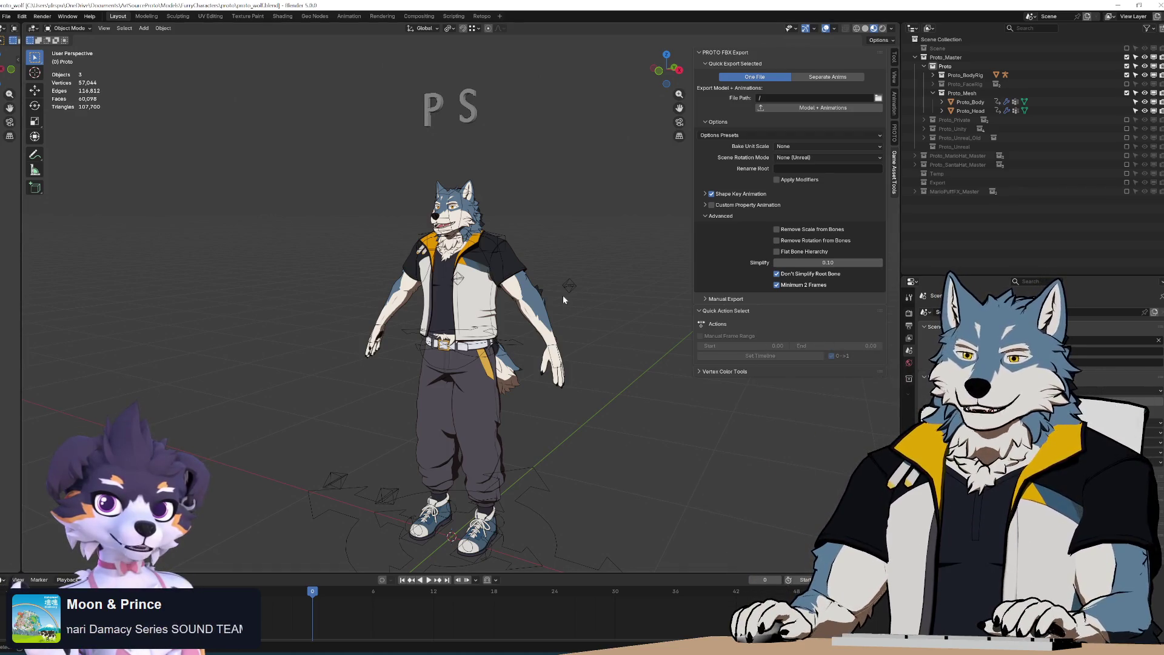
Exclude Proto_Mesh from the view layer and include Proto_Unreal so its meshes show on the wolf
{"action": "mouse_move", "coordinate": [565, 299]}
{"action": "middle_mouse_down"}
{"action": "mouse_move", "coordinate": [533, 297]}
{"action": "mouse_move", "coordinate": [595, 333]}
{"action": "middle_mouse_up"}
{"action": "scroll", "coordinate": [595, 333], "scroll_direction": "down", "scroll_amount": 3}
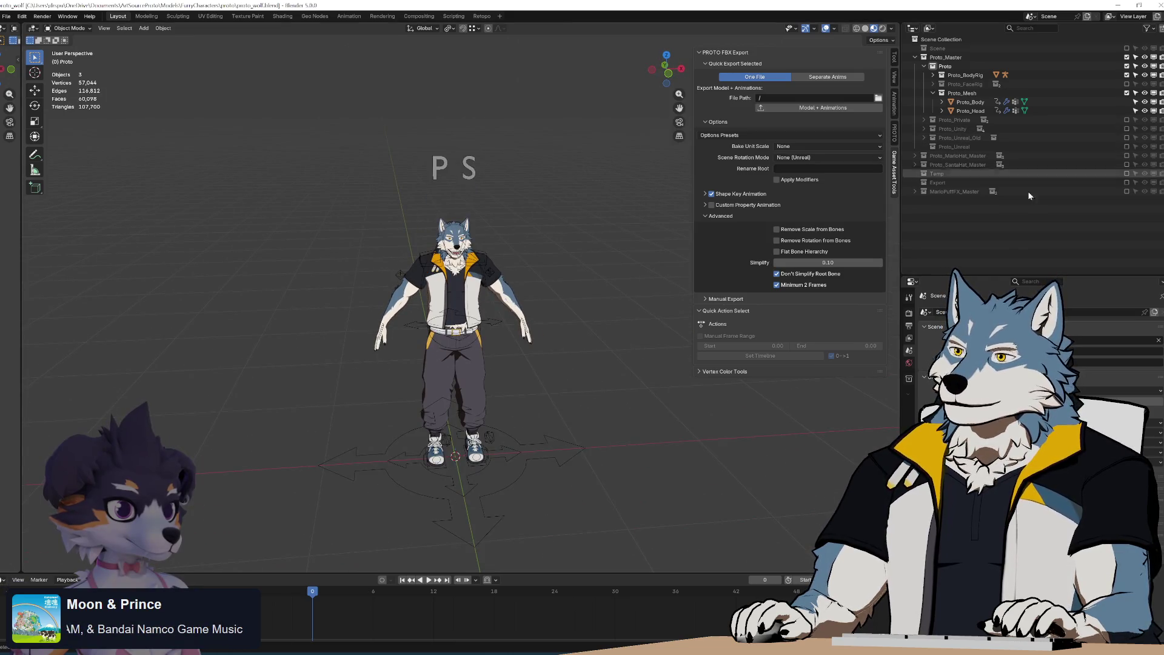
{"action": "scroll", "coordinate": [499, 295], "scroll_direction": "up", "scroll_amount": 2}
{"action": "scroll", "coordinate": [525, 345], "scroll_direction": "down", "scroll_amount": 1}
{"action": "scroll", "coordinate": [525, 344], "scroll_direction": "up", "scroll_amount": 1}
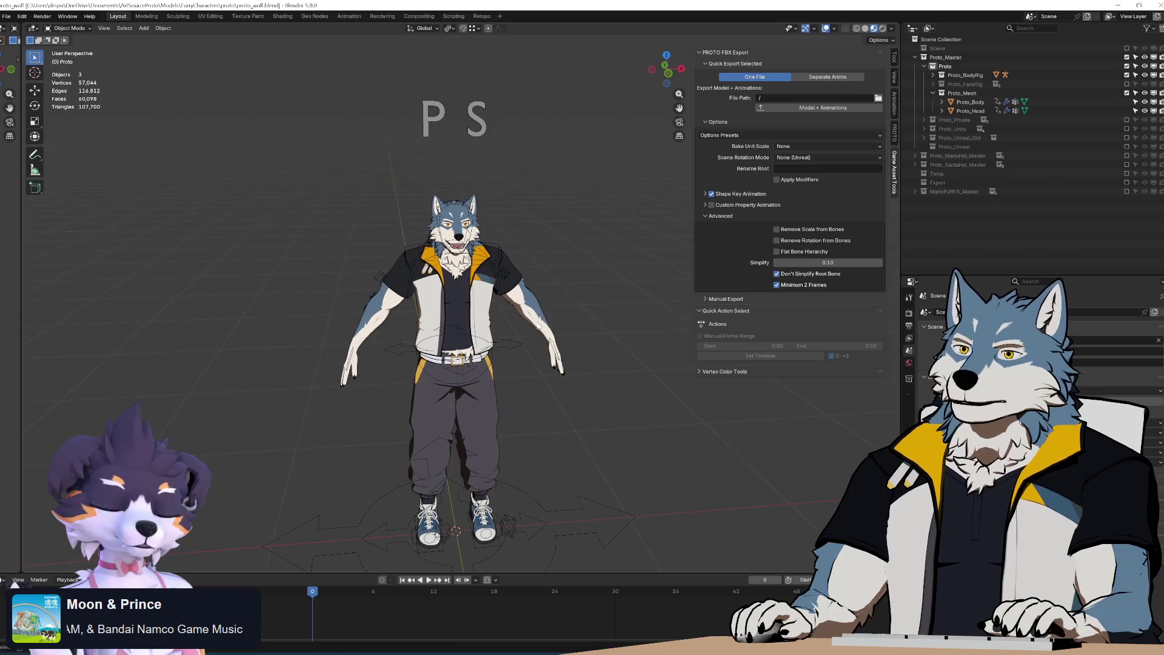
{"action": "left_click", "coordinate": [1127, 93]}
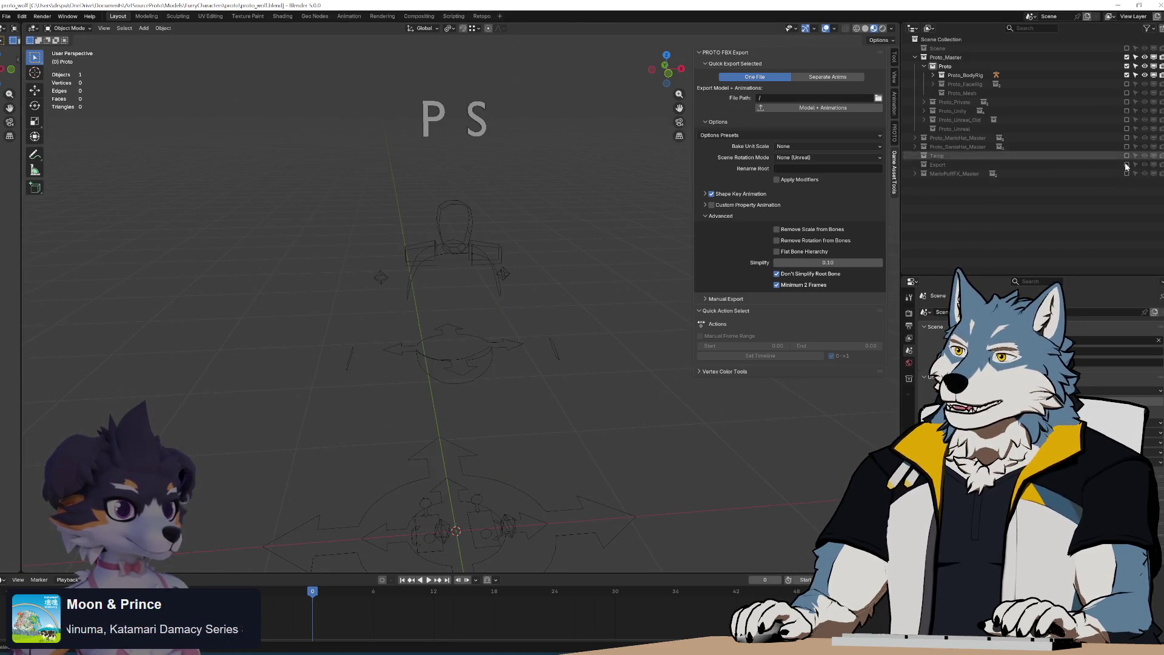
{"action": "left_click", "coordinate": [1126, 165]}
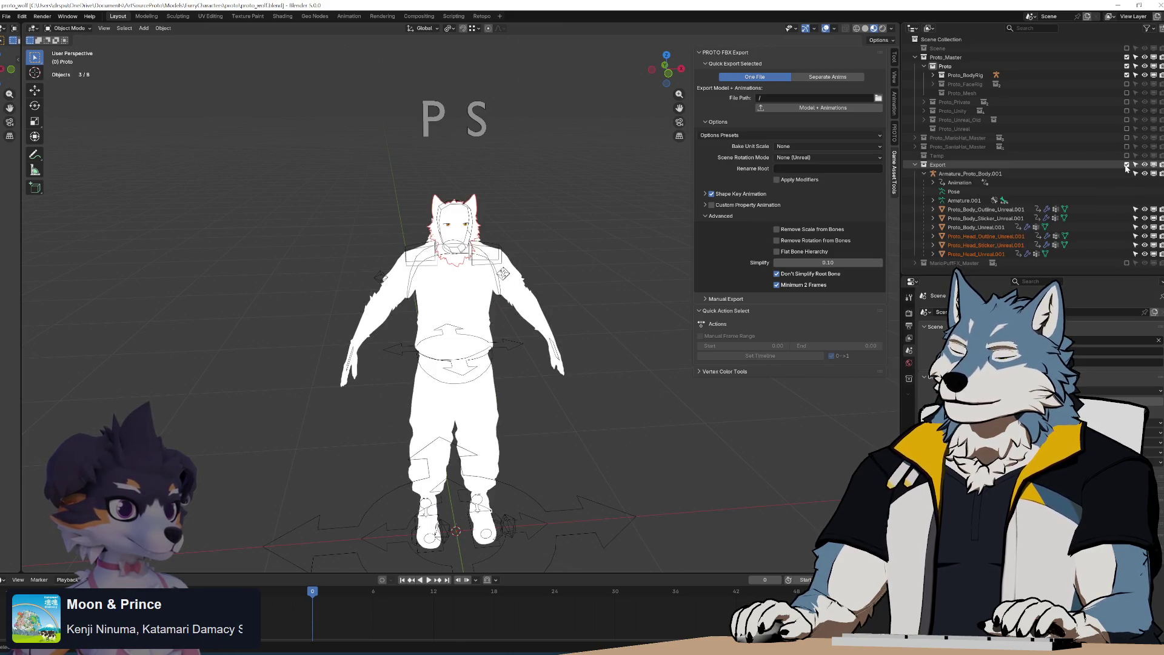
{"action": "left_click", "coordinate": [1126, 165]}
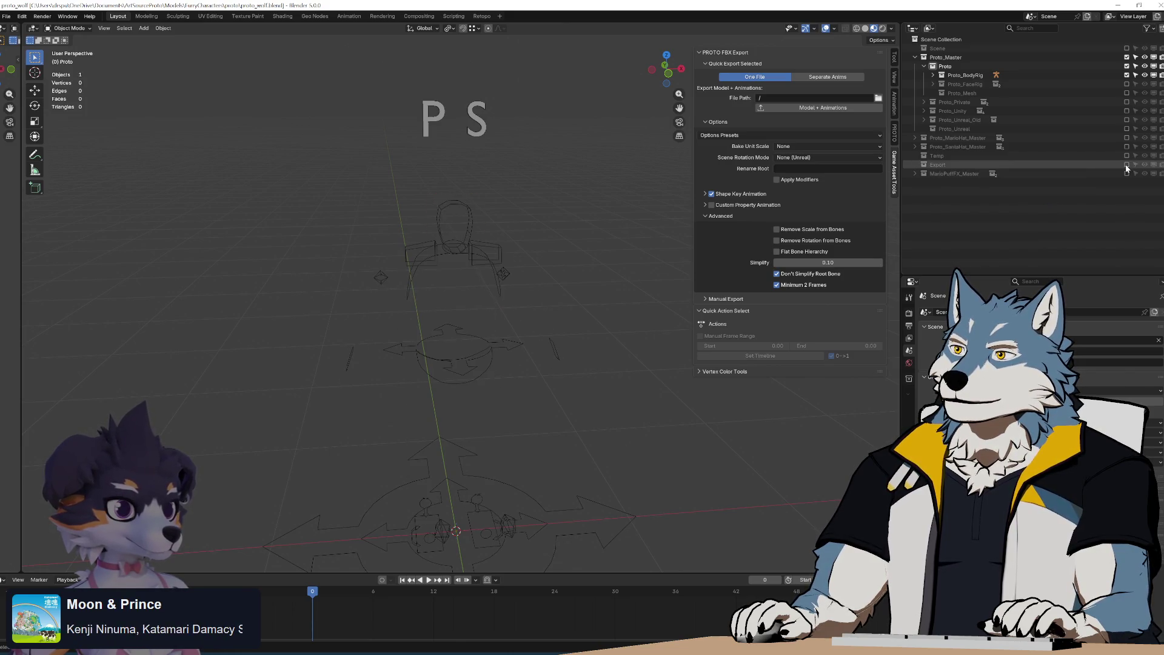
{"action": "left_click", "coordinate": [1126, 129]}
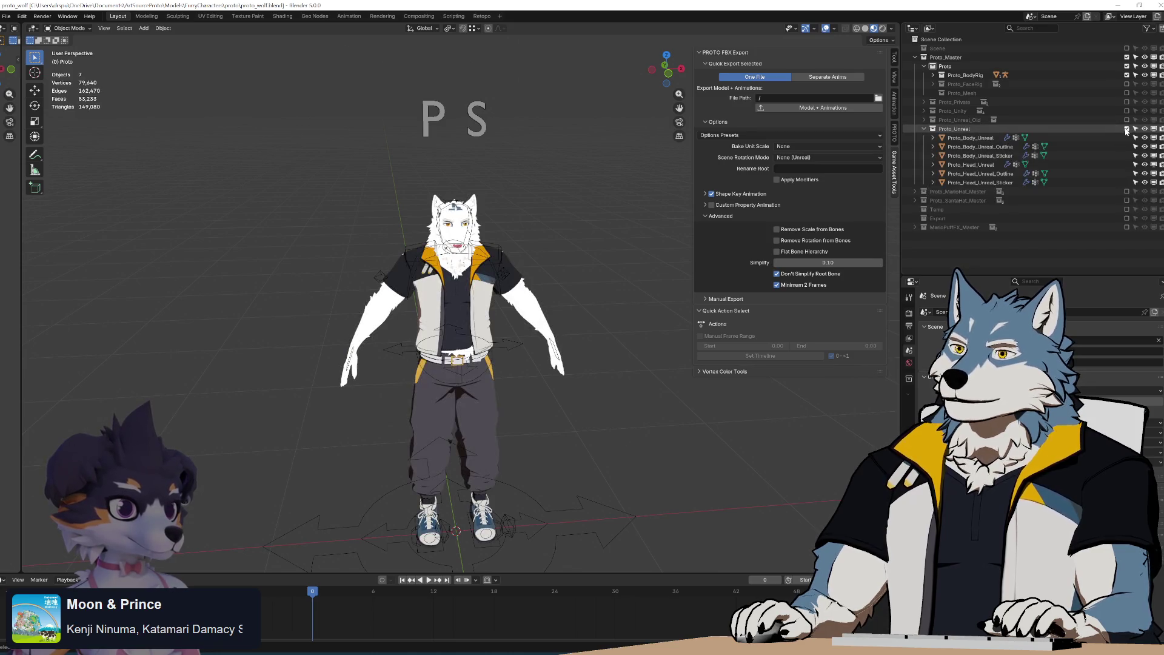
Box-select all seven rig and mesh objects, then turn on Separate Anims export
{"action": "mouse_move", "coordinate": [641, 333]}
{"action": "middle_mouse_down"}
{"action": "mouse_move", "coordinate": [649, 318]}
{"action": "mouse_move", "coordinate": [604, 204]}
{"action": "mouse_move", "coordinate": [596, 264]}
{"action": "middle_mouse_up"}
{"action": "scroll", "coordinate": [596, 260], "scroll_direction": "down", "scroll_amount": 1}
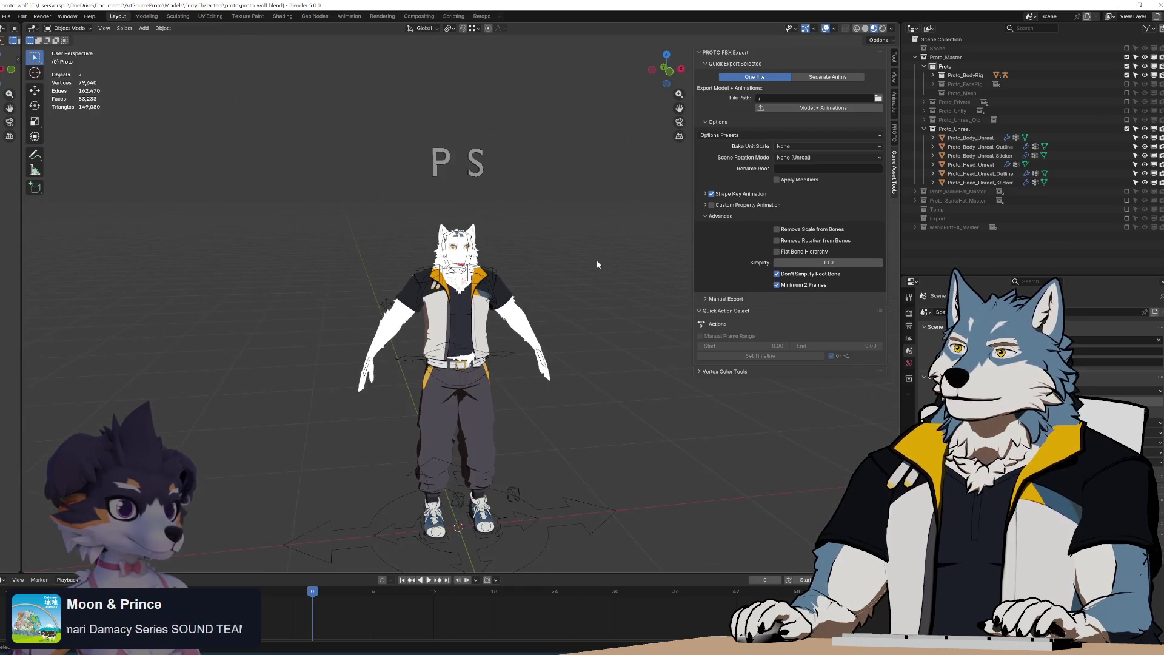
{"action": "left_click_drag", "start_coordinate": [267, 99], "coordinate": [559, 521]}
{"action": "mouse_move", "coordinate": [556, 290]}
{"action": "middle_mouse_down"}
{"action": "mouse_move", "coordinate": [605, 310]}
{"action": "mouse_move", "coordinate": [551, 289]}
{"action": "middle_mouse_up"}
{"action": "scroll", "coordinate": [551, 288], "scroll_direction": "up", "scroll_amount": 3}
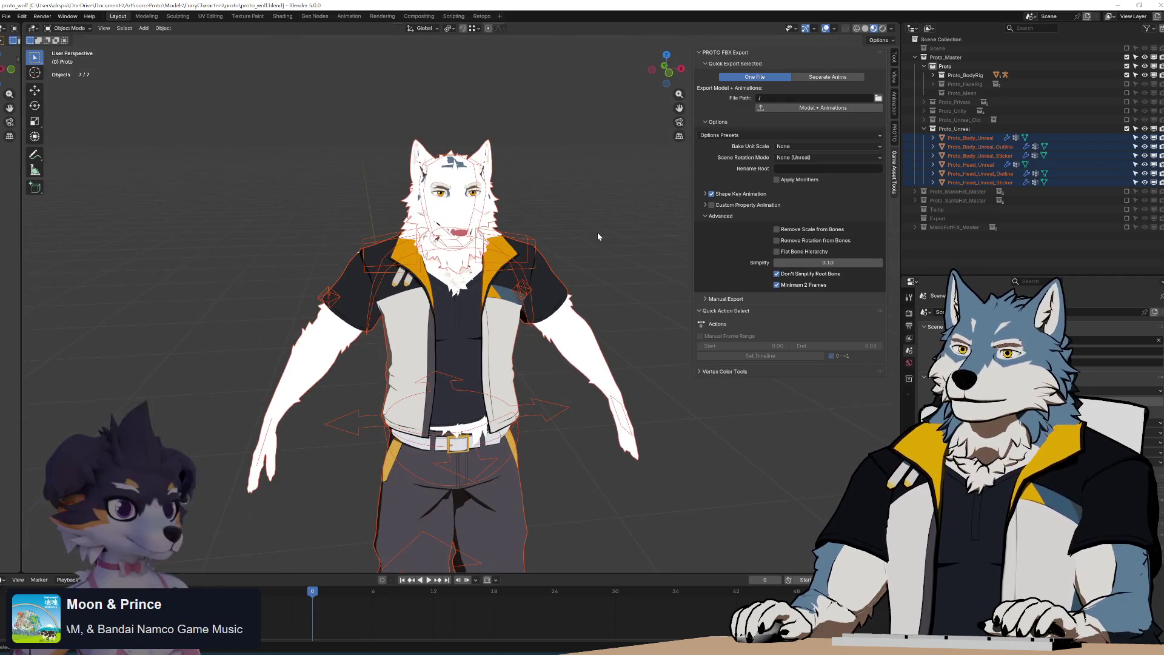
{"action": "left_click", "coordinate": [840, 81]}
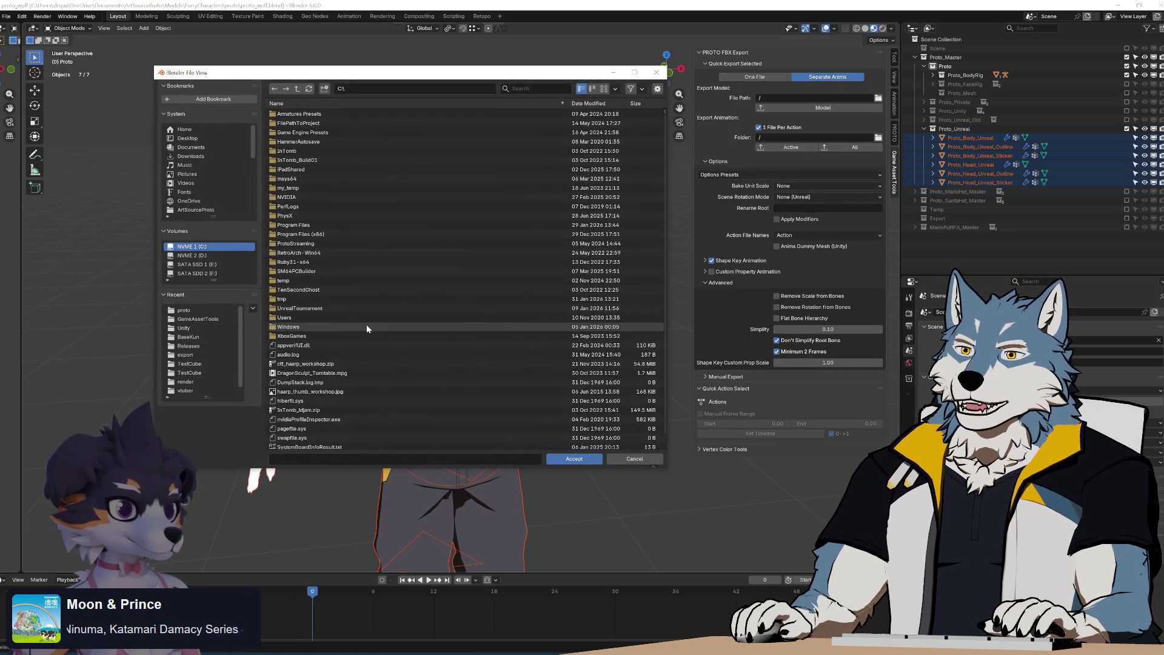
Create a new 'unity' folder inside proto\export and set it as the model export location
{"action": "left_click", "coordinate": [200, 310]}
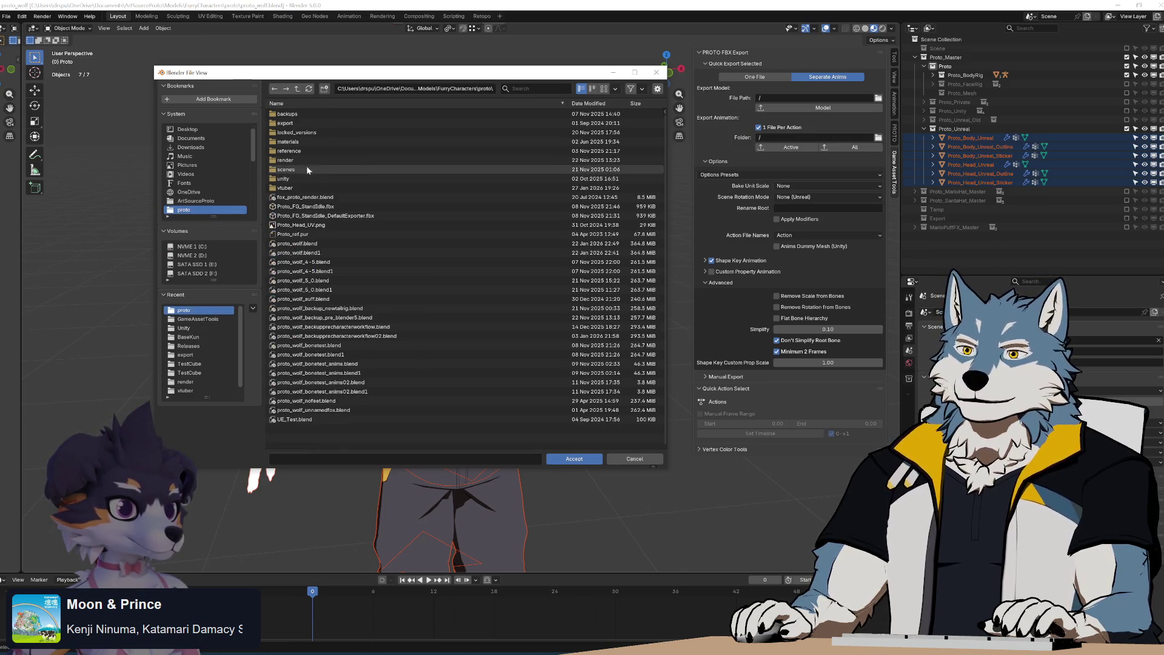
{"action": "left_click", "coordinate": [313, 124]}
{"action": "double_click", "coordinate": [314, 125]}
{"action": "right_click", "coordinate": [315, 266]}
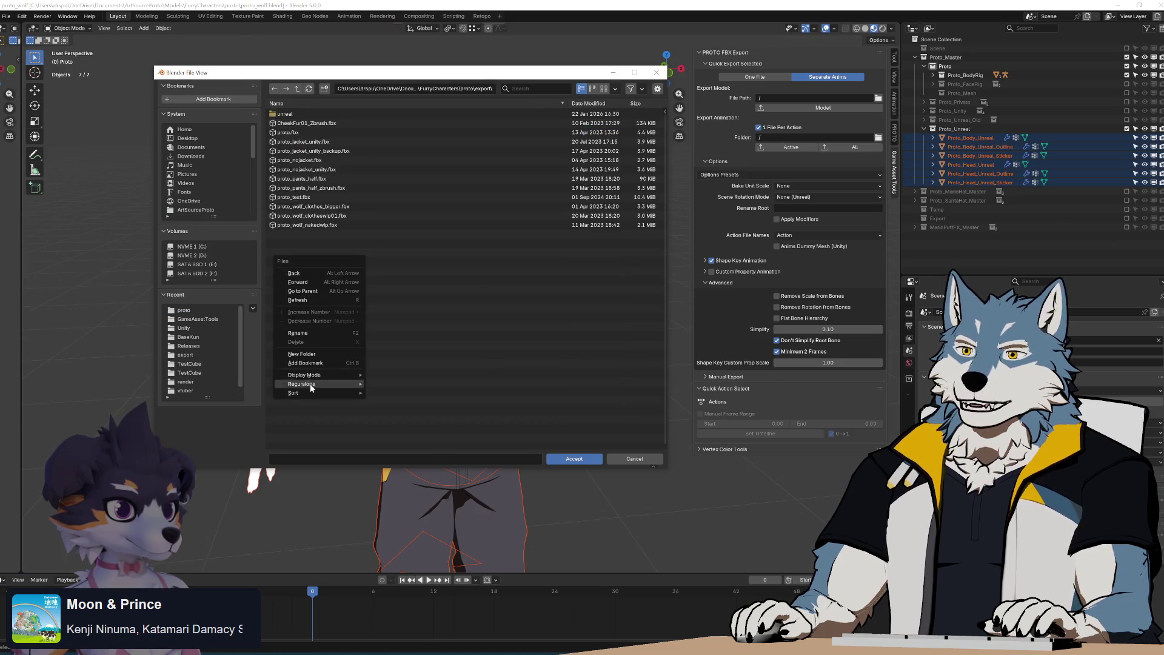
{"action": "left_click", "coordinate": [309, 353]}
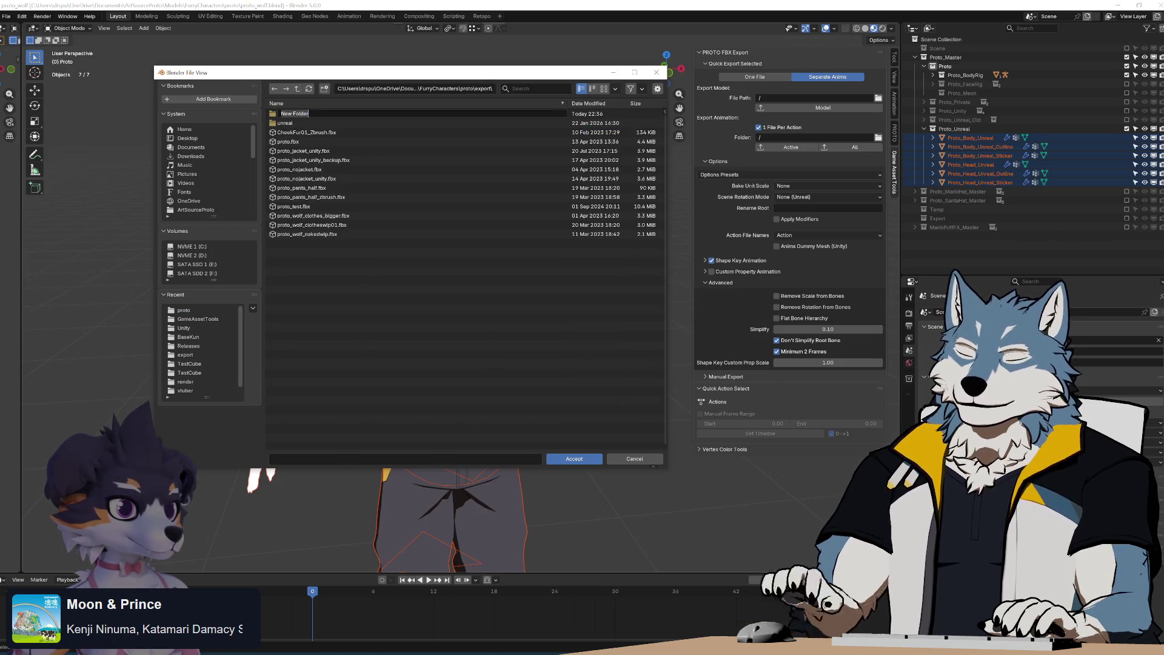
{"action": "type", "text": "unity"}
{"action": "key", "text": "Return"}
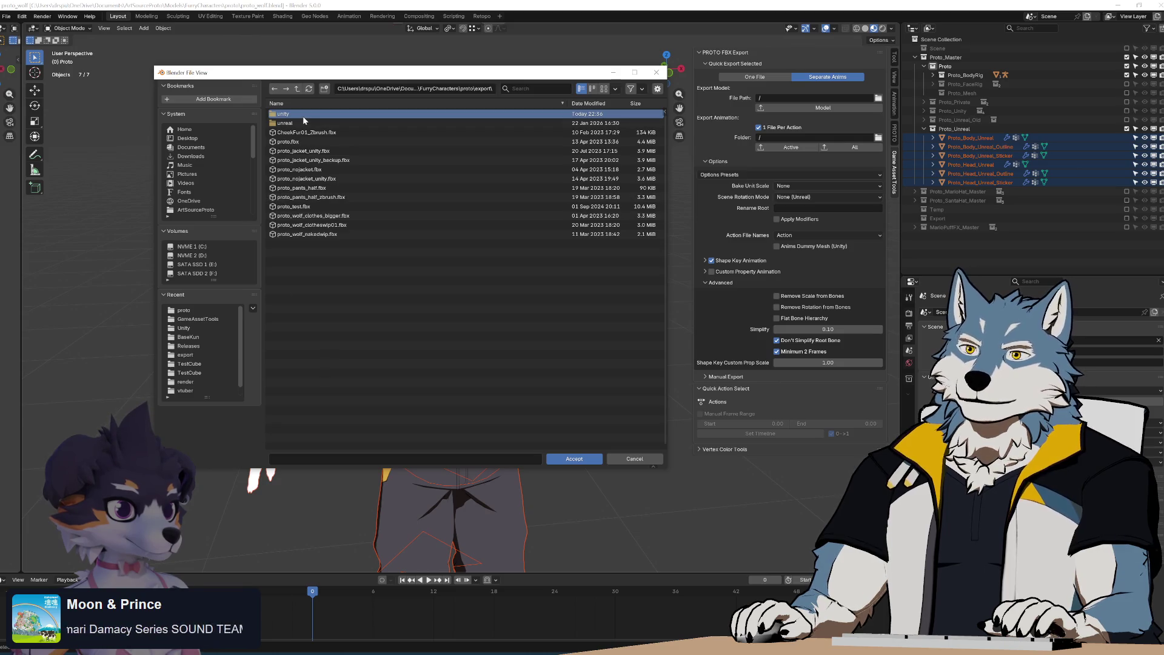
{"action": "double_click", "coordinate": [304, 117]}
{"action": "left_click", "coordinate": [574, 458]}
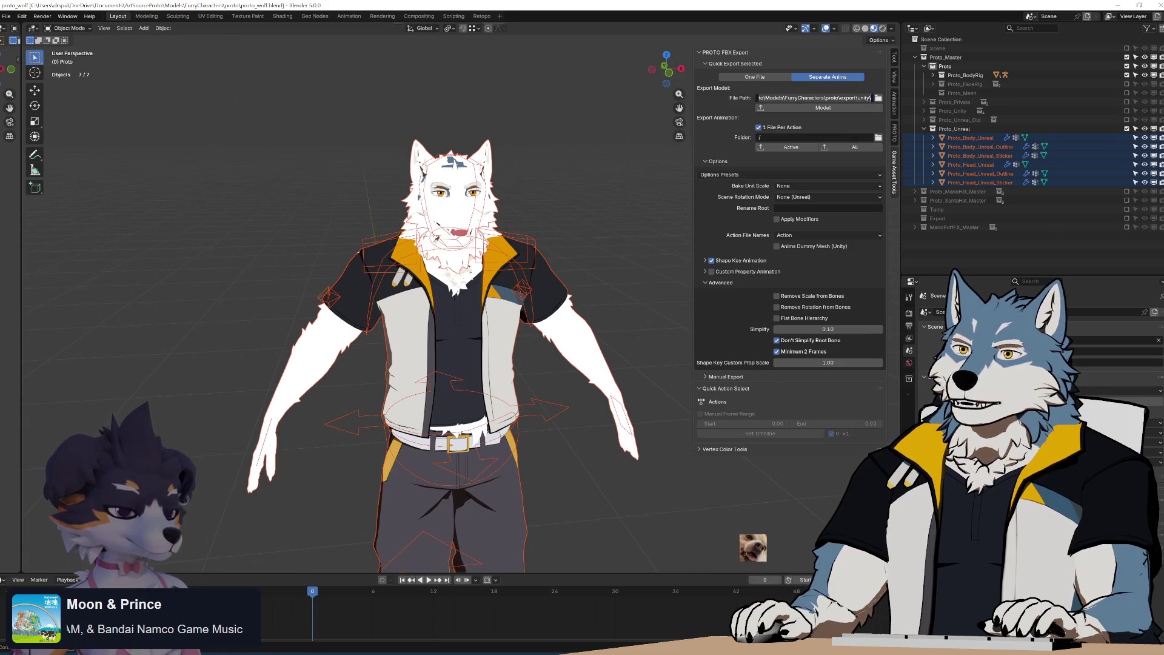
Name the model file proto_wolf and set the animation output folder to export\unity
{"action": "left_click", "coordinate": [879, 98]}
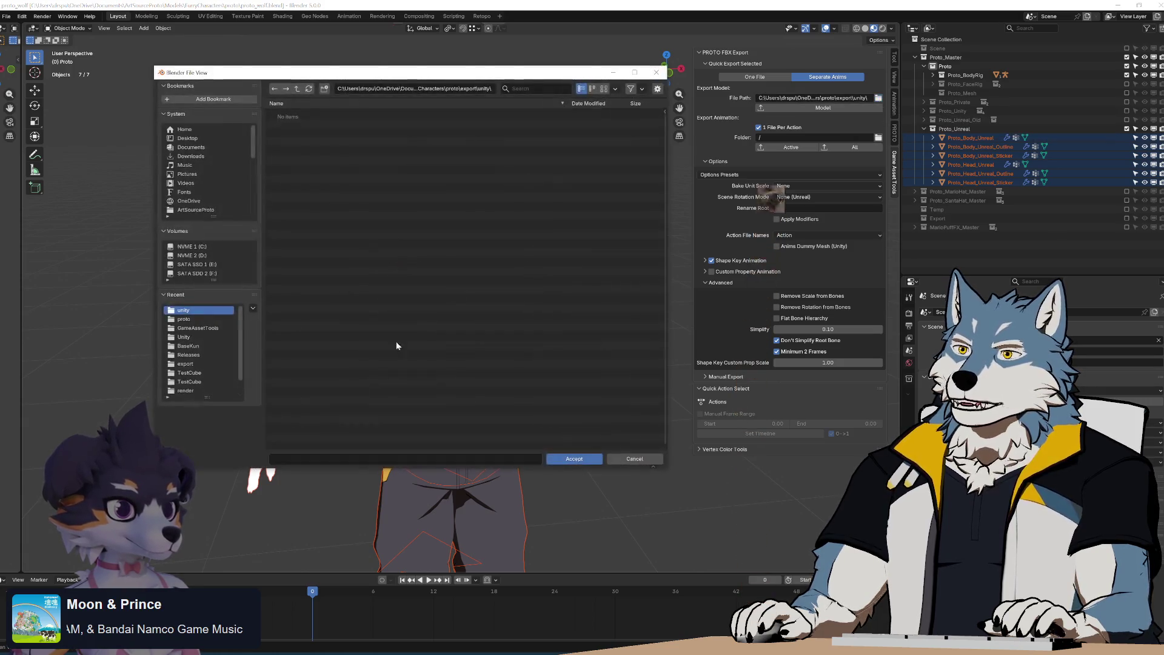
{"action": "type", "text": "proto"}
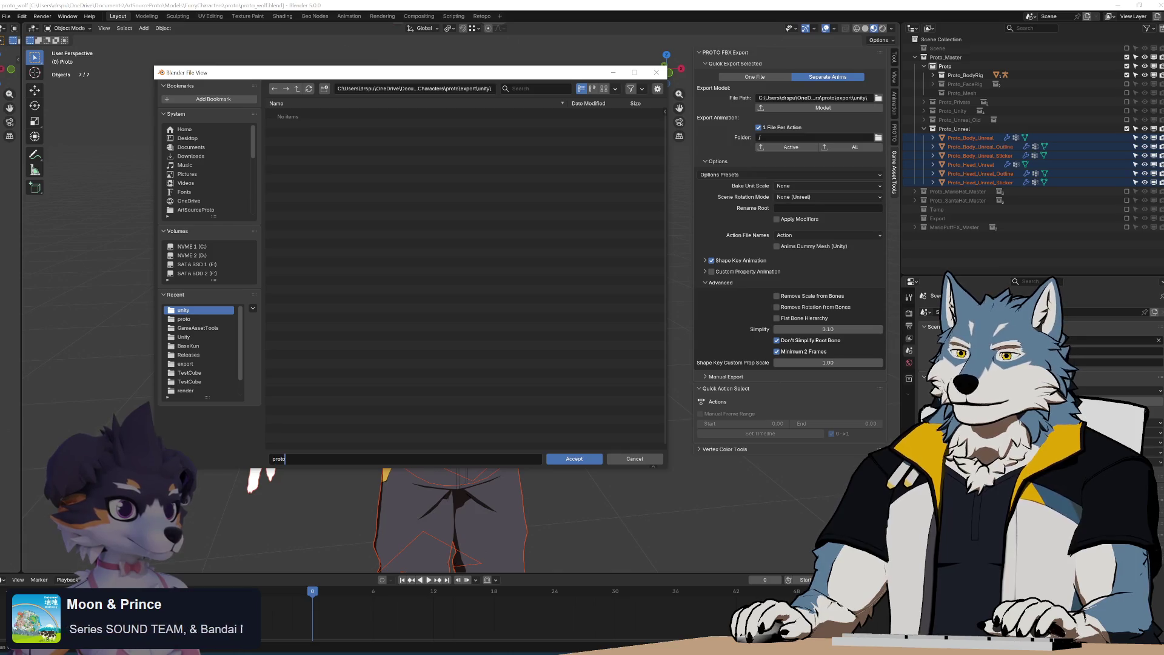
{"action": "type", "text": "_Wolf"}
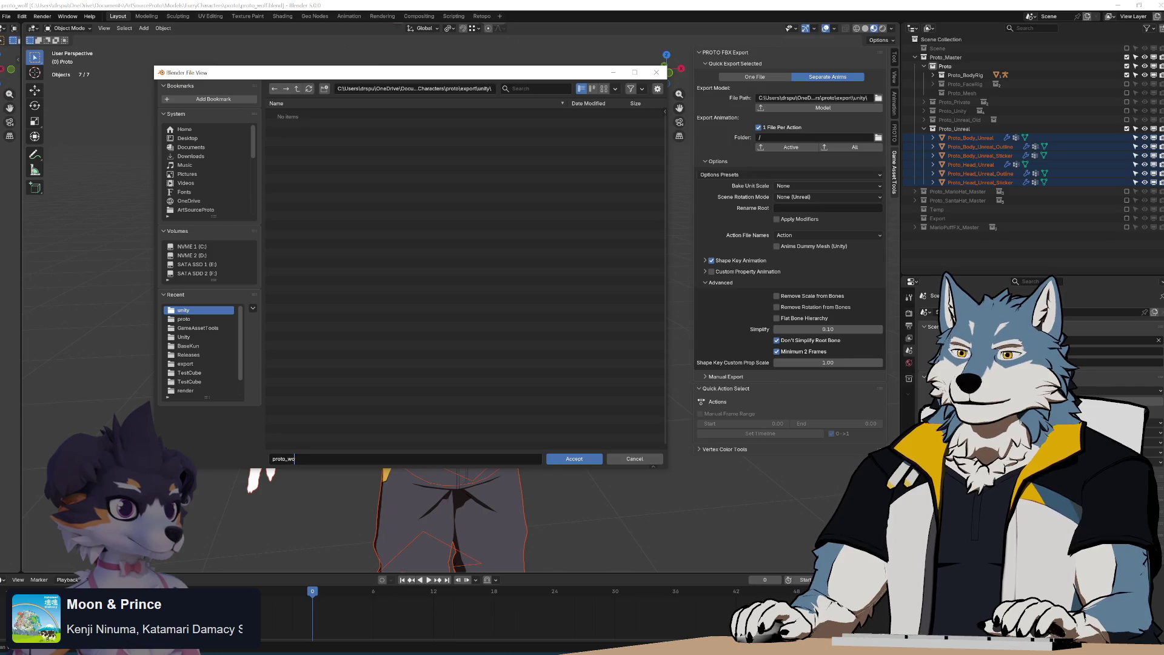
{"action": "type", "text": "lf"}
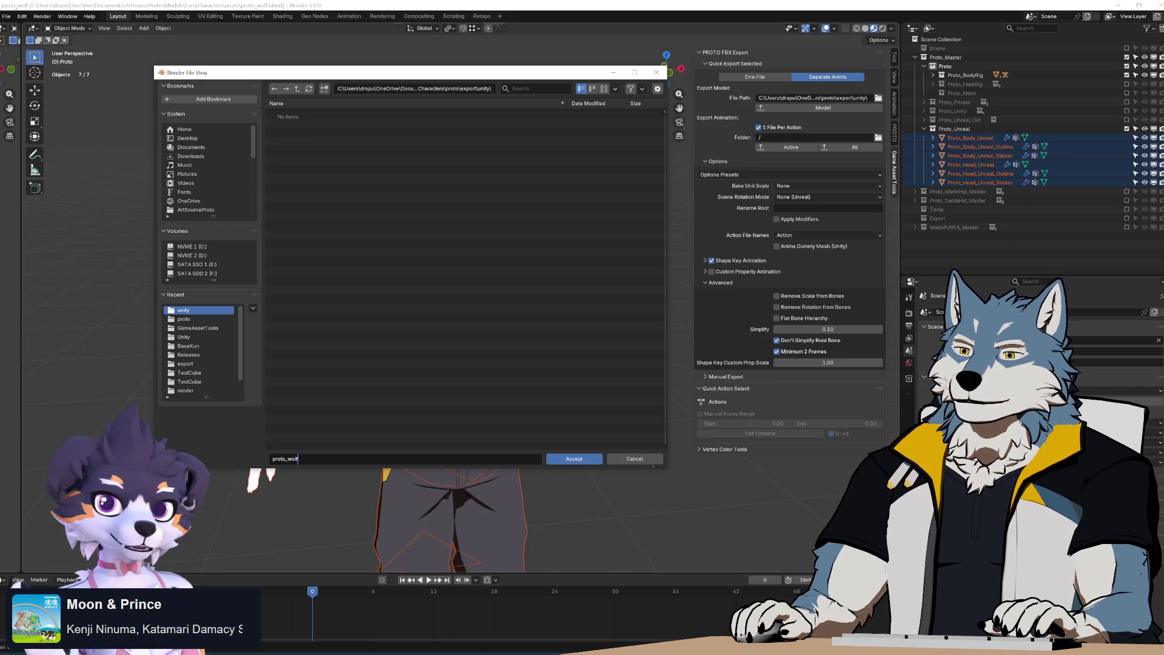
{"action": "left_click", "coordinate": [582, 458]}
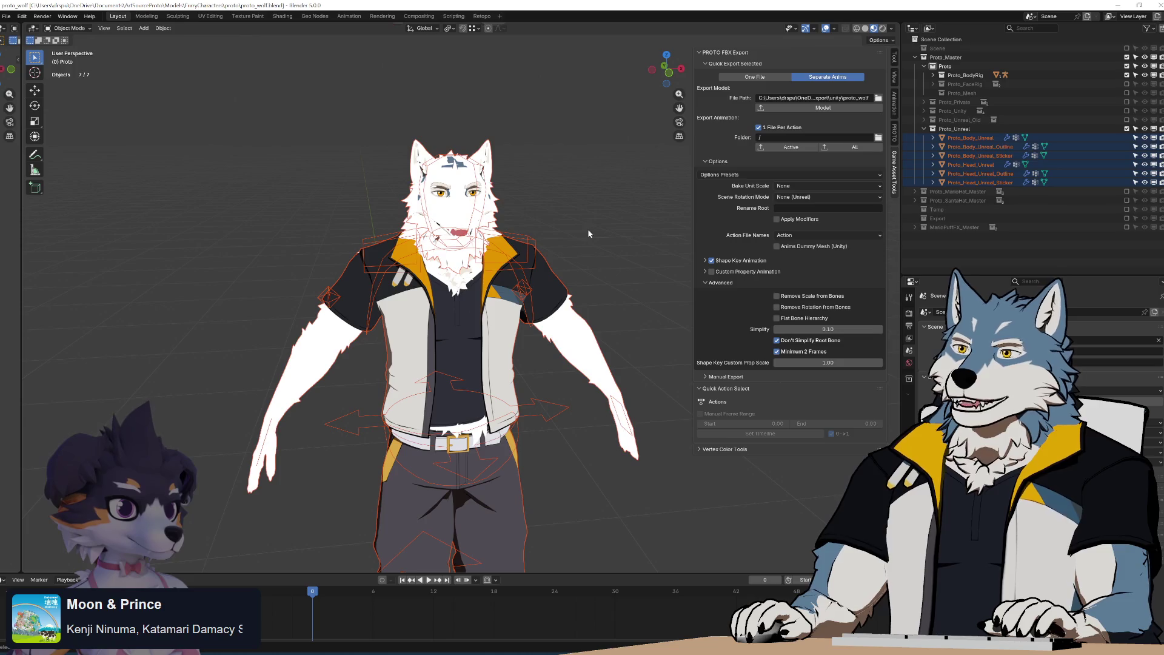
{"action": "left_click", "coordinate": [878, 140]}
{"action": "left_click", "coordinate": [188, 309]}
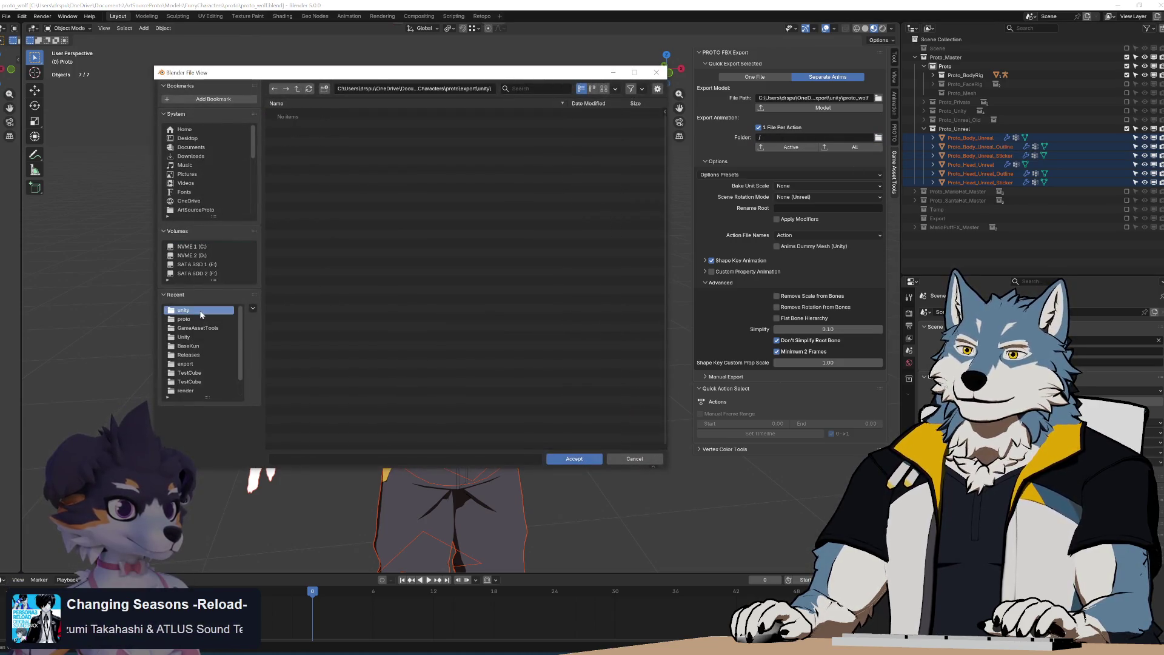
{"action": "left_click", "coordinate": [583, 459]}
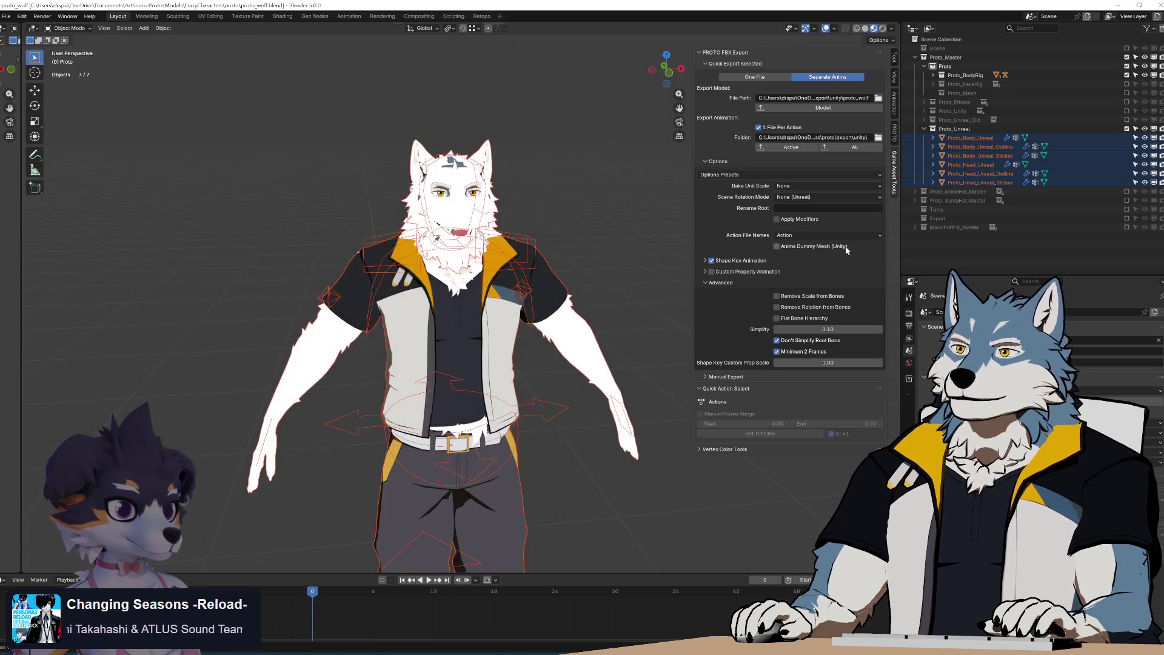
Apply the Unity options preset, export the wolf model to FBX, and dismiss the warnings list
{"action": "left_click", "coordinate": [736, 175]}
{"action": "left_click", "coordinate": [736, 182]}
{"action": "left_click", "coordinate": [736, 175]}
{"action": "left_click", "coordinate": [723, 198]}
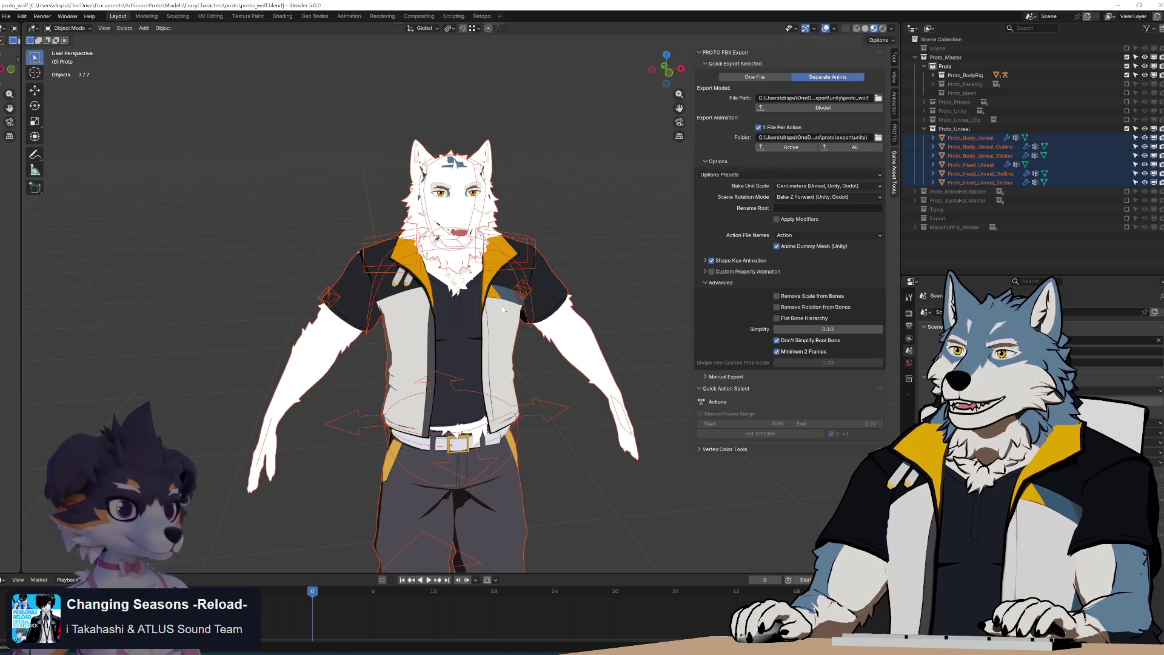
{"action": "left_click", "coordinate": [816, 109]}
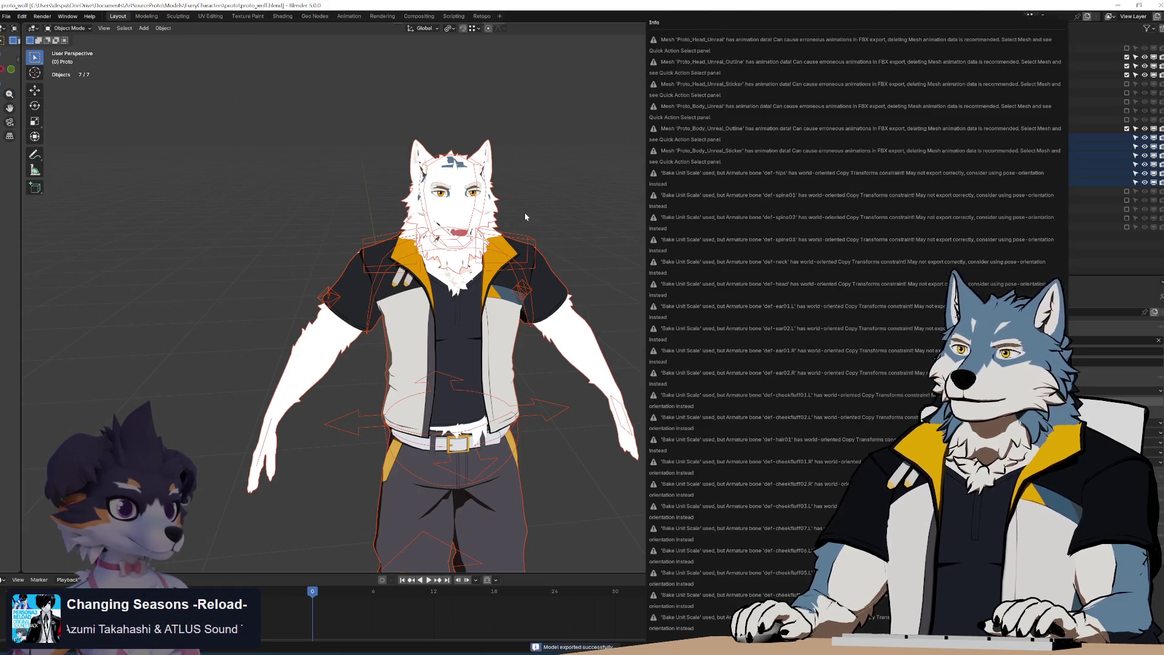
{"action": "left_click", "coordinate": [591, 193]}
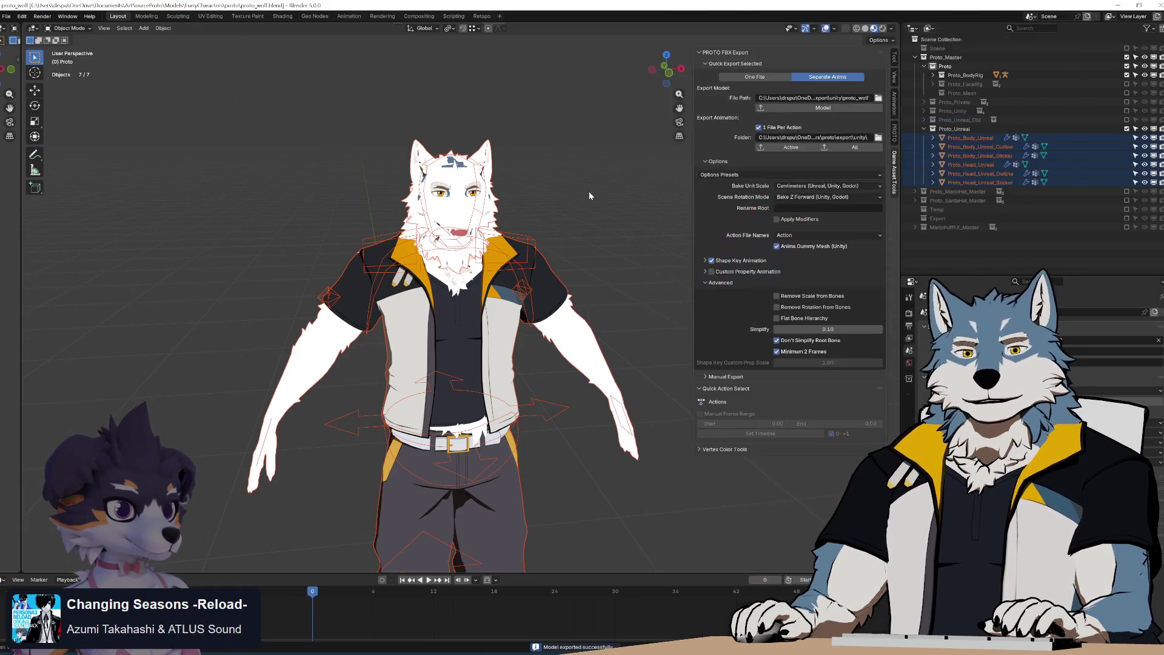
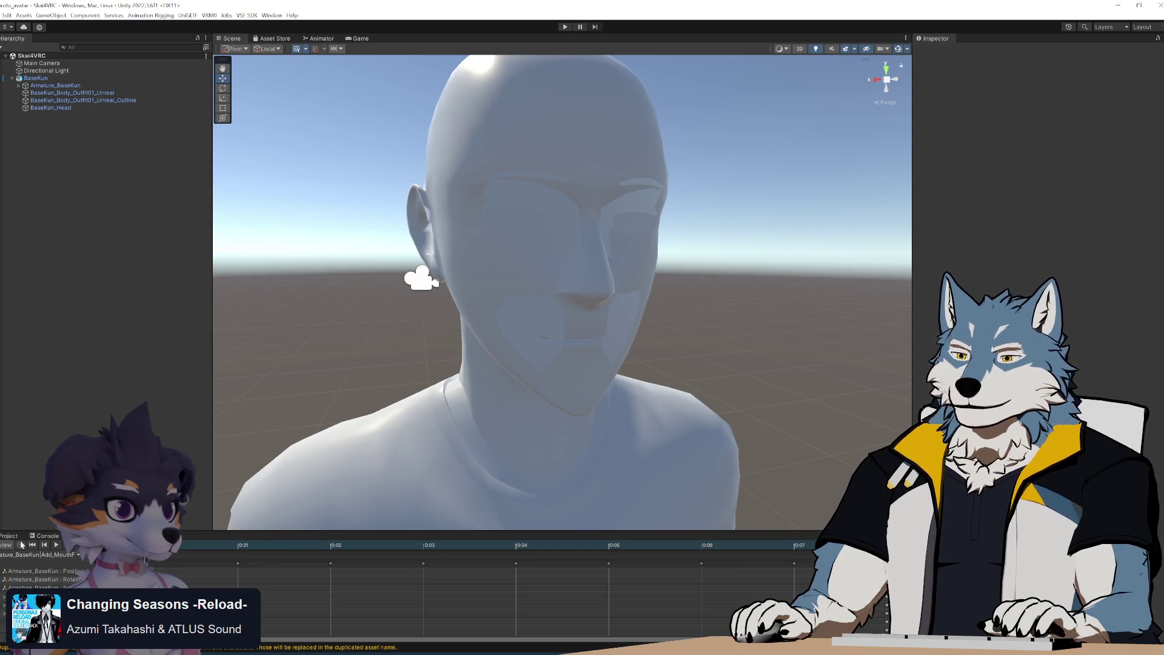
Switch Unity to the Project panel, collapse BaseKun's sub-assets, and bring File Explorer forward
{"action": "left_click", "coordinate": [10, 536]}
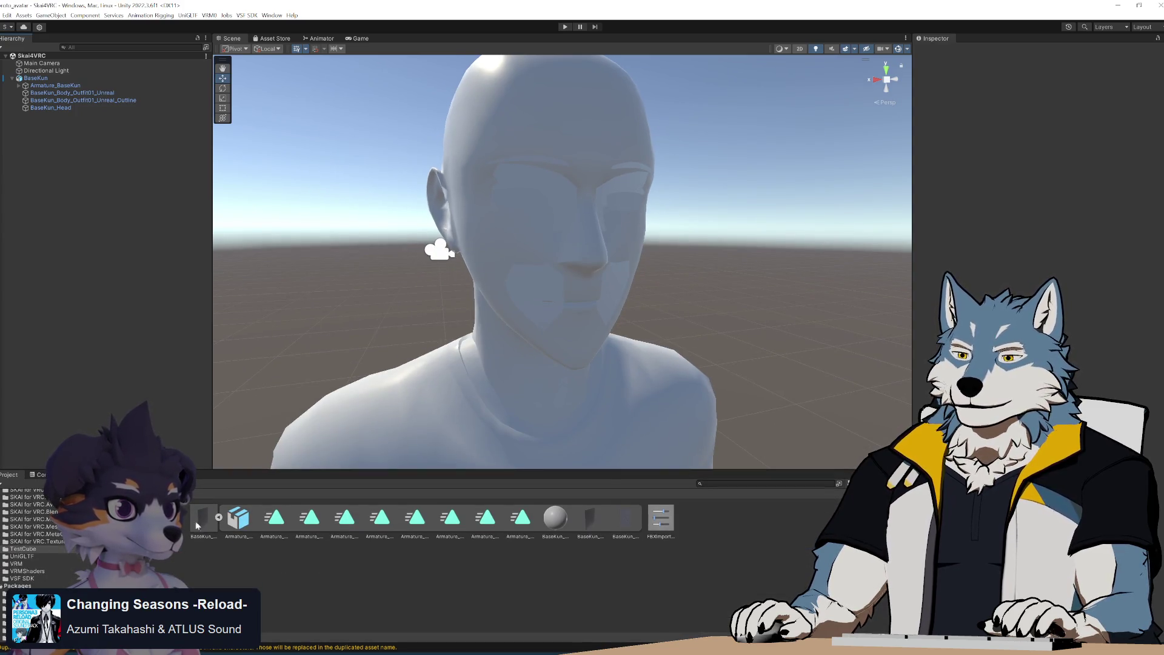
{"action": "left_click", "coordinate": [218, 518]}
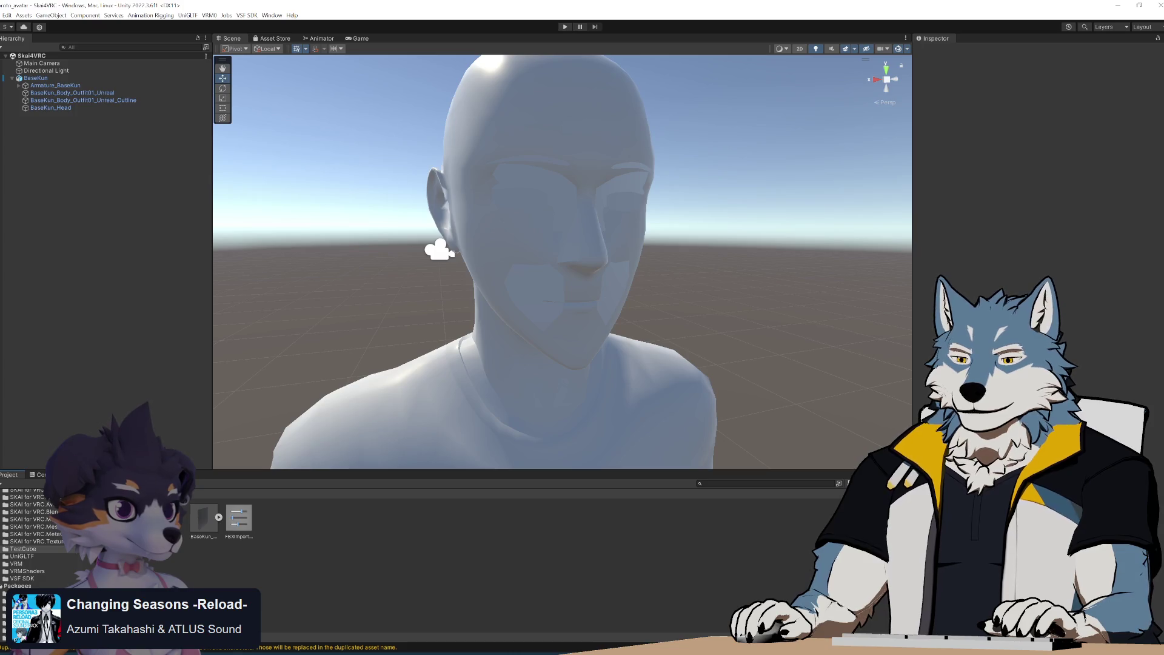
{"action": "key", "text": "alt+Tab"}
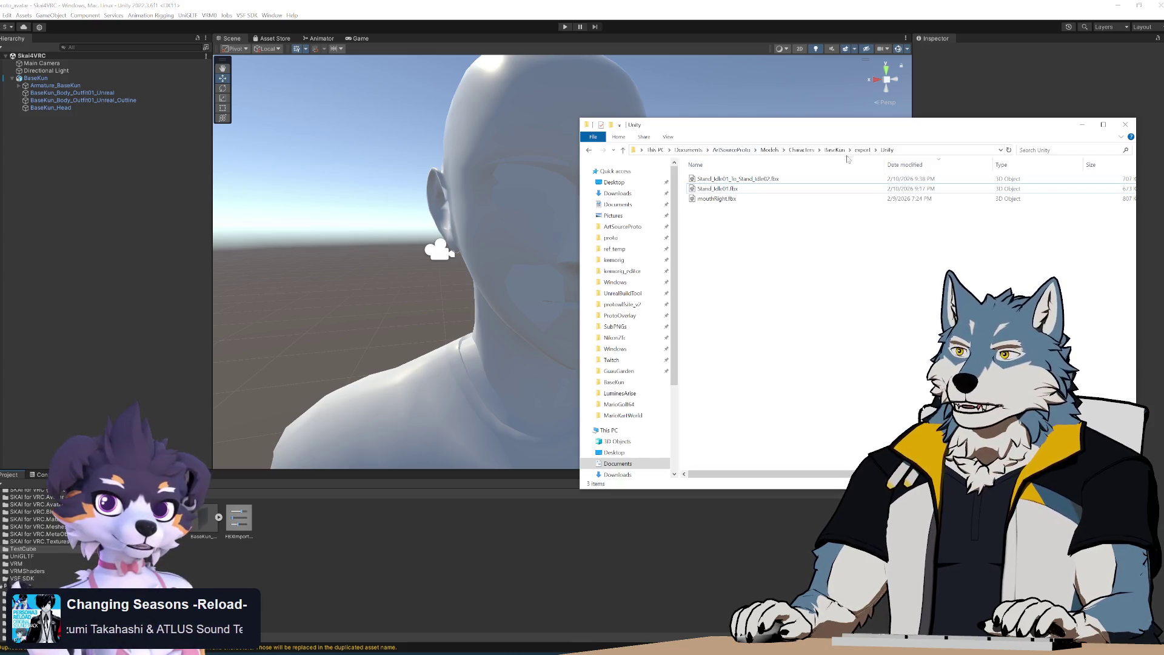
Import proto_wolf.fbx from Models > FurryCharacters > proto > export > unity into the Unity project and select it
{"action": "left_click", "coordinate": [772, 150]}
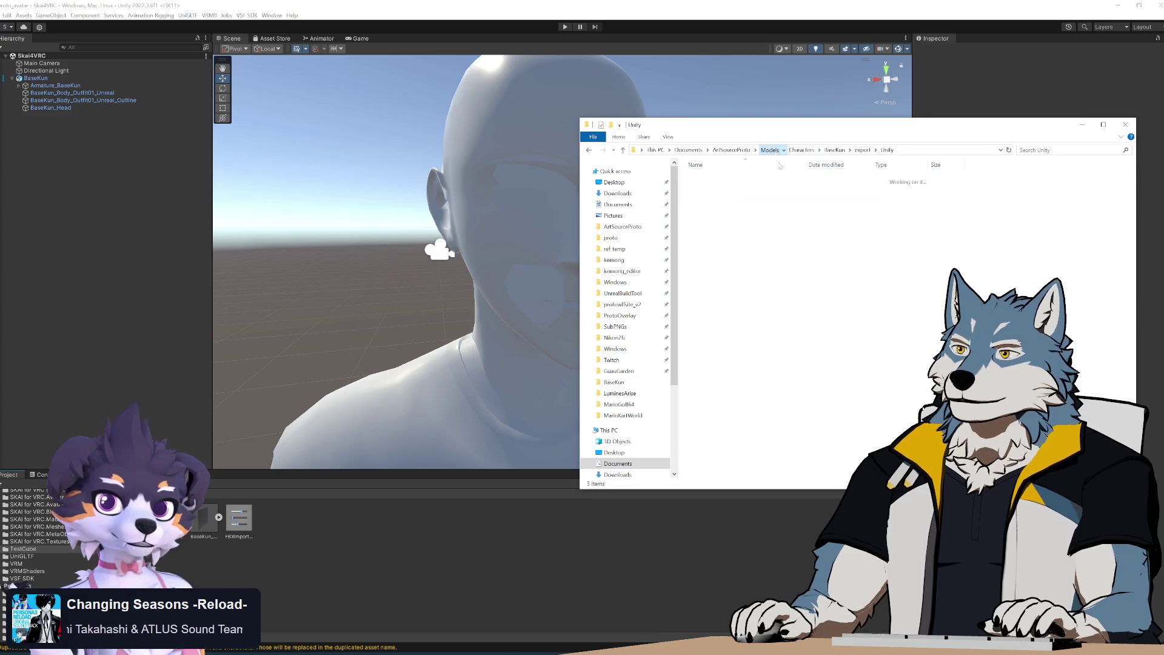
{"action": "double_click", "coordinate": [739, 248]}
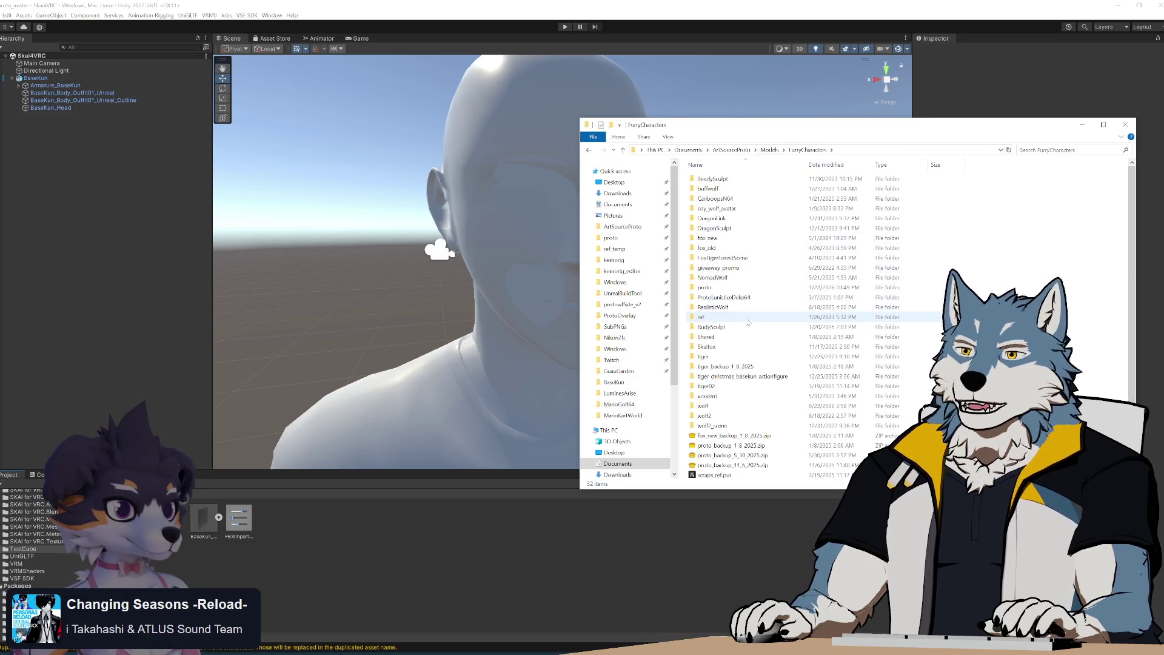
{"action": "double_click", "coordinate": [748, 289]}
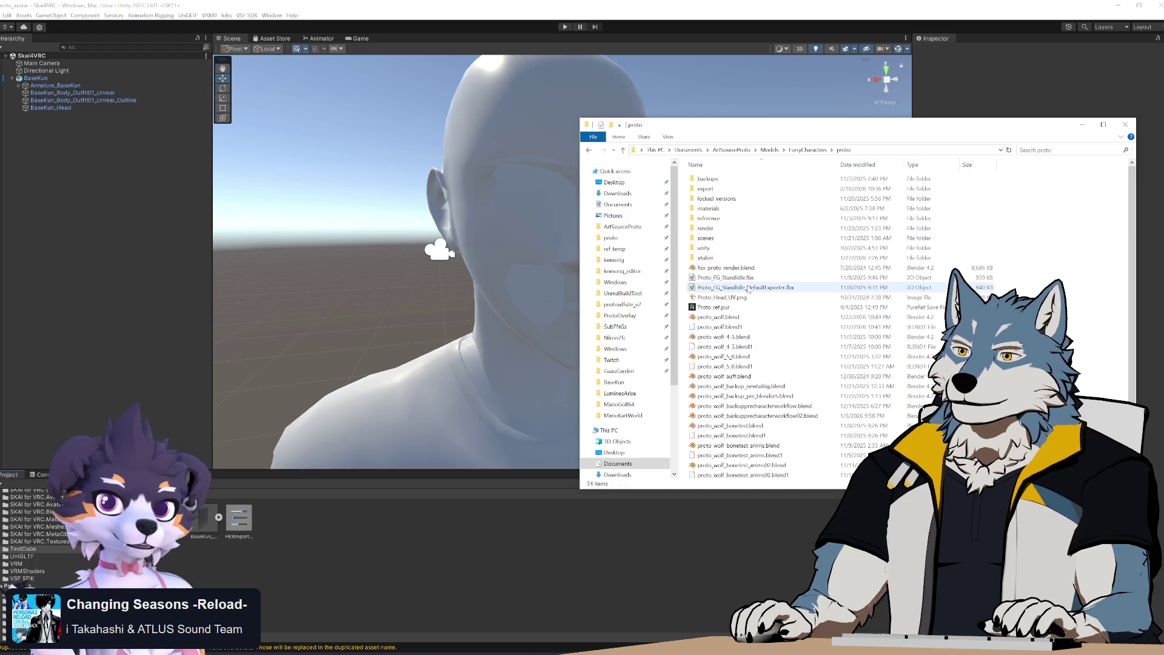
{"action": "double_click", "coordinate": [727, 188]}
{"action": "double_click", "coordinate": [740, 179]}
{"action": "left_click_drag", "start_coordinate": [741, 182], "coordinate": [367, 528]}
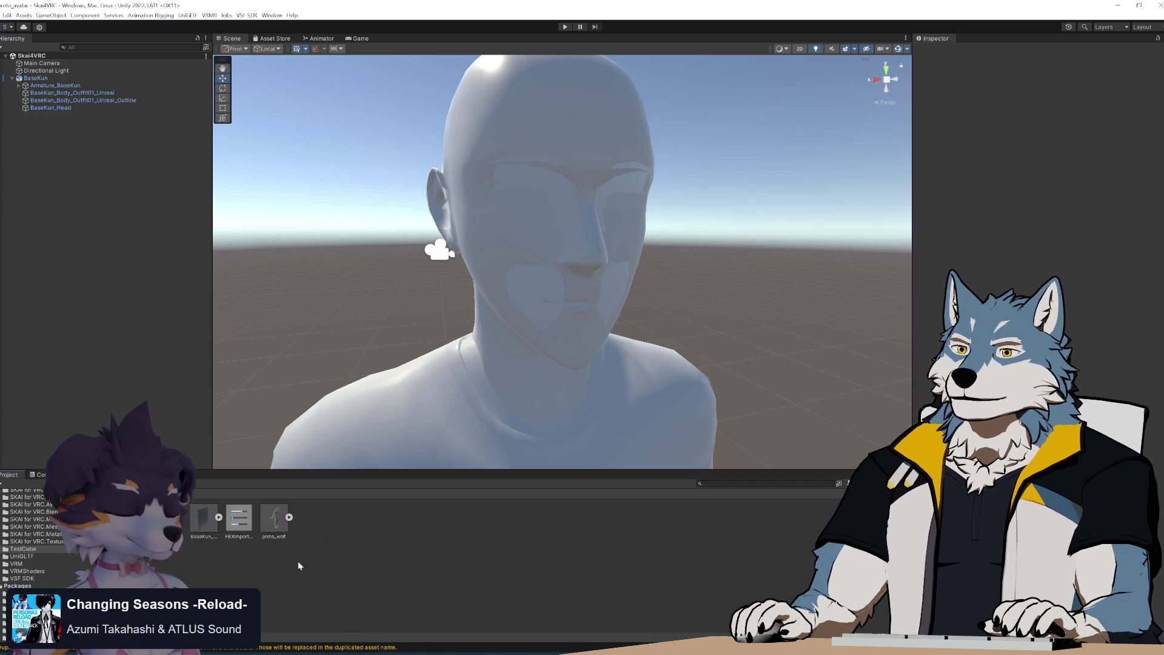
{"action": "left_click", "coordinate": [278, 525]}
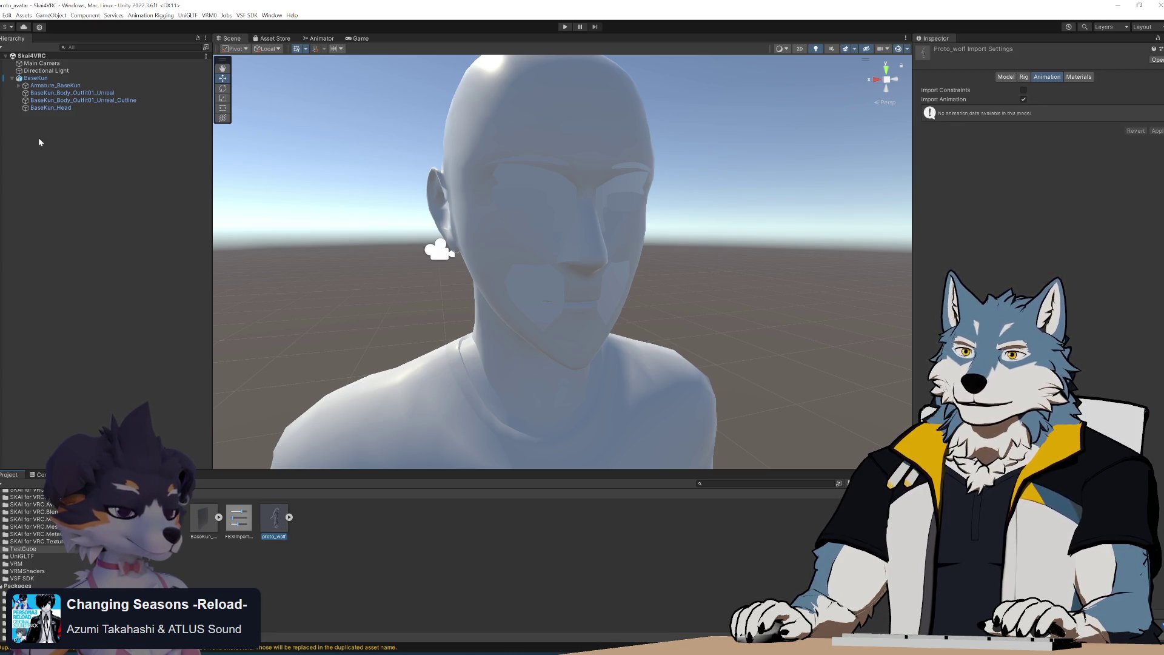
Deactivate the BaseKun avatar so it disappears from the scene
{"action": "left_click", "coordinate": [37, 78]}
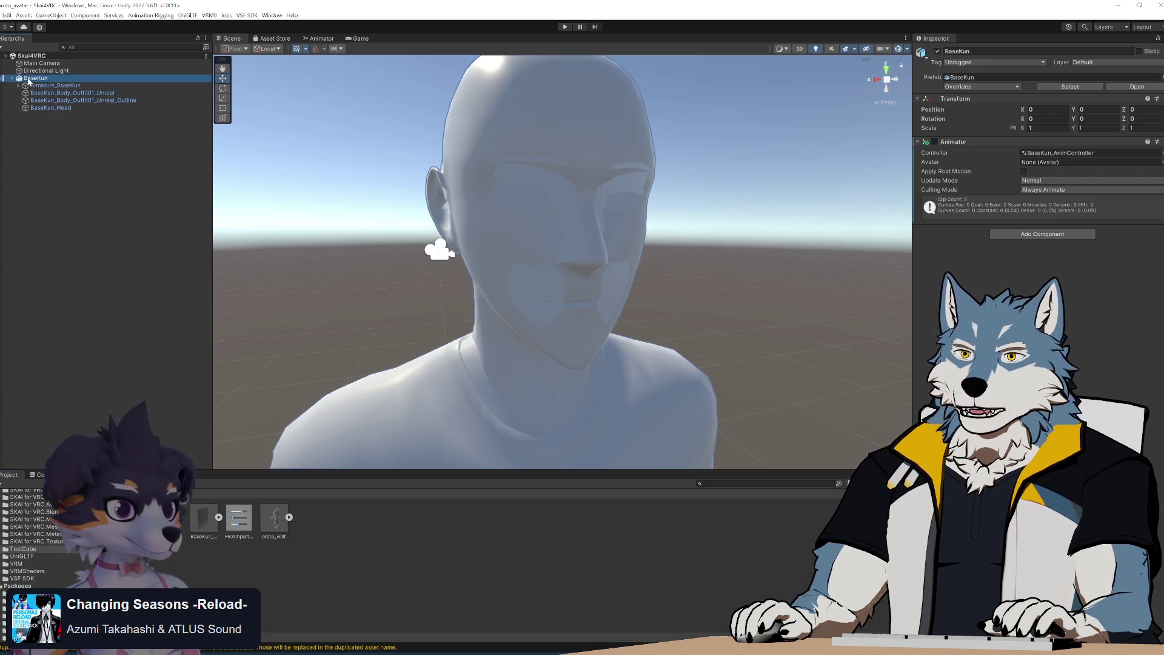
{"action": "right_click", "coordinate": [42, 81]}
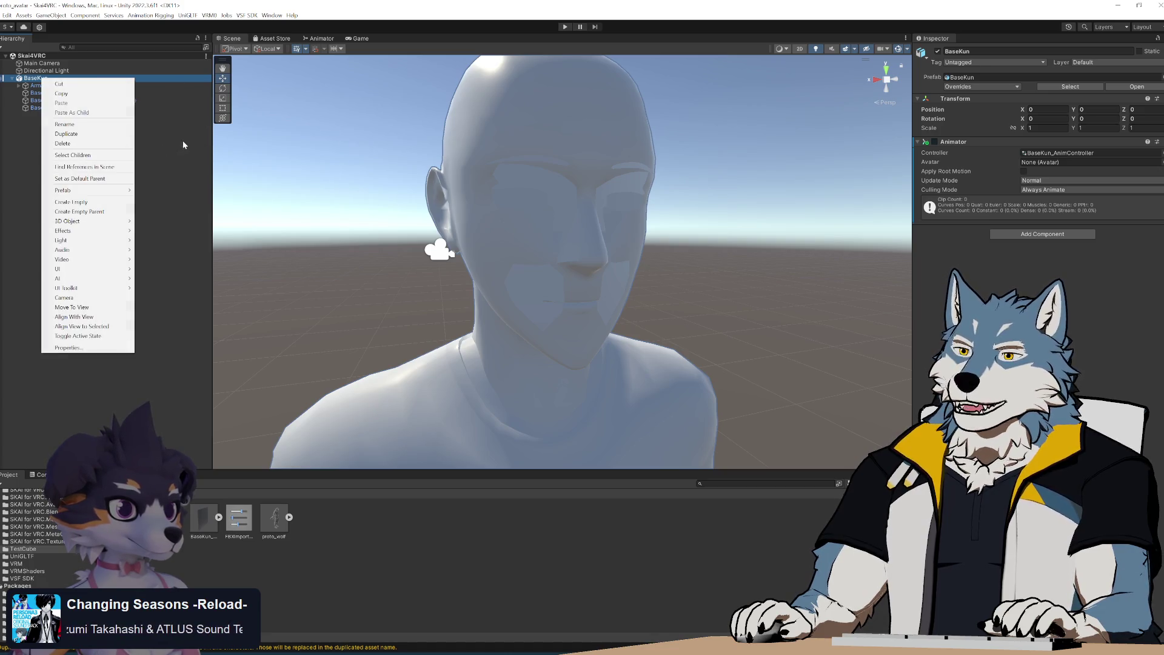
{"action": "left_click", "coordinate": [51, 85]}
{"action": "left_click", "coordinate": [47, 79]}
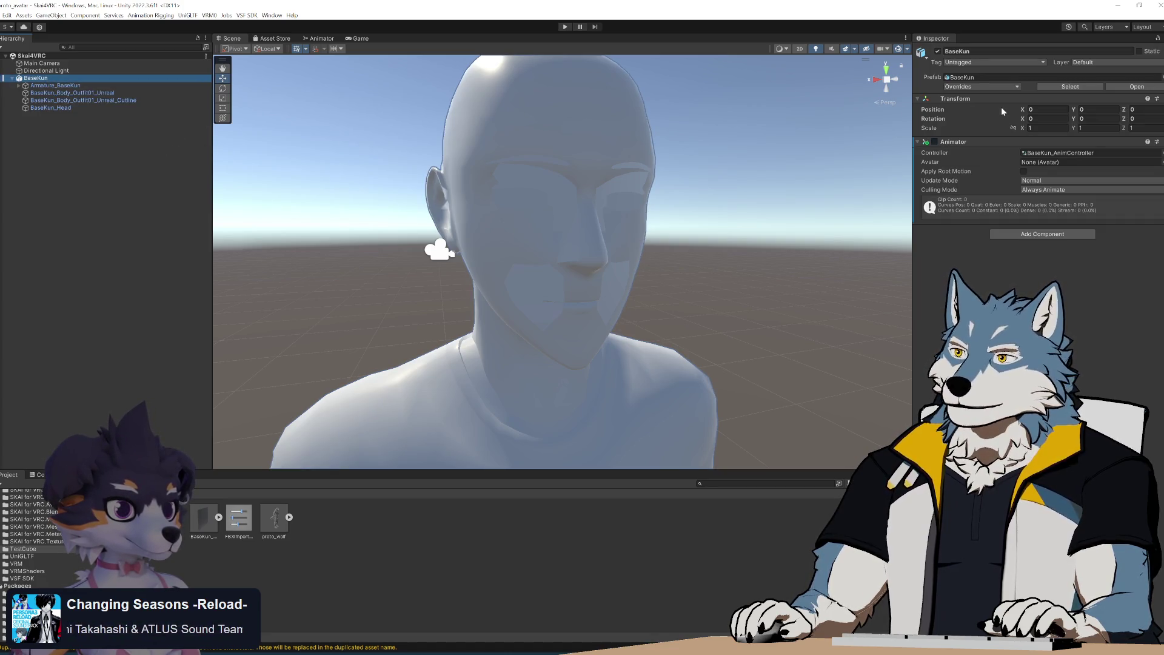
{"action": "left_click", "coordinate": [937, 52]}
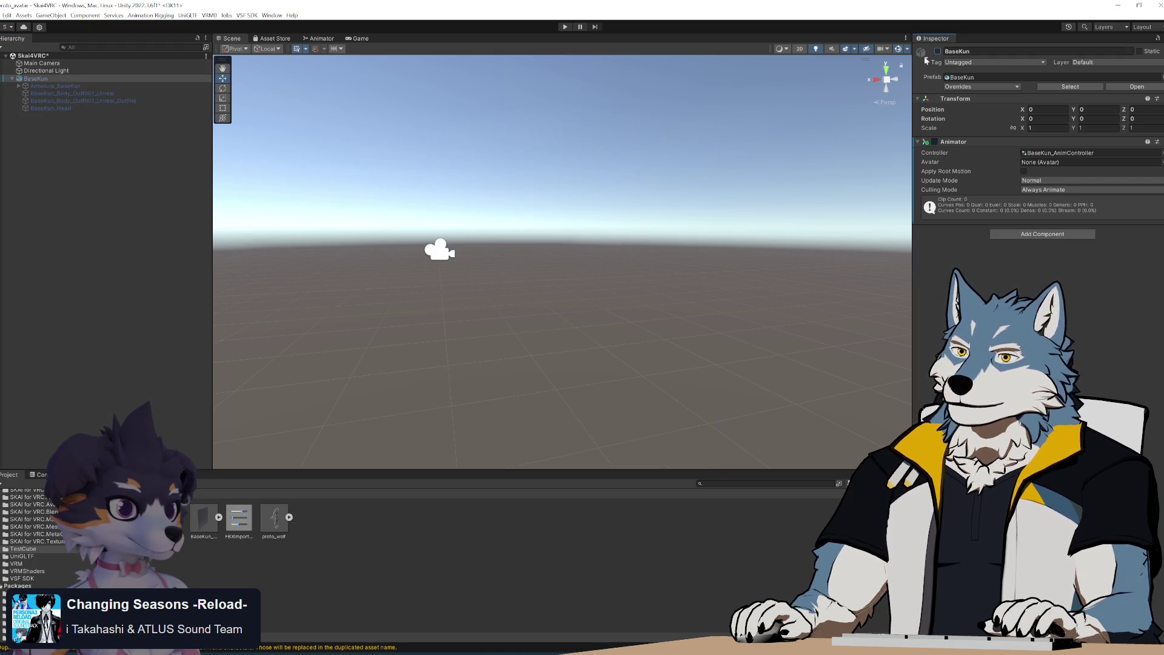
Place proto_wolf in the scene and inspect it, then select proto_game_asset_tools-1.5.0.zip in Explorer
{"action": "left_click_drag", "start_coordinate": [79, 207], "coordinate": [91, 224]}
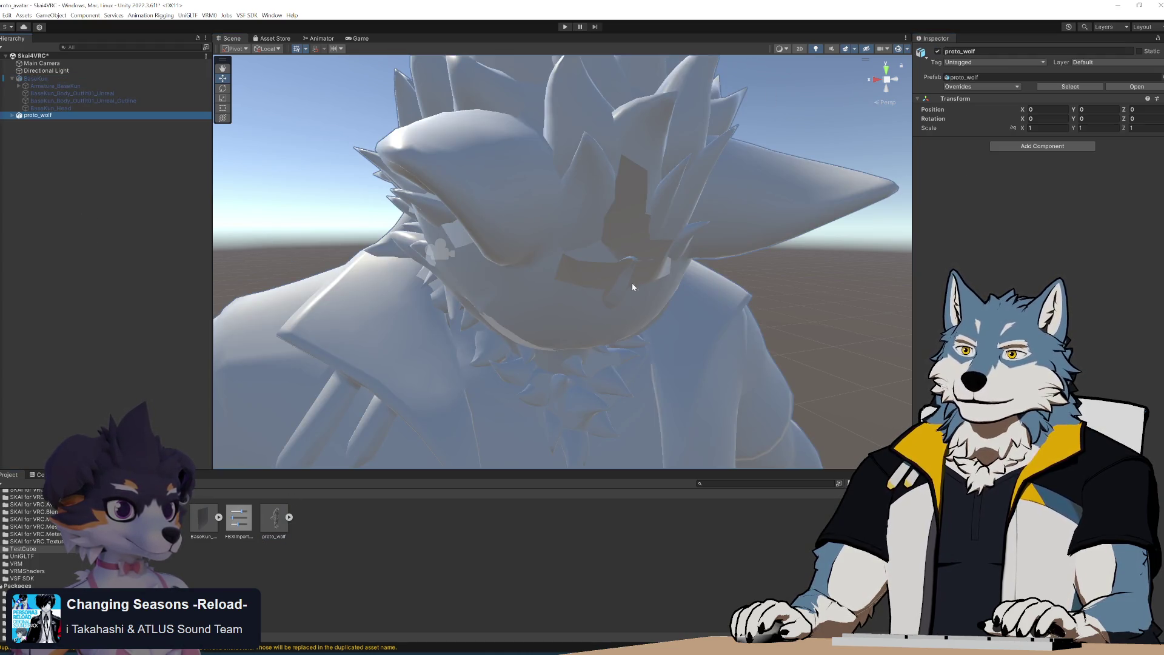
{"action": "scroll", "coordinate": [633, 287], "scroll_direction": "down", "scroll_amount": 10}
{"action": "mouse_move", "coordinate": [632, 287]}
{"action": "left_mouse_down", "text": "alt"}
{"action": "mouse_move", "coordinate": [693, 297]}
{"action": "mouse_move", "coordinate": [762, 387]}
{"action": "mouse_move", "coordinate": [603, 173]}
{"action": "mouse_move", "coordinate": [600, 255]}
{"action": "mouse_move", "coordinate": [613, 257]}
{"action": "mouse_move", "coordinate": [527, 230]}
{"action": "mouse_move", "coordinate": [474, 187]}
{"action": "mouse_move", "coordinate": [701, 200]}
{"action": "mouse_move", "coordinate": [649, 221]}
{"action": "mouse_move", "coordinate": [871, 213]}
{"action": "mouse_move", "coordinate": [595, 201]}
{"action": "mouse_move", "coordinate": [601, 260]}
{"action": "mouse_move", "coordinate": [637, 255]}
{"action": "mouse_move", "coordinate": [526, 250]}
{"action": "mouse_move", "coordinate": [621, 244]}
{"action": "left_mouse_up", "text": "alt"}
{"action": "scroll", "coordinate": [606, 182], "scroll_direction": "up", "scroll_amount": 3}
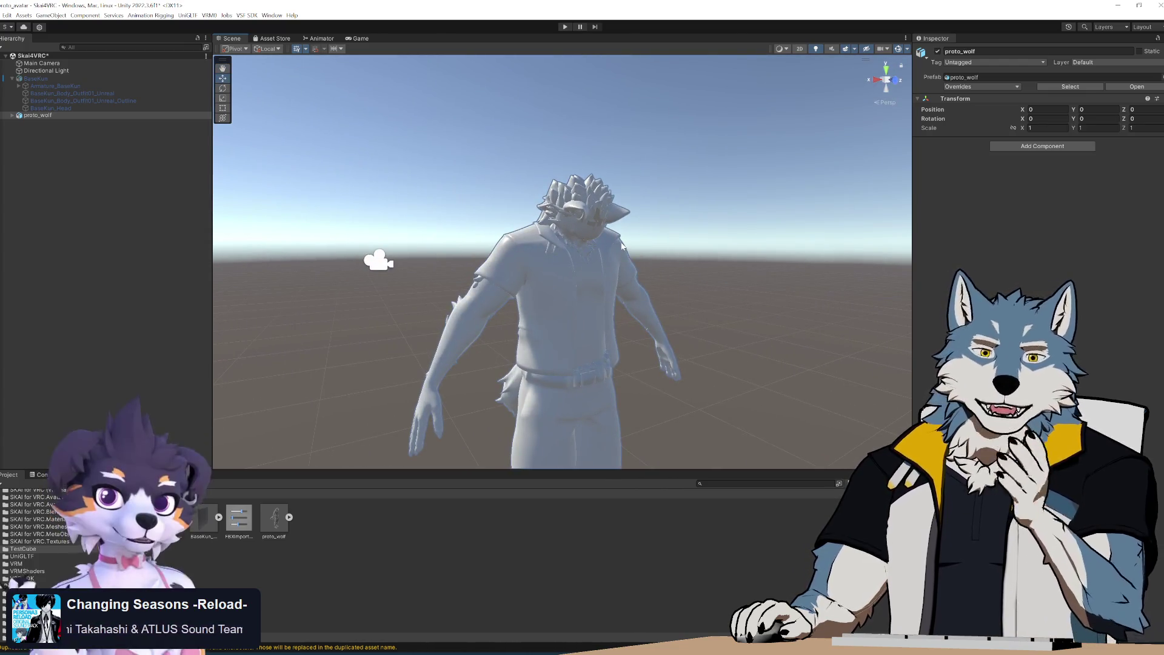
{"action": "mouse_move", "coordinate": [689, 259]}
{"action": "left_mouse_down", "text": "alt"}
{"action": "mouse_move", "coordinate": [545, 258]}
{"action": "mouse_move", "coordinate": [631, 262]}
{"action": "left_mouse_up", "text": "alt"}
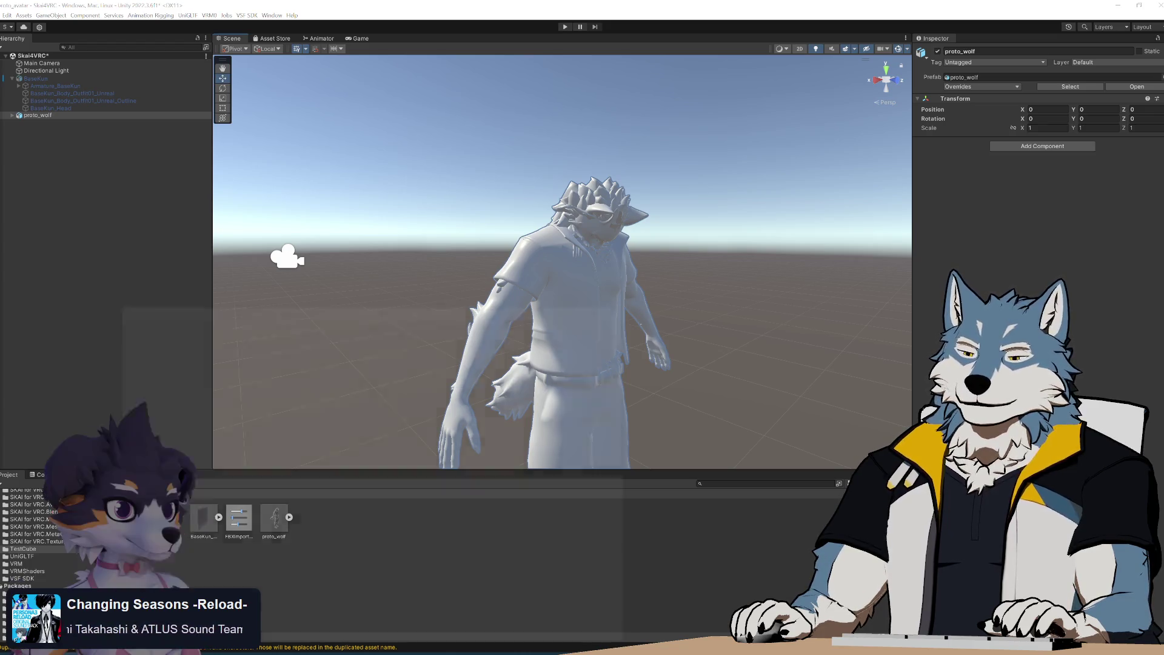
{"action": "key", "text": "alt+Tab"}
{"action": "left_click", "coordinate": [313, 292]}
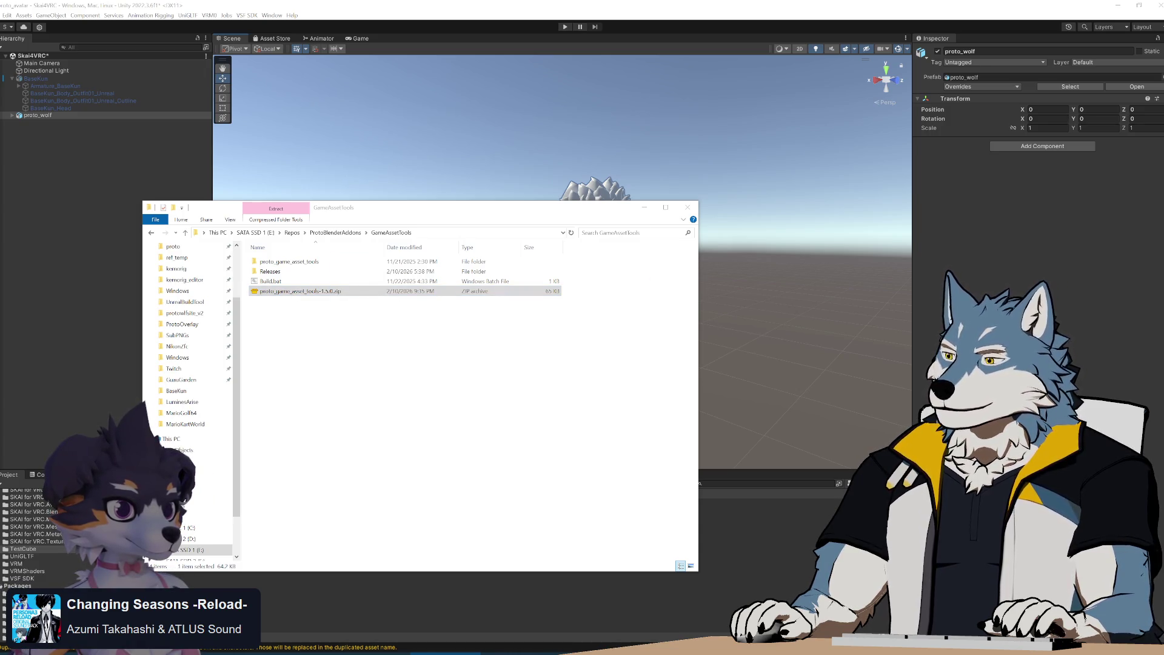
Close the GameAssetTools Explorer window and frame the wolf's head and torso in Unity's Scene view
{"action": "left_click", "coordinate": [603, 4]}
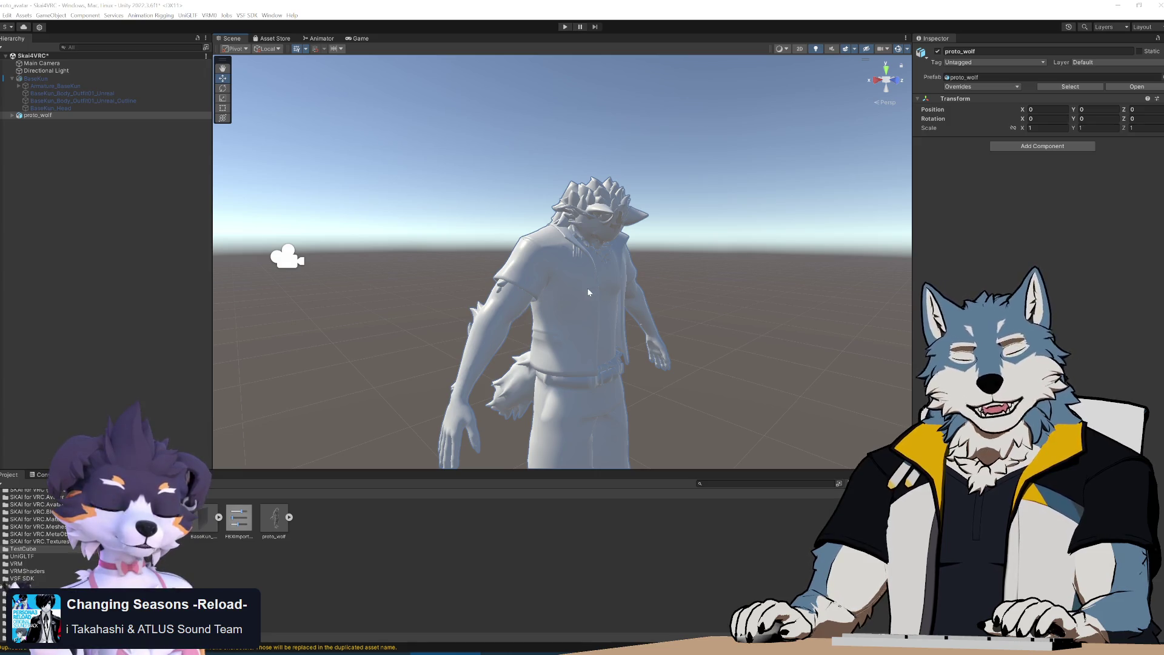
{"action": "left_click_drag", "start_coordinate": [593, 289], "coordinate": [558, 336], "text": "alt"}
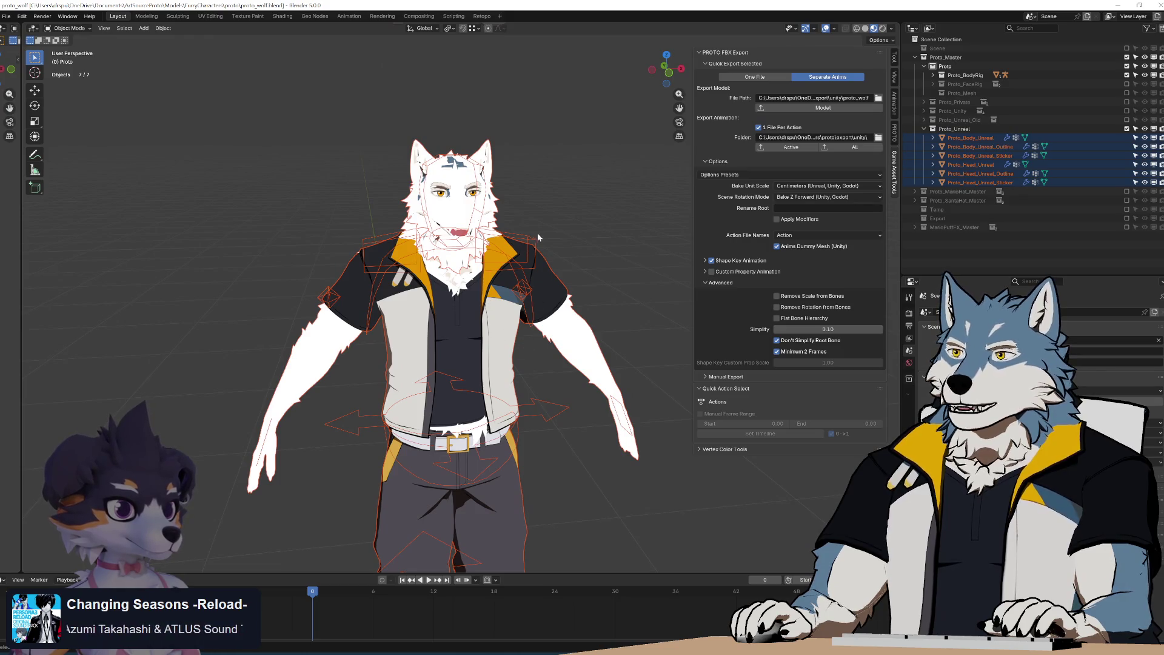
{"action": "middle_click_drag", "start_coordinate": [537, 233], "coordinate": [562, 198]}
{"action": "scroll", "coordinate": [548, 309], "scroll_direction": "up", "scroll_amount": 4}
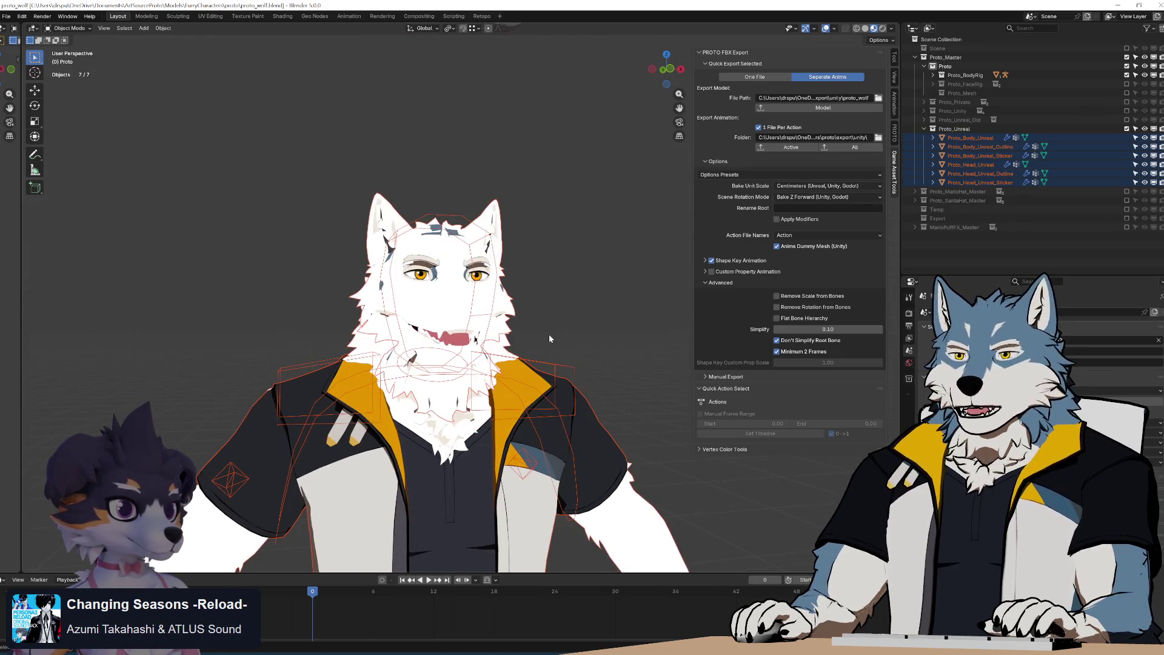
Put the wolf's Armature_ProtoBody into Pose Mode and switch it to Rest Position
{"action": "middle_click_drag", "start_coordinate": [550, 338], "coordinate": [553, 320]}
{"action": "left_click", "coordinate": [467, 210]}
{"action": "key", "text": "ctrl+Tab"}
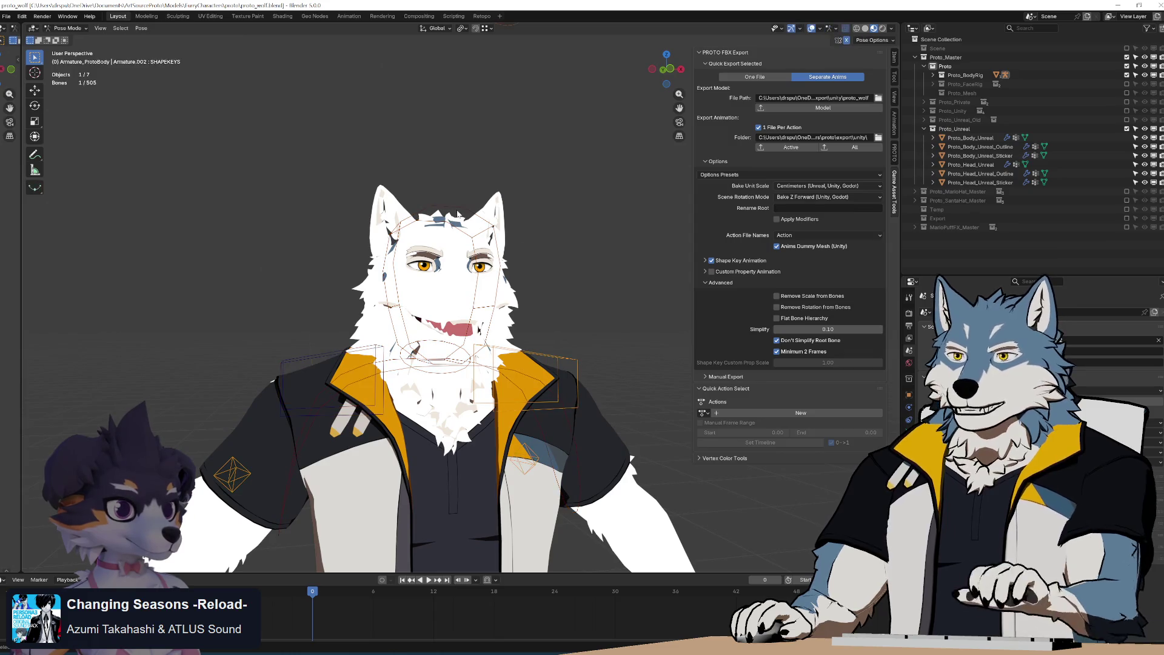
{"action": "mouse_move", "coordinate": [549, 312]}
{"action": "middle_mouse_down"}
{"action": "mouse_move", "coordinate": [613, 325]}
{"action": "mouse_move", "coordinate": [512, 314]}
{"action": "mouse_move", "coordinate": [538, 313]}
{"action": "mouse_move", "coordinate": [546, 338]}
{"action": "mouse_move", "coordinate": [548, 304]}
{"action": "middle_mouse_up"}
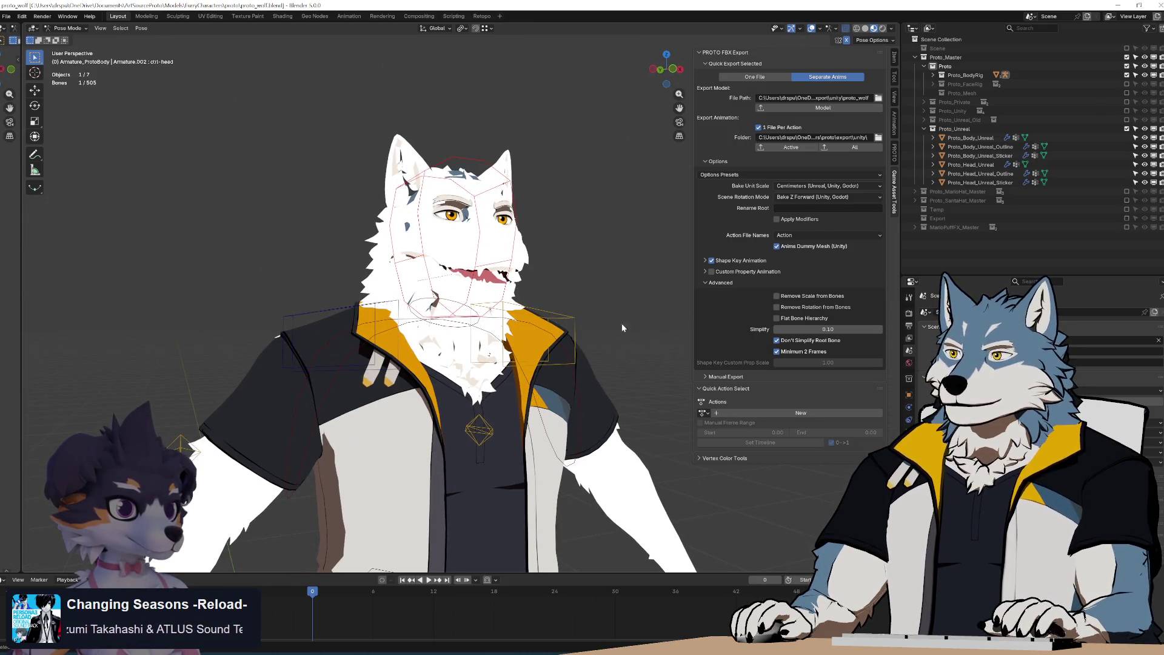
{"action": "left_click", "coordinate": [909, 432]}
{"action": "left_click", "coordinate": [1072, 344]}
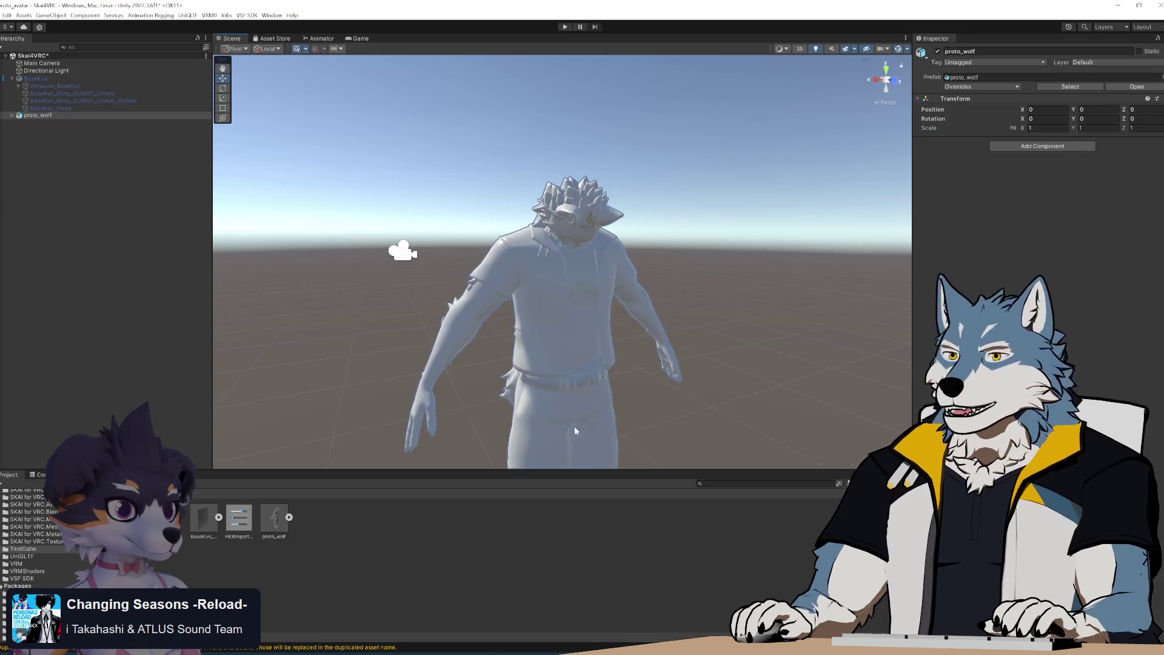
Unfold proto_wolf's hierarchy through Armature_ProtoBody, root and subroot in the Hierarchy
{"action": "double_click", "coordinate": [24, 117]}
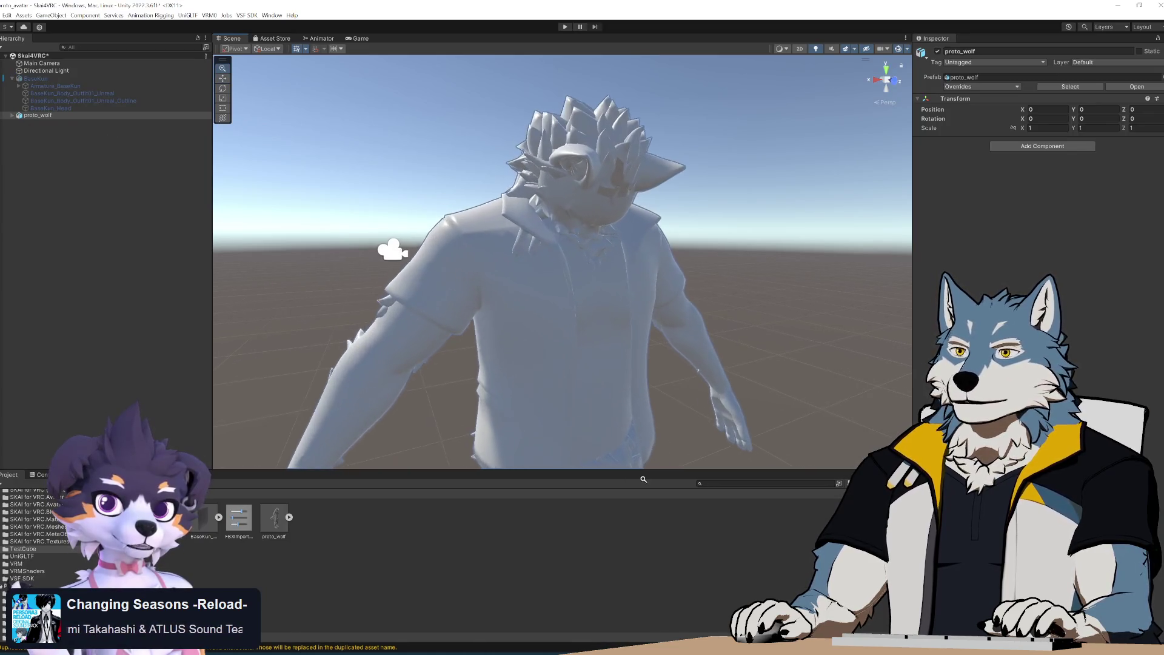
{"action": "left_click", "coordinate": [11, 119]}
{"action": "left_click", "coordinate": [12, 115]}
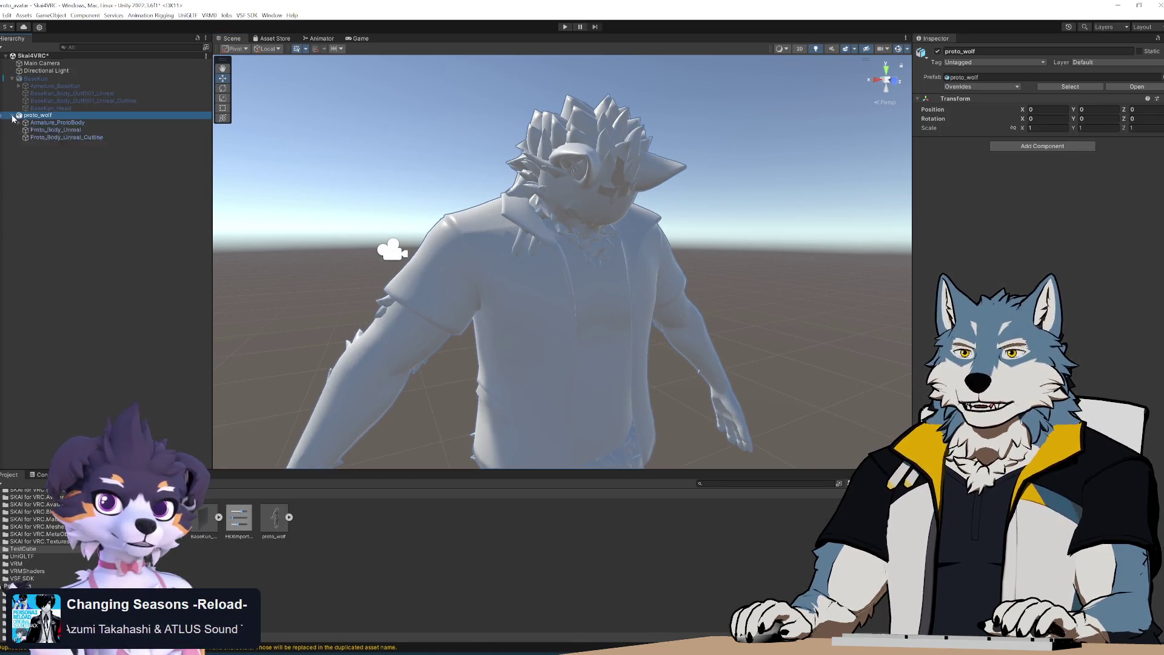
{"action": "left_click", "coordinate": [19, 123]}
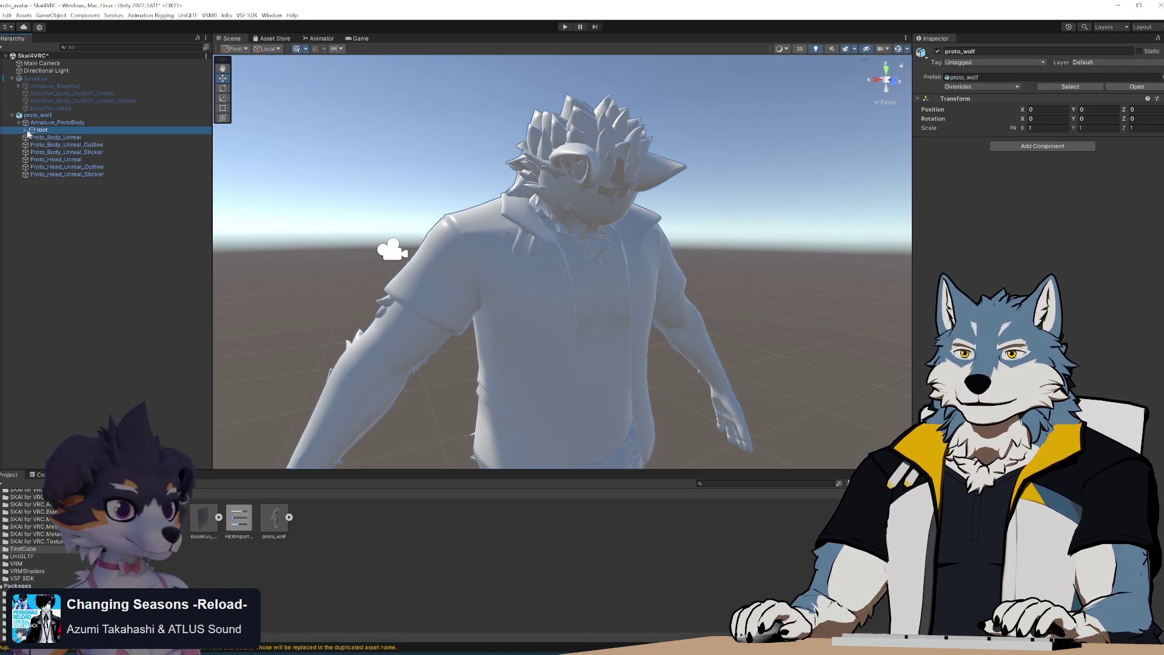
{"action": "left_click", "coordinate": [27, 130]}
{"action": "left_click", "coordinate": [32, 138]}
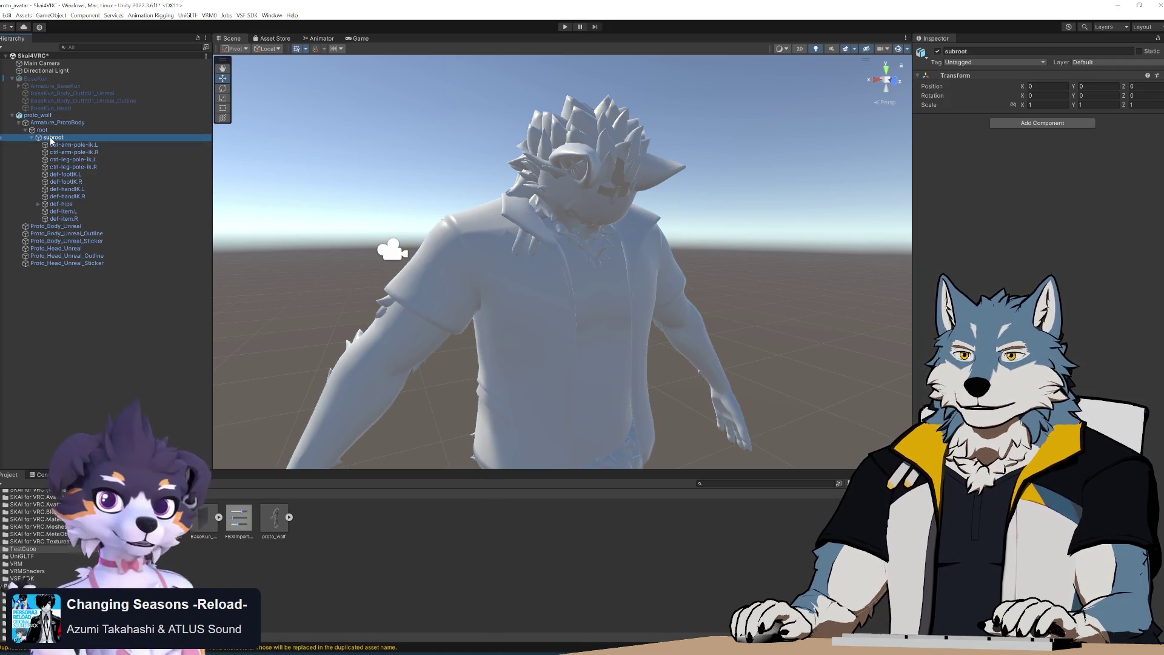
Expand def-hips and def-spine01, then show proto_wolf's Model import settings with scale factor 1
{"action": "key", "text": "Down"}
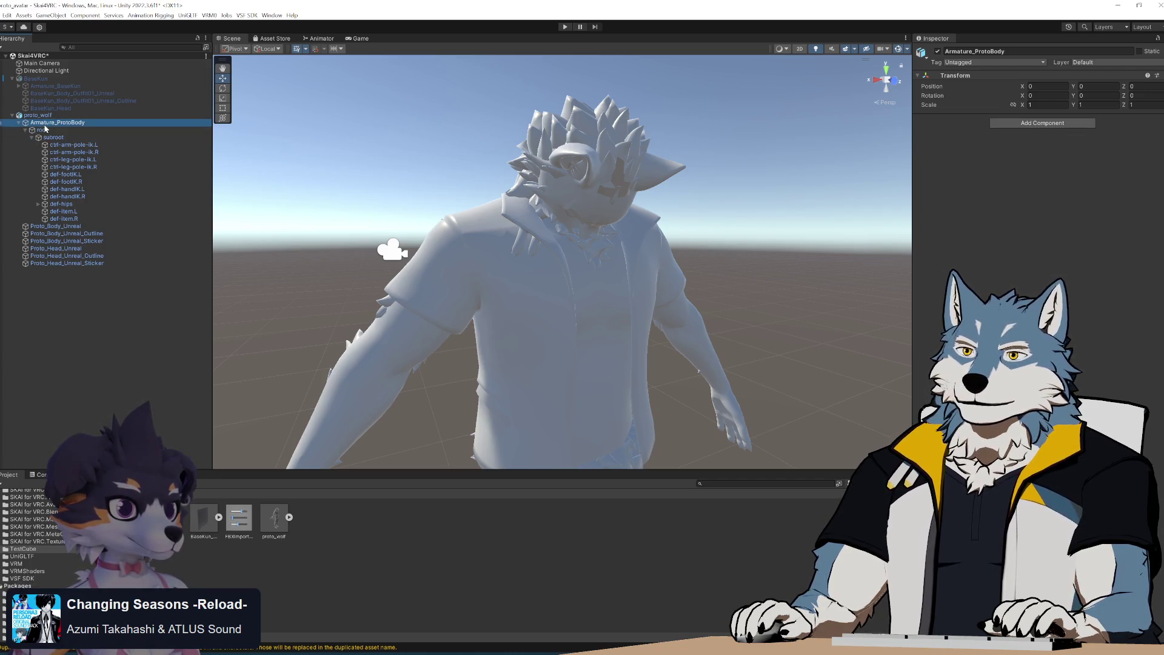
{"action": "left_click", "coordinate": [38, 204]}
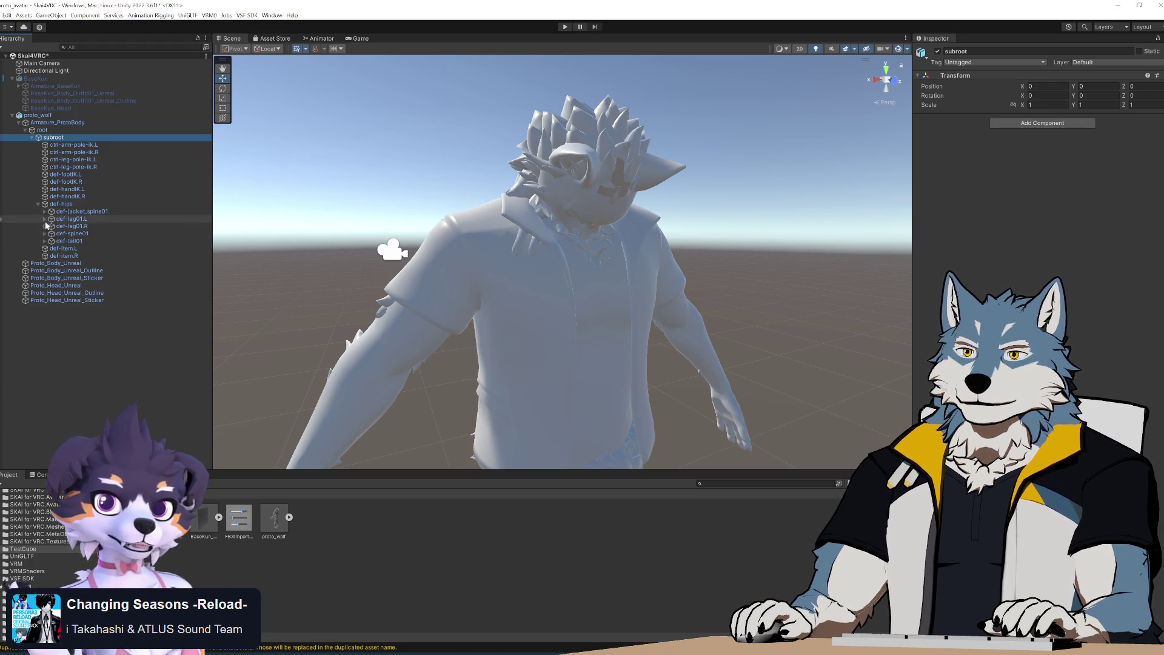
{"action": "left_click", "coordinate": [45, 234]}
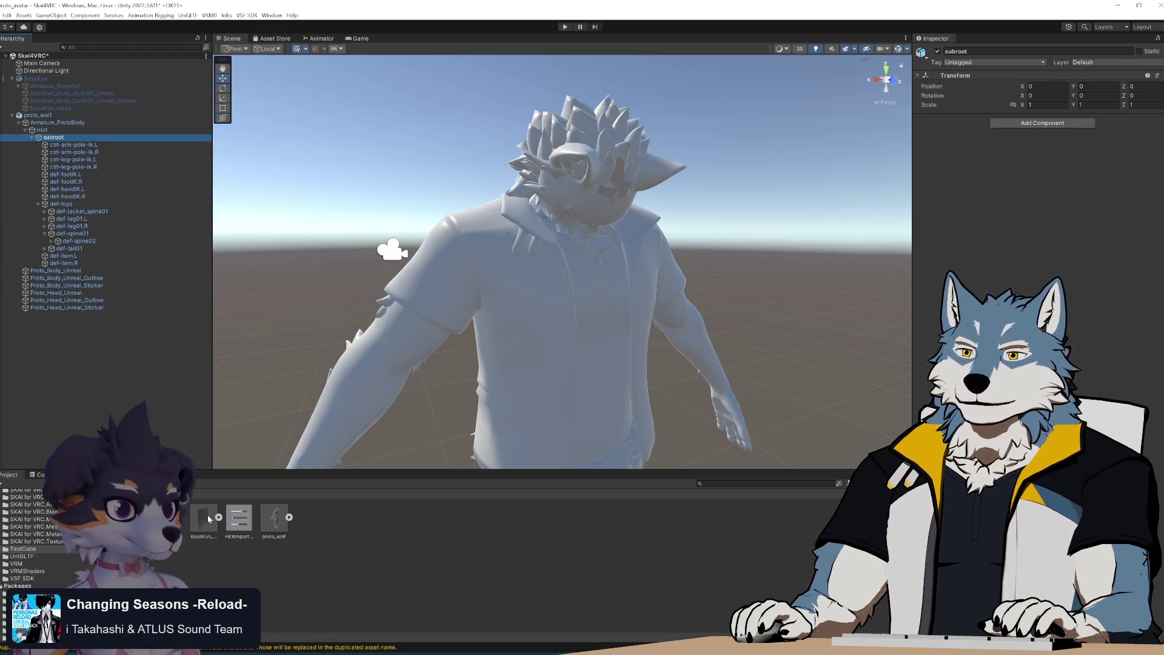
{"action": "left_click", "coordinate": [274, 517]}
{"action": "left_click", "coordinate": [1005, 76]}
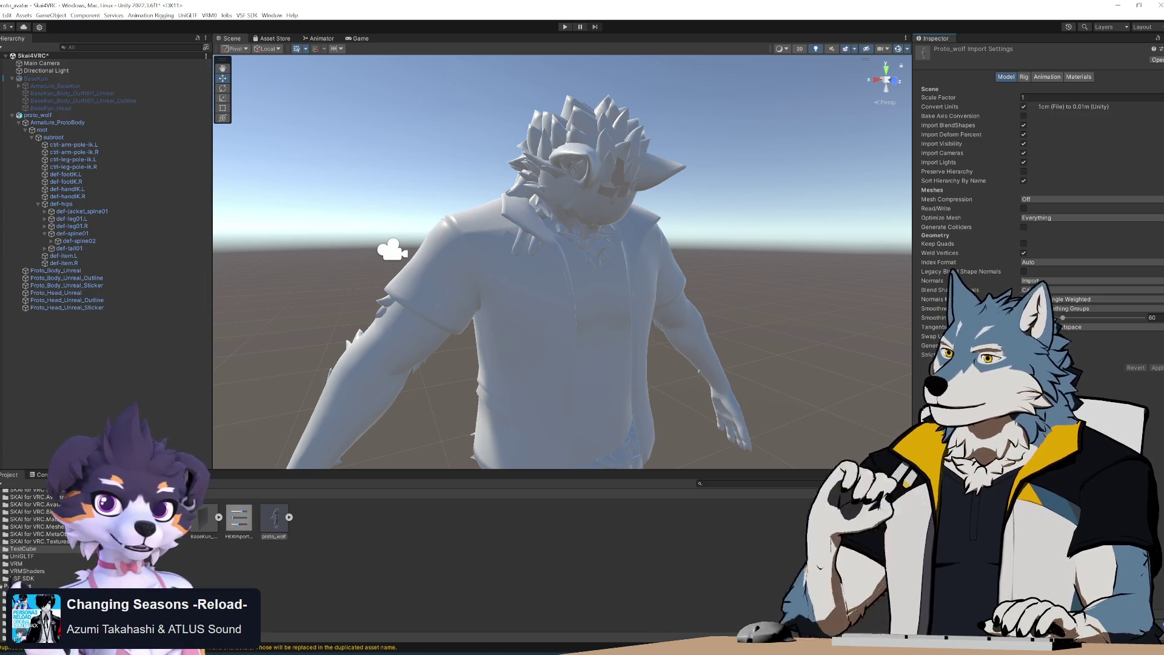
Set proto_wolf's Animation Type to Humanoid, avatar Create From This Model, and apply the reimport
{"action": "left_click", "coordinate": [1023, 77]}
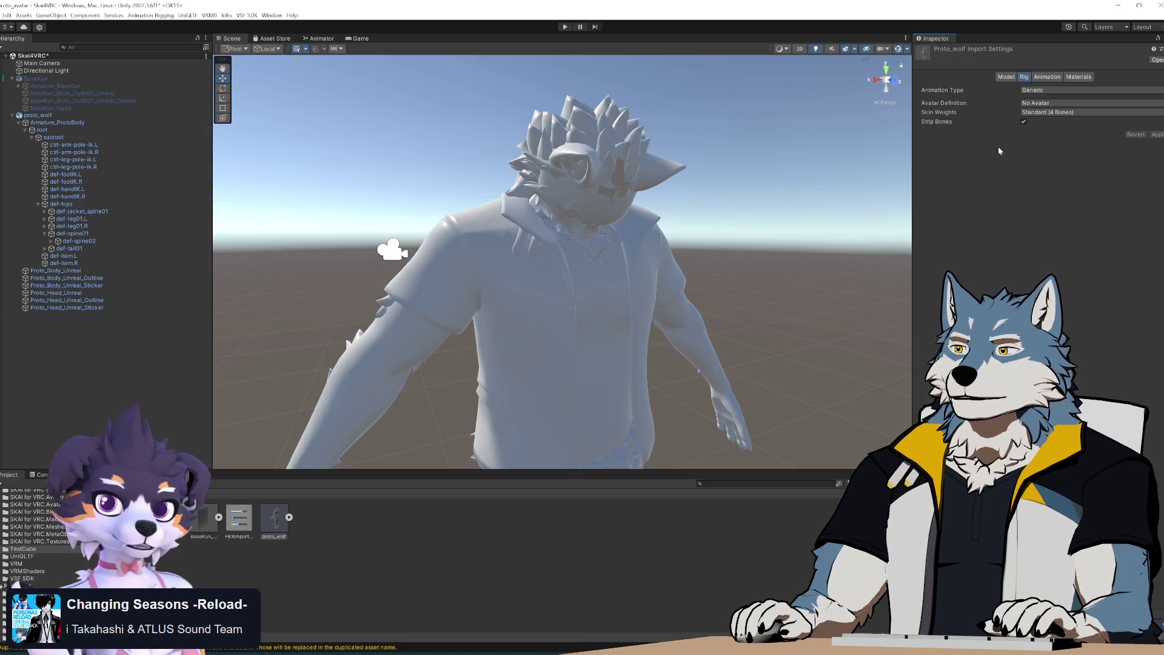
{"action": "left_click", "coordinate": [1047, 91]}
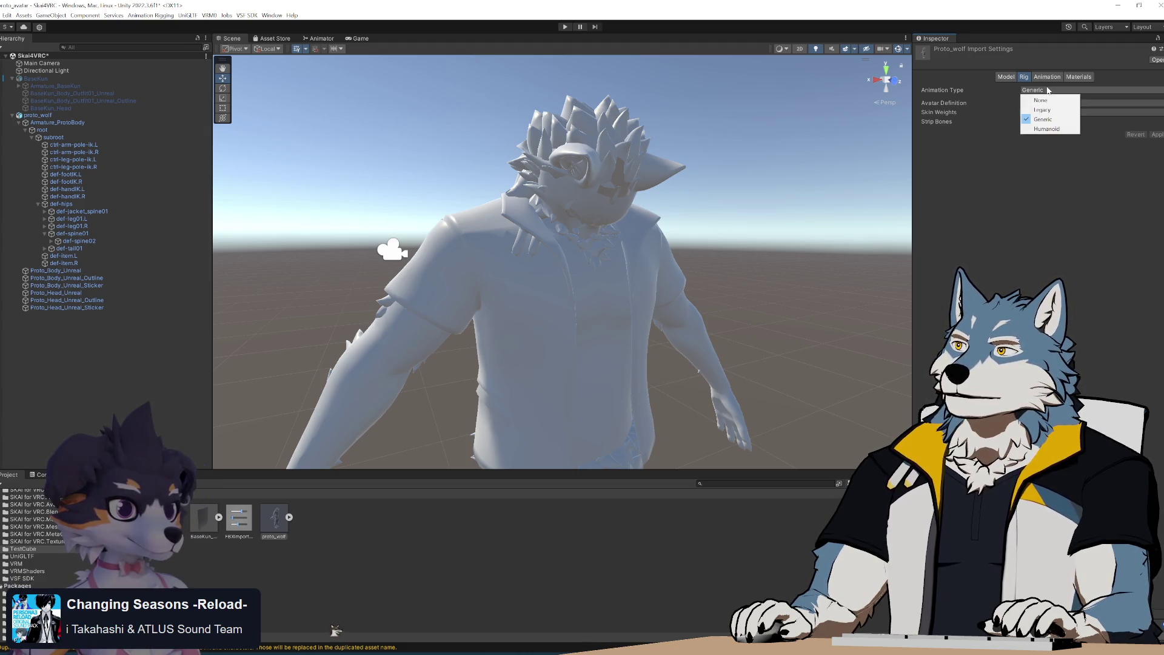
{"action": "left_click", "coordinate": [1048, 129]}
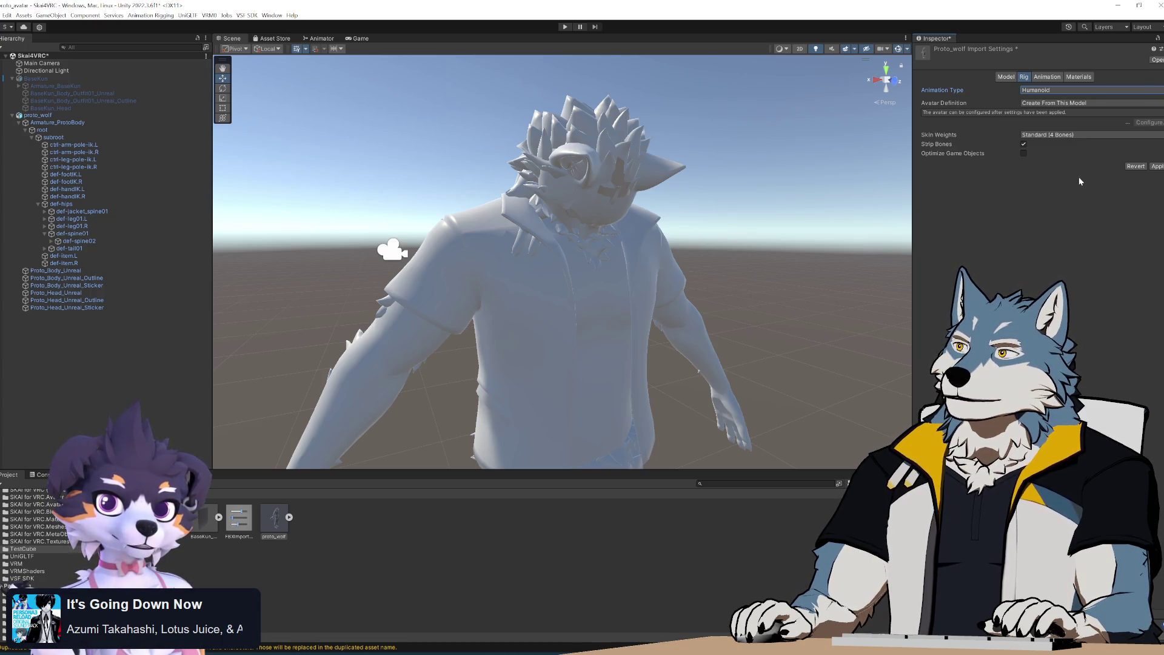
{"action": "left_click", "coordinate": [1071, 104]}
{"action": "left_click", "coordinate": [1063, 123]}
{"action": "left_click", "coordinate": [1158, 167]}
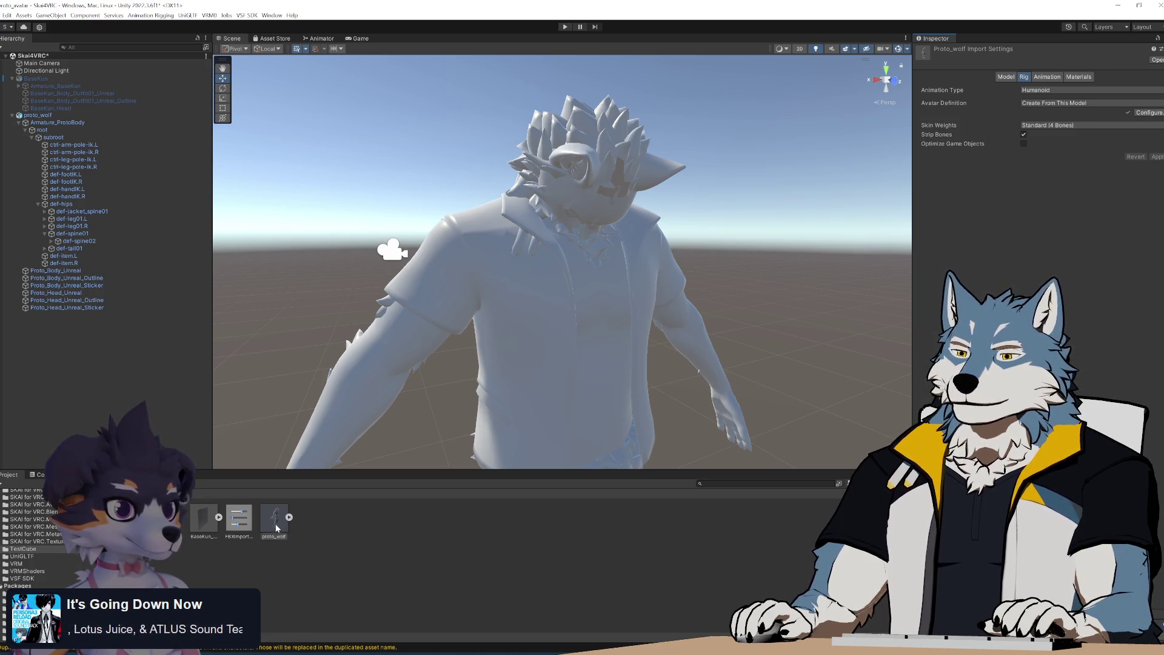
{"action": "left_click", "coordinate": [1152, 112]}
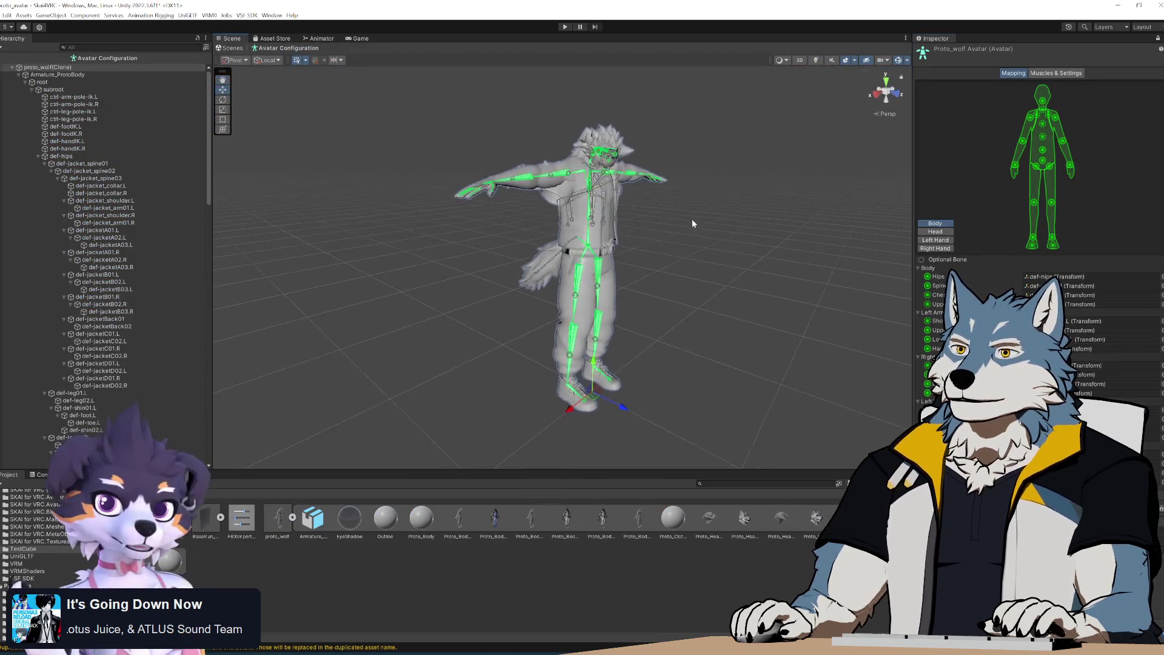
In Avatar Configuration, test-rotate the wolf's head bone, undo the tilt, and click Done
{"action": "scroll", "coordinate": [697, 226], "scroll_direction": "up", "scroll_amount": 3}
{"action": "mouse_move", "coordinate": [697, 226]}
{"action": "left_mouse_down", "text": "alt"}
{"action": "mouse_move", "coordinate": [668, 201]}
{"action": "mouse_move", "coordinate": [633, 267]}
{"action": "mouse_move", "coordinate": [647, 340]}
{"action": "mouse_move", "coordinate": [634, 289]}
{"action": "mouse_move", "coordinate": [690, 269]}
{"action": "mouse_move", "coordinate": [600, 251]}
{"action": "mouse_move", "coordinate": [606, 264]}
{"action": "left_mouse_up", "text": "alt"}
{"action": "scroll", "coordinate": [647, 340], "scroll_direction": "up", "scroll_amount": 4}
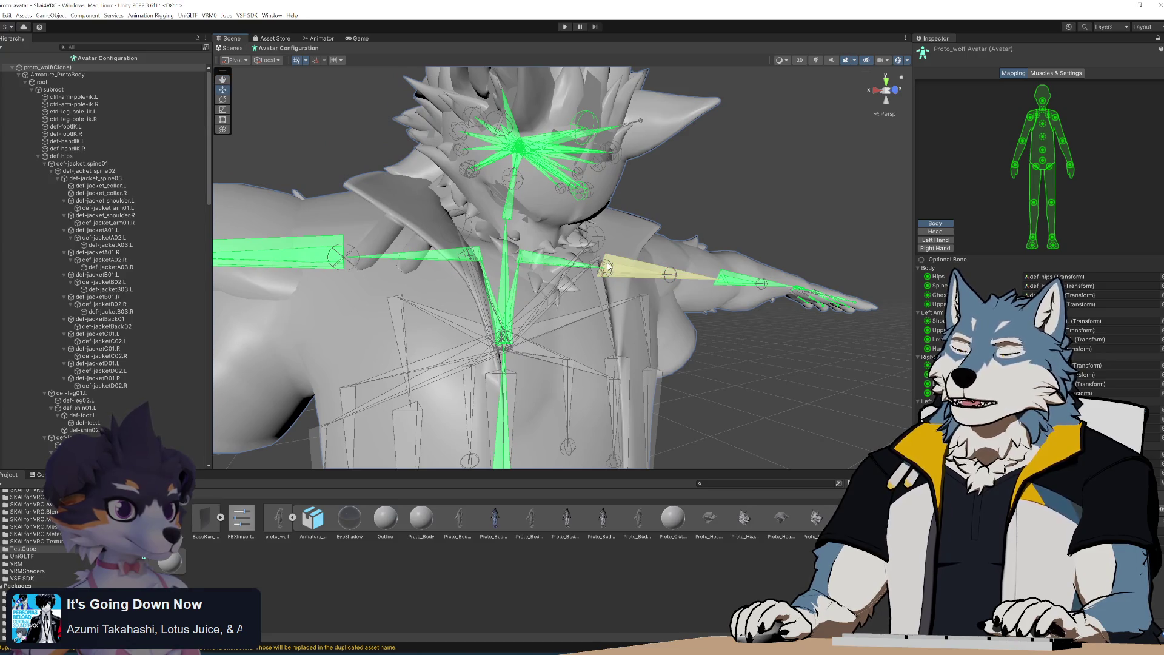
{"action": "left_click", "coordinate": [524, 152]}
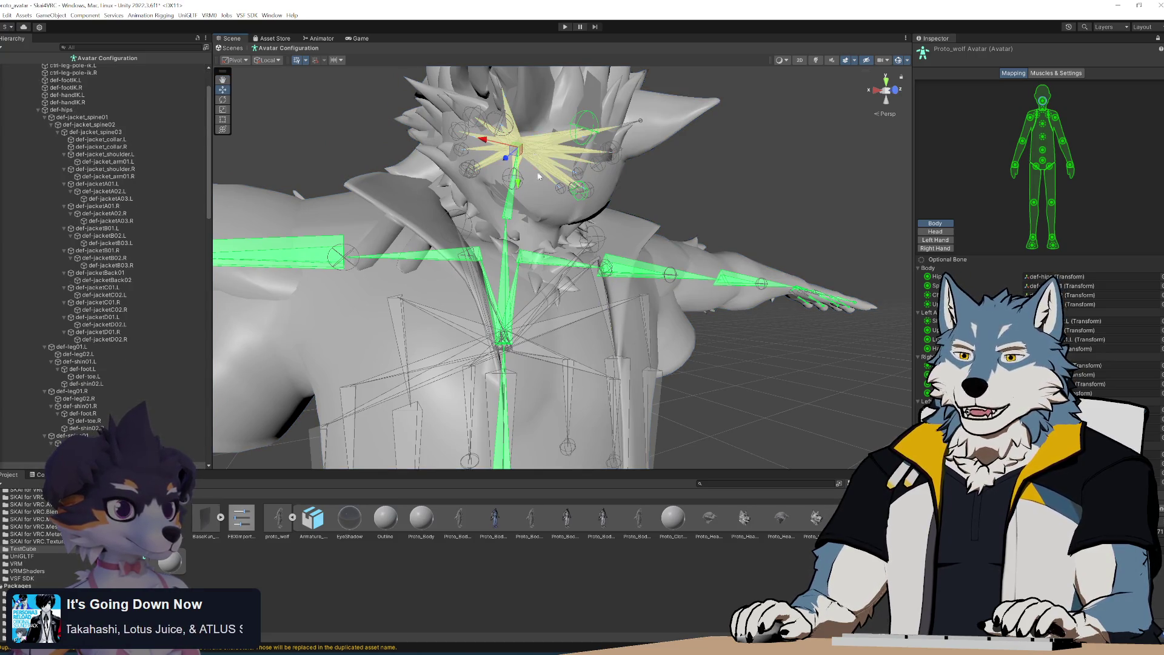
{"action": "key", "text": "e"}
{"action": "left_click_drag", "start_coordinate": [527, 178], "coordinate": [529, 135]}
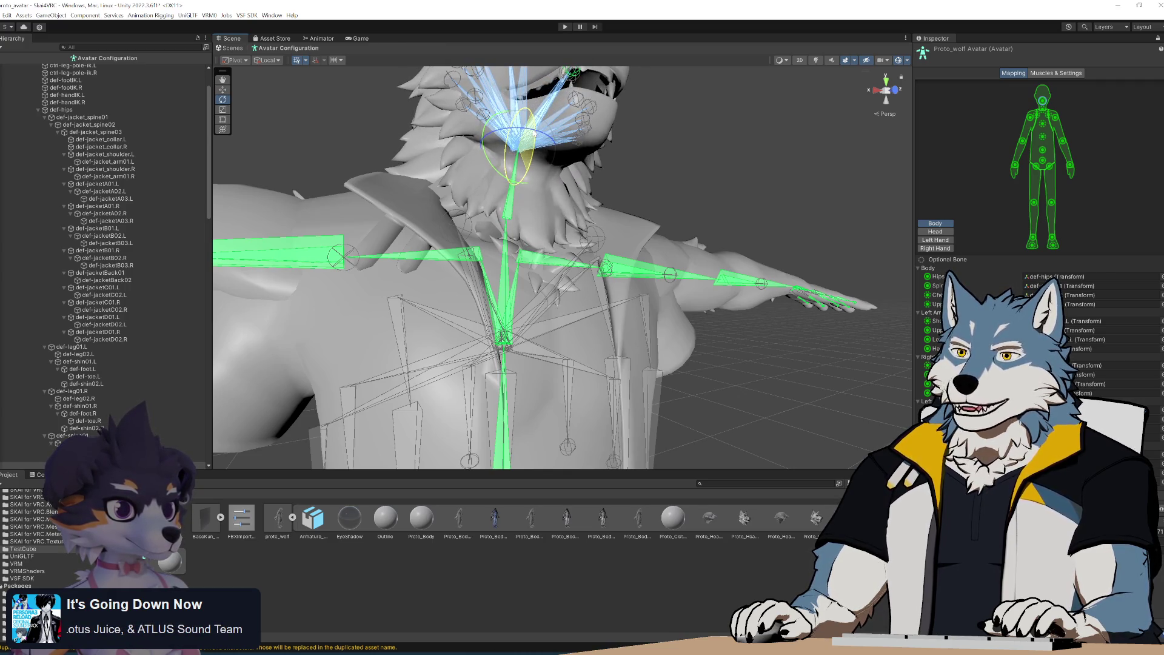
{"action": "scroll", "coordinate": [654, 249], "scroll_direction": "down", "scroll_amount": 3}
{"action": "left_click_drag", "start_coordinate": [653, 250], "coordinate": [662, 238], "text": "alt"}
{"action": "key", "text": "ctrl+z"}
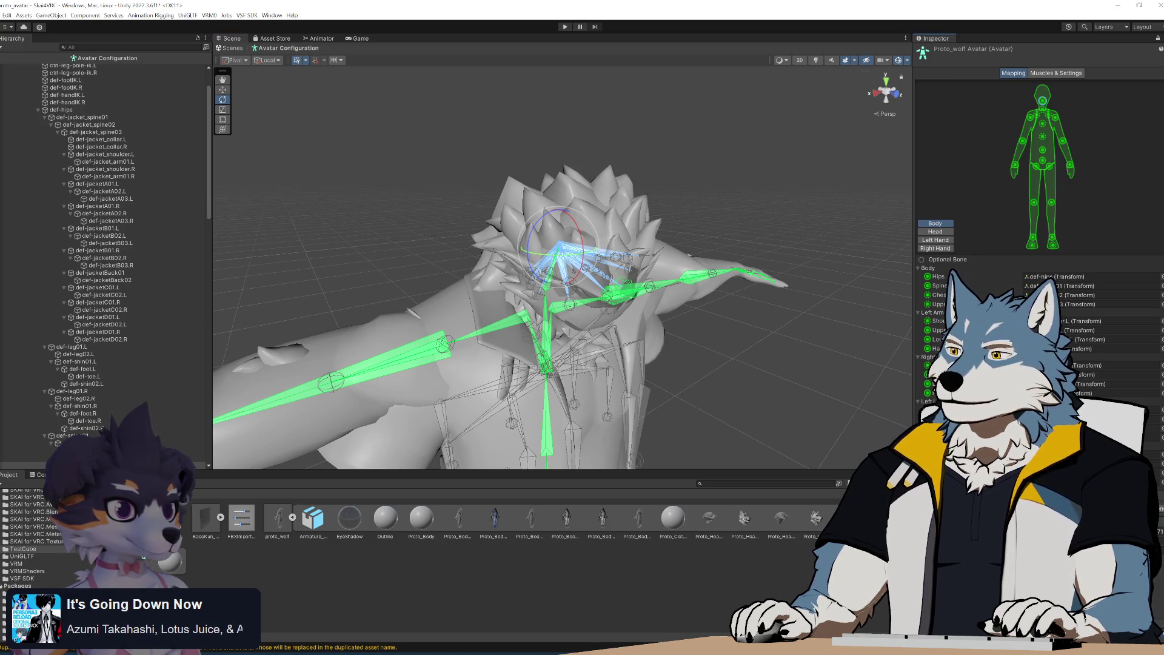
{"action": "left_click", "coordinate": [1159, 511]}
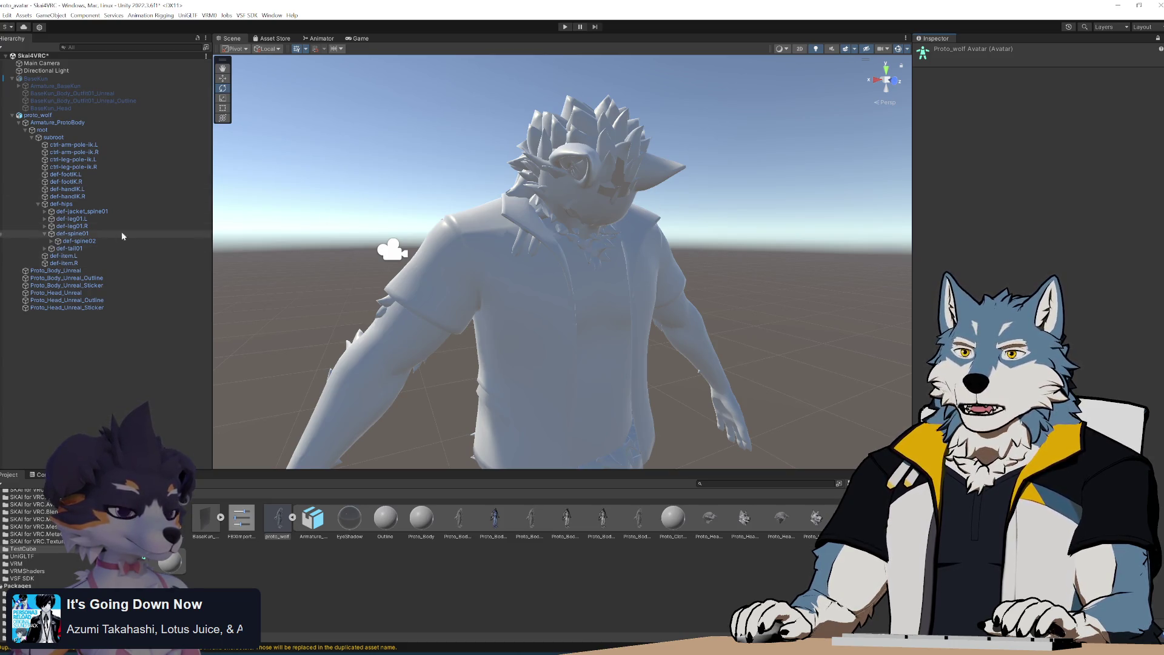
Expand def-spine02, def-spine03 and def-neck to reveal and select def-head
{"action": "left_click", "coordinate": [51, 241]}
{"action": "left_click", "coordinate": [57, 249]}
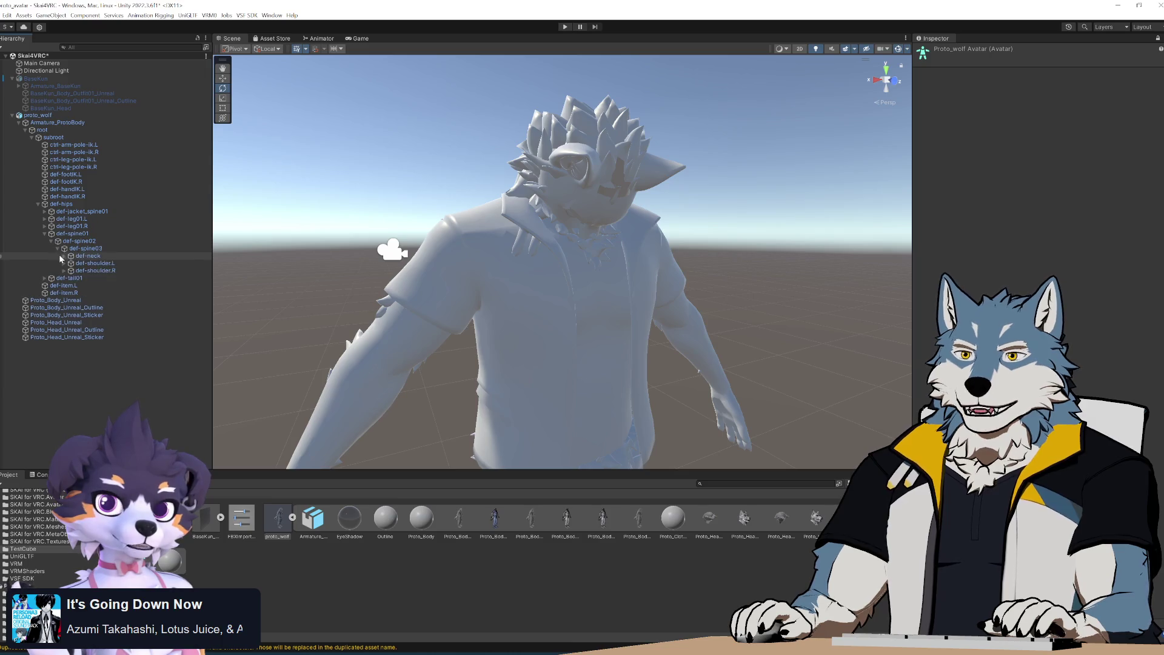
{"action": "left_click", "coordinate": [64, 256]}
{"action": "left_click", "coordinate": [95, 263]}
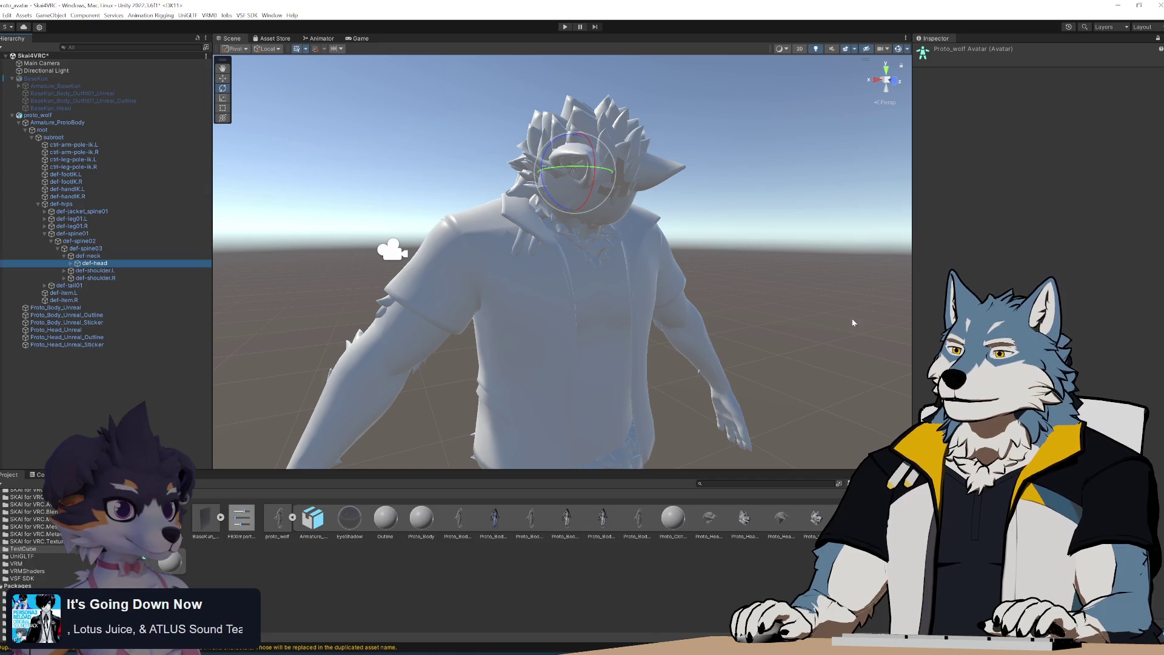
Select proto_wolf, ctrl-arm-pole-ik.L and the Outline material in turn, switching to the Move tool
{"action": "left_click", "coordinate": [842, 217]}
{"action": "left_click", "coordinate": [56, 115]}
{"action": "left_click", "coordinate": [71, 145]}
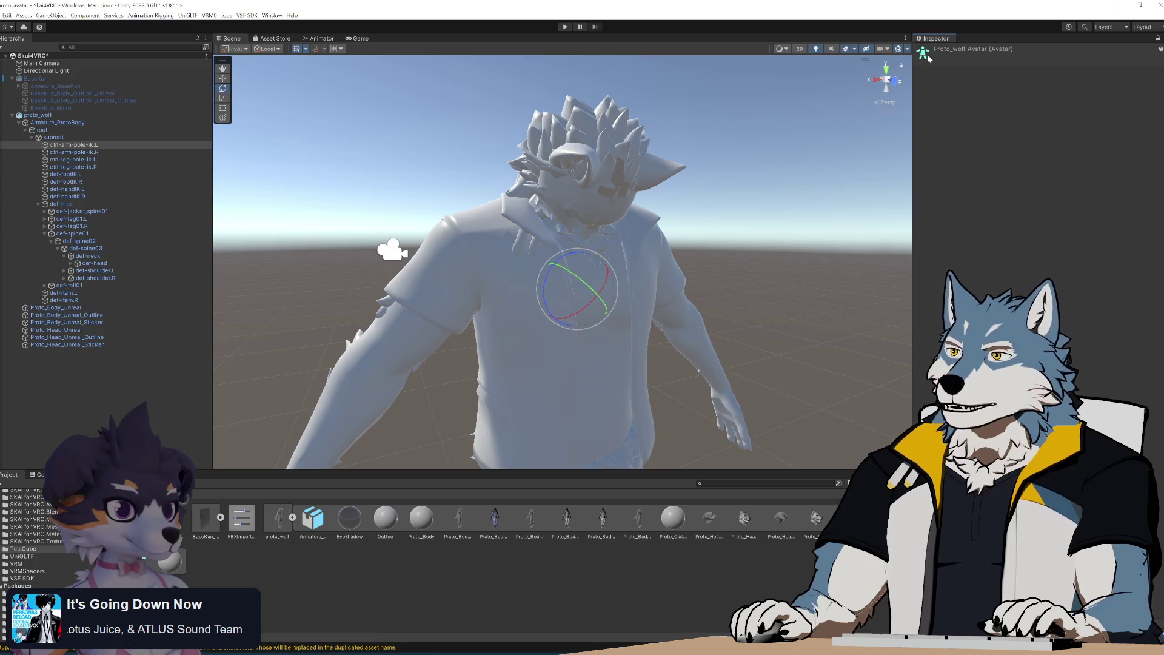
{"action": "left_click", "coordinate": [796, 347]}
{"action": "left_click", "coordinate": [42, 116]}
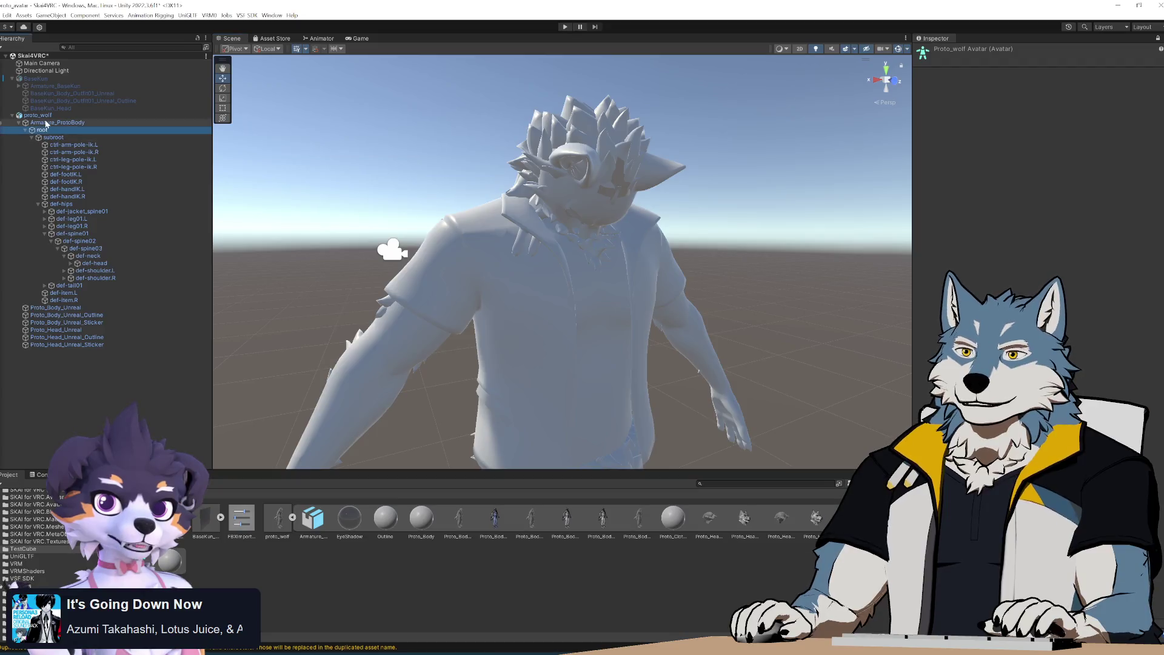
{"action": "key", "text": "w"}
{"action": "left_click", "coordinate": [220, 518]}
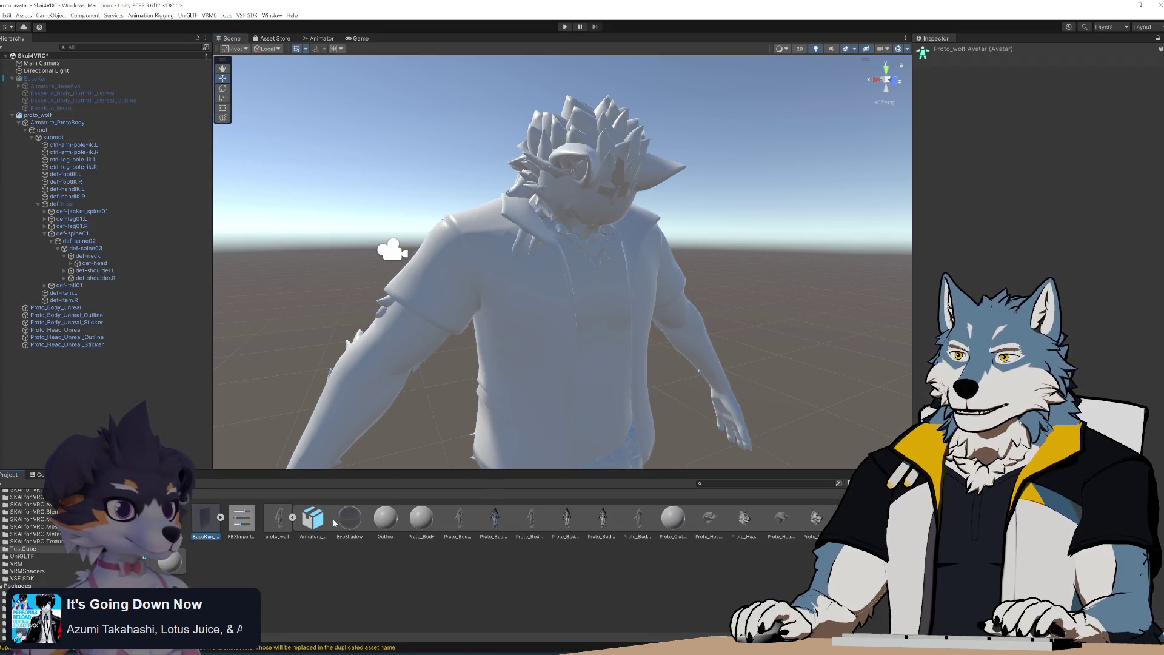
{"action": "key", "text": "Right"}
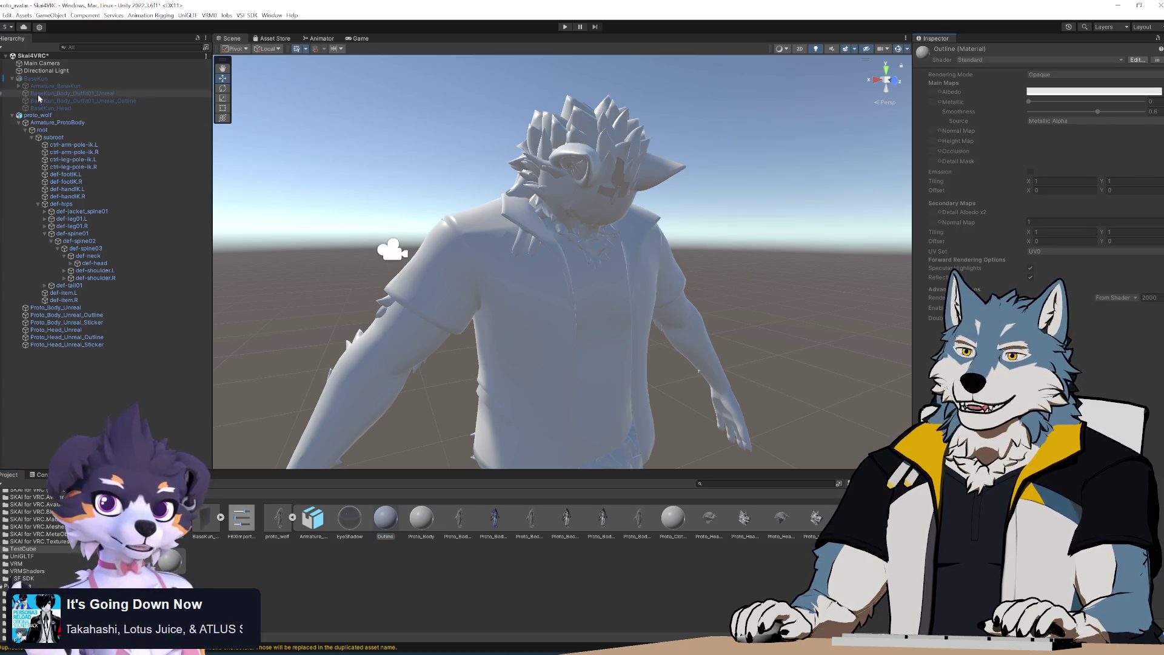
{"action": "left_click", "coordinate": [60, 123]}
{"action": "left_click", "coordinate": [86, 144]}
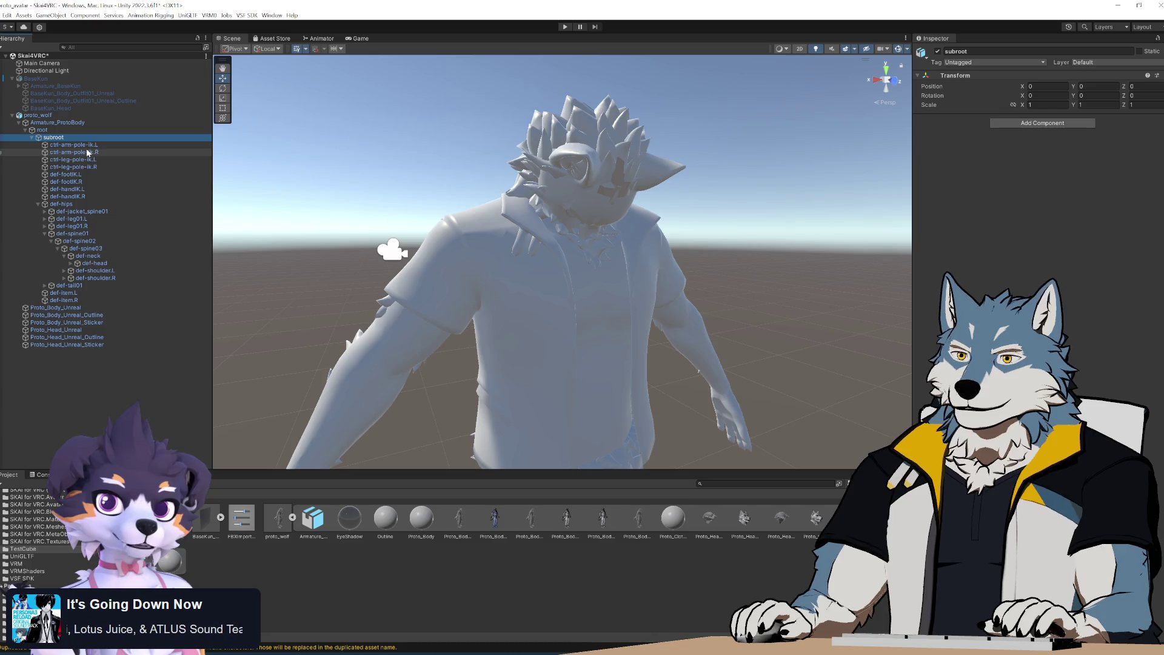
Compare the def-head, def-neck and def-spine03 Transforms, ending on def-head at X rotation 64.562
{"action": "left_click", "coordinate": [99, 264]}
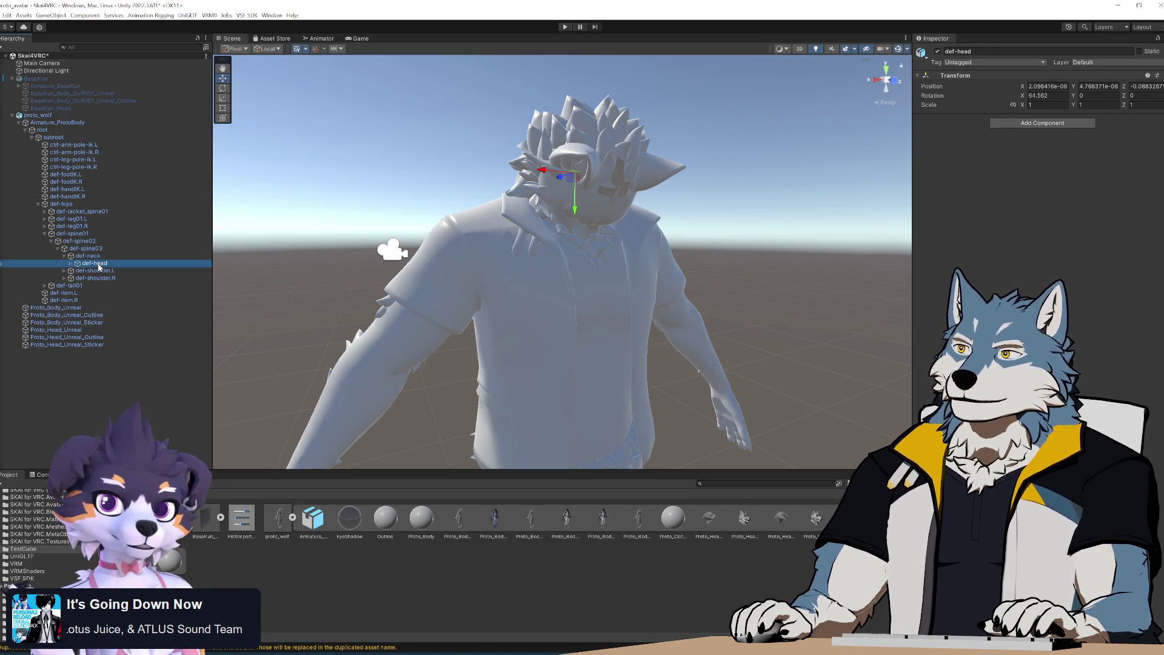
{"action": "left_click", "coordinate": [97, 257]}
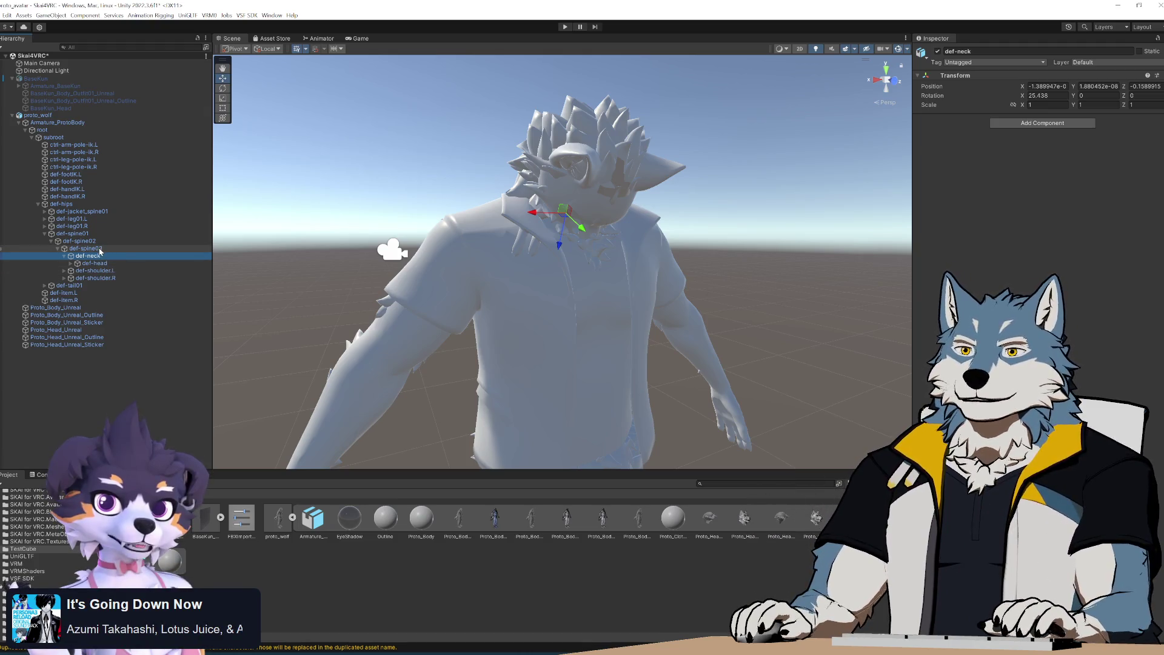
{"action": "left_click", "coordinate": [99, 249]}
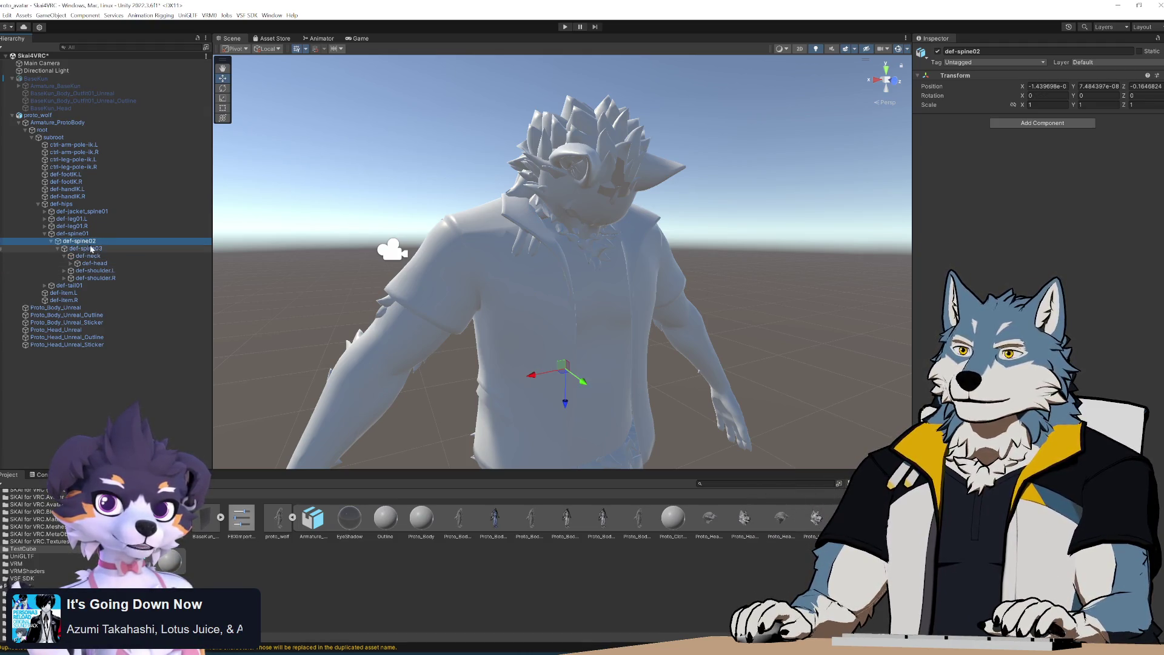
{"action": "left_click", "coordinate": [95, 257]}
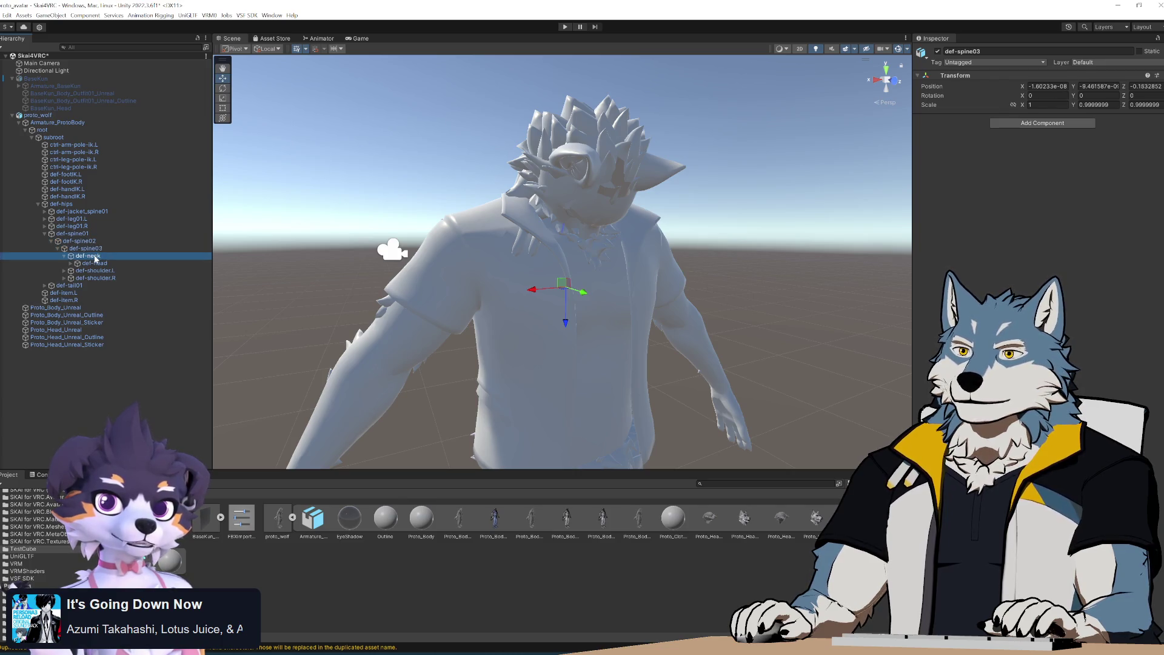
{"action": "left_click", "coordinate": [95, 264]}
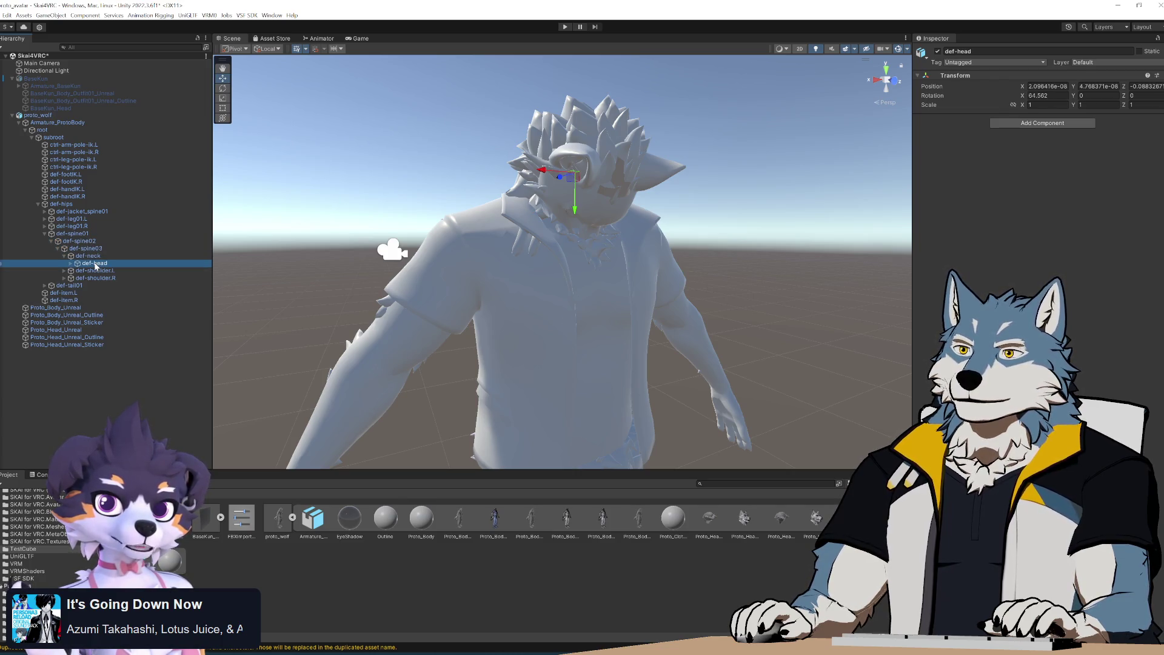
{"action": "key", "text": "Up"}
{"action": "key", "text": "Down"}
{"action": "key", "text": "Up"}
{"action": "key", "text": "Down"}
{"action": "key", "text": "Up"}
{"action": "key", "text": "Down"}
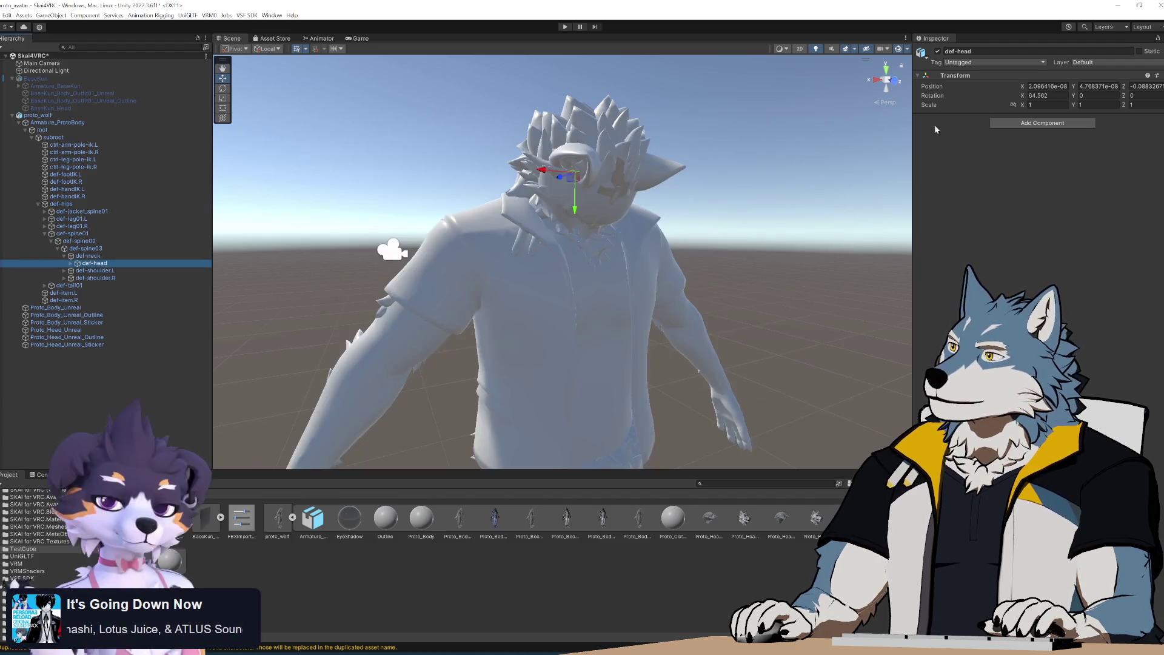
Collapse proto_wolf's assets, view the wolf's head from the side, then bring up proto_fbx_init.py
{"action": "mouse_move", "coordinate": [1163, 137]}
{"action": "left_mouse_down"}
{"action": "mouse_move", "coordinate": [649, 137]}
{"action": "mouse_move", "coordinate": [767, 111]}
{"action": "mouse_move", "coordinate": [708, 153]}
{"action": "mouse_move", "coordinate": [708, 138]}
{"action": "mouse_move", "coordinate": [1163, 139]}
{"action": "left_mouse_up"}
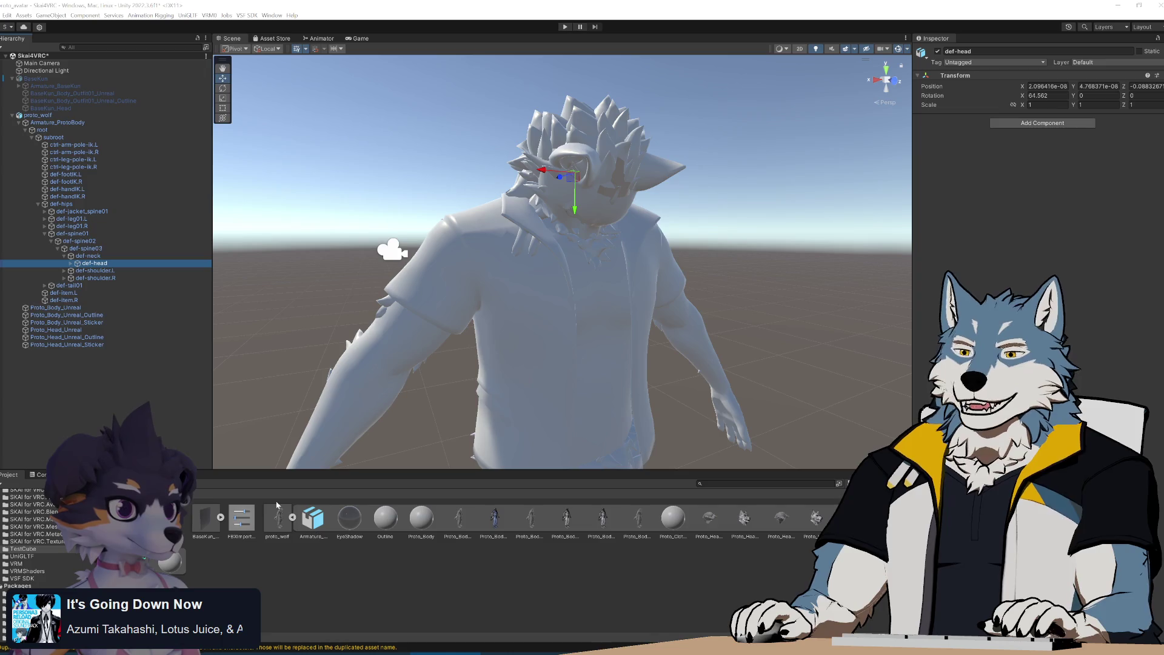
{"action": "left_click", "coordinate": [292, 518]}
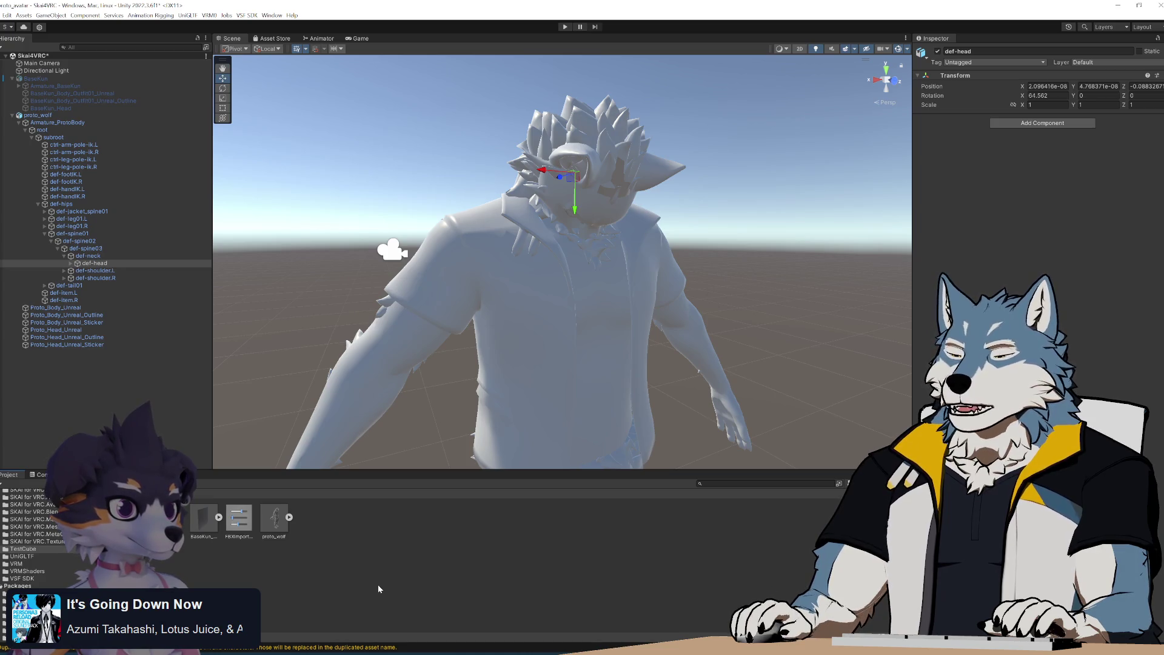
{"action": "left_click_drag", "start_coordinate": [552, 304], "coordinate": [583, 299], "text": "alt"}
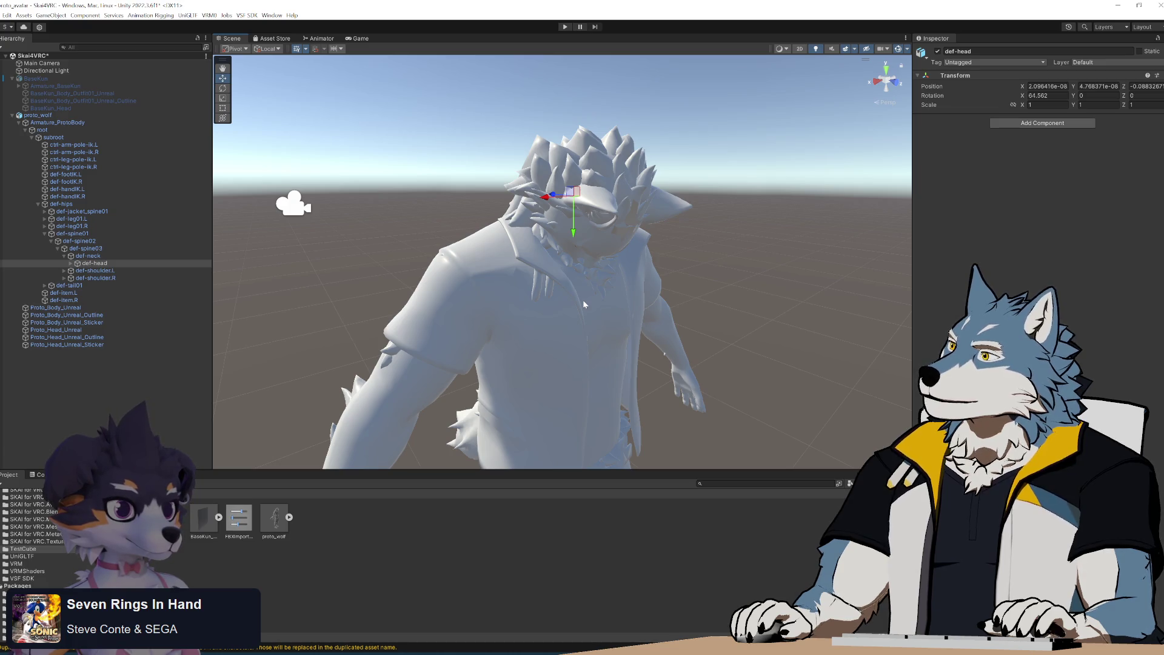
{"action": "mouse_move", "coordinate": [583, 300]}
{"action": "left_mouse_down", "text": "alt"}
{"action": "mouse_move", "coordinate": [704, 276]}
{"action": "mouse_move", "coordinate": [461, 259]}
{"action": "mouse_move", "coordinate": [697, 264]}
{"action": "left_mouse_up", "text": "alt"}
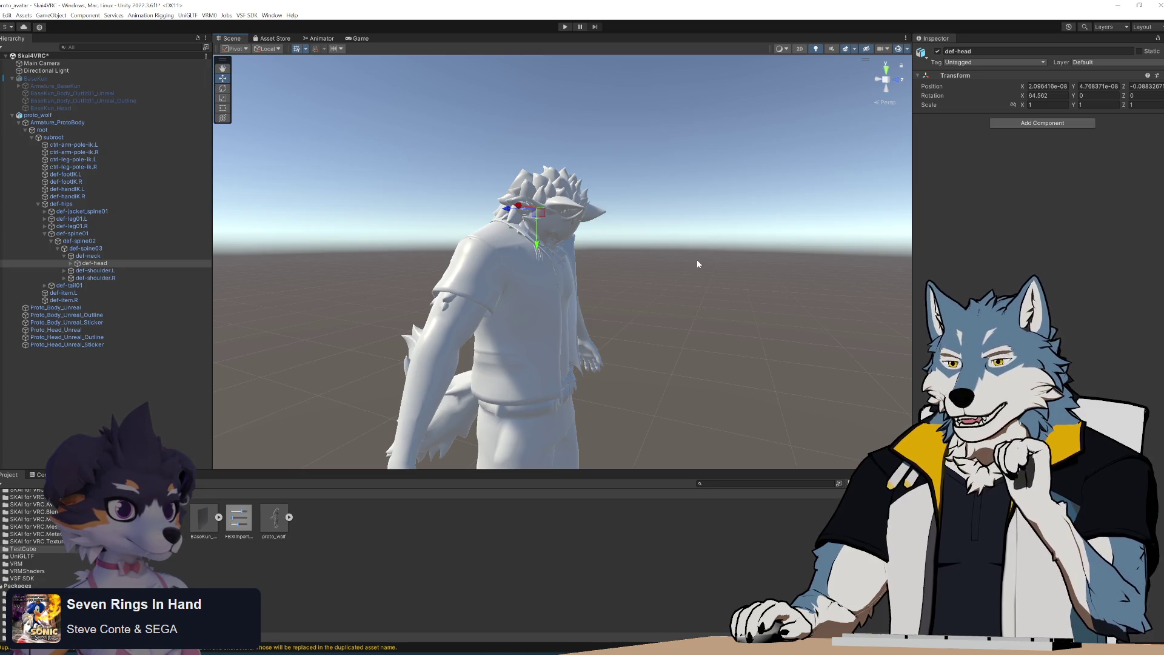
{"action": "key", "text": "alt+Tab"}
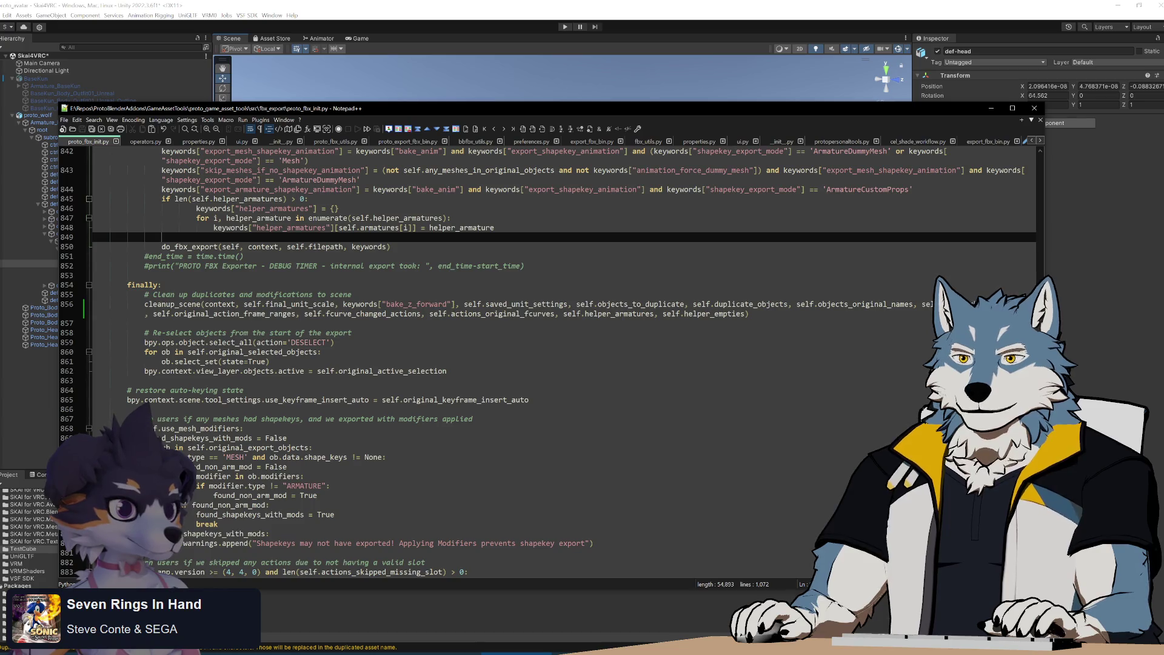
Comment out the cleanup_scene call on line 856 of the export script
{"action": "left_click", "coordinate": [145, 304]}
{"action": "type", "text": "#"}
{"action": "left_click", "coordinate": [352, 333]}
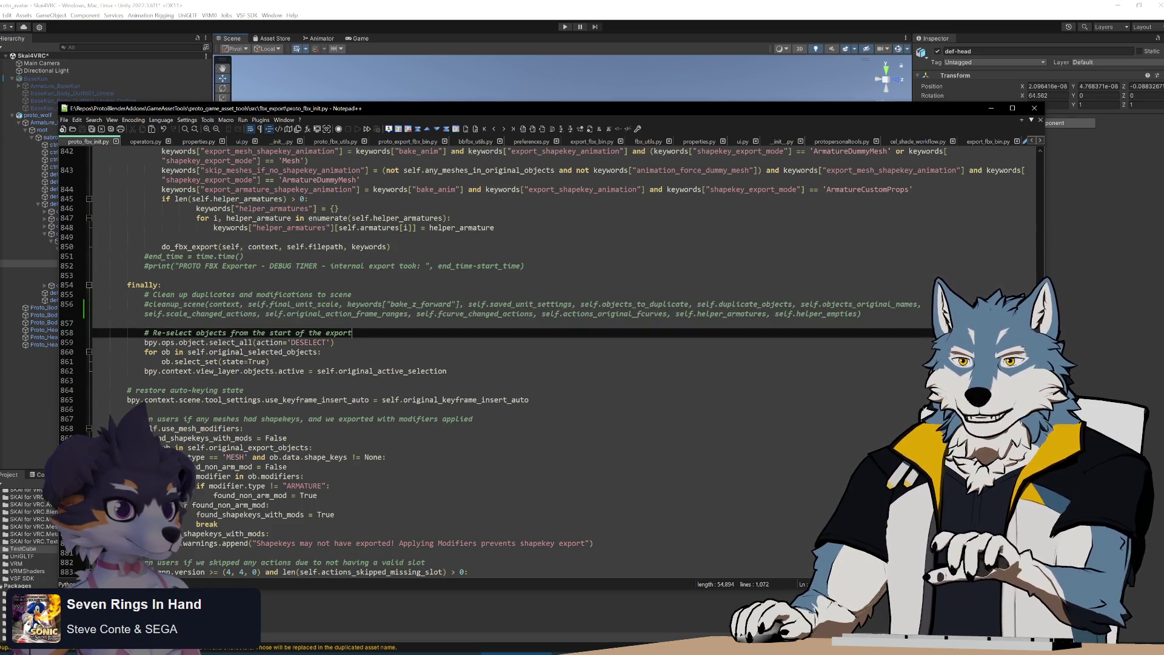
Rebuild the GameAssetTools add-on package with Build.bat and go back to Blender
{"action": "key", "text": "alt+Tab"}
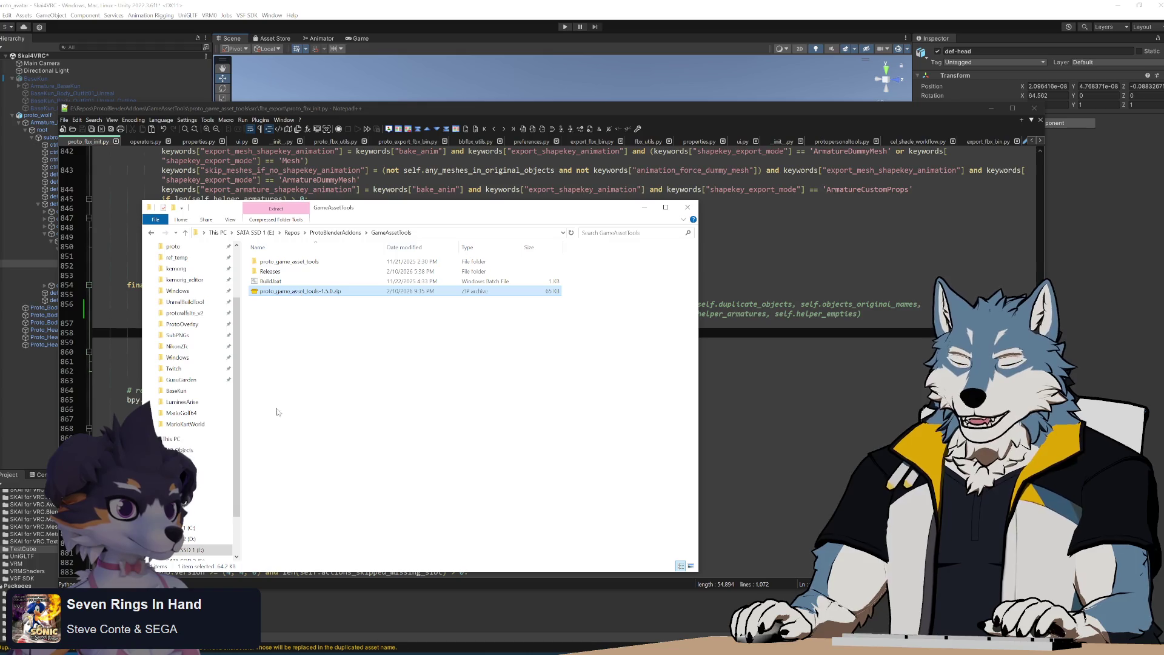
{"action": "double_click", "coordinate": [270, 280]}
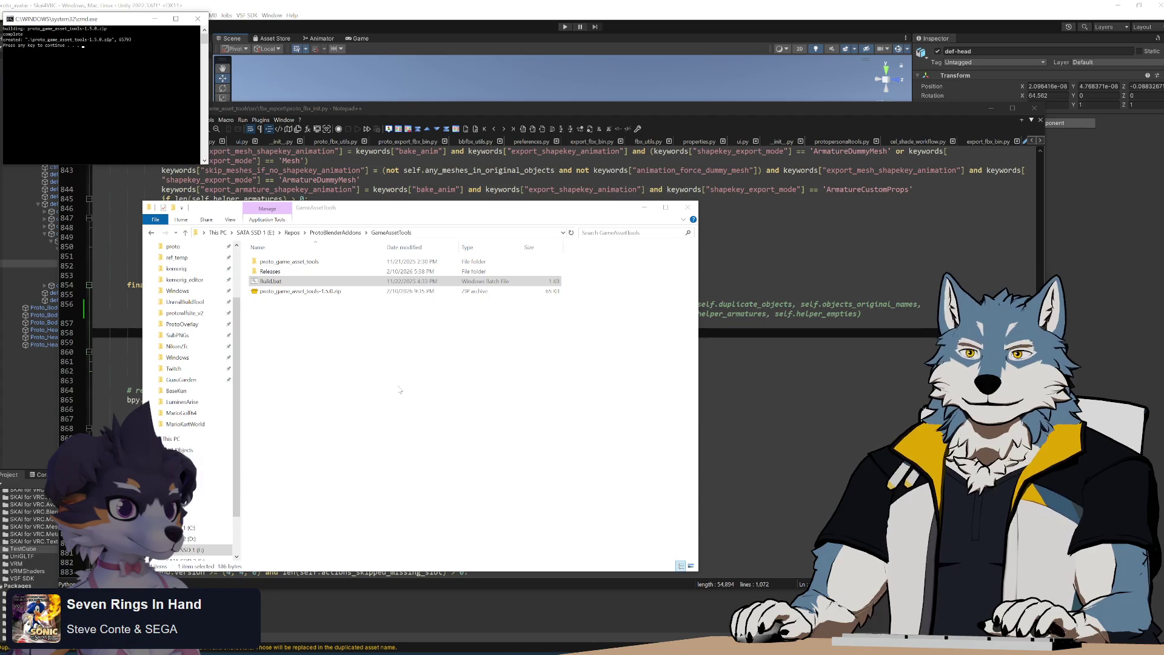
{"action": "key", "text": "alt+Tab"}
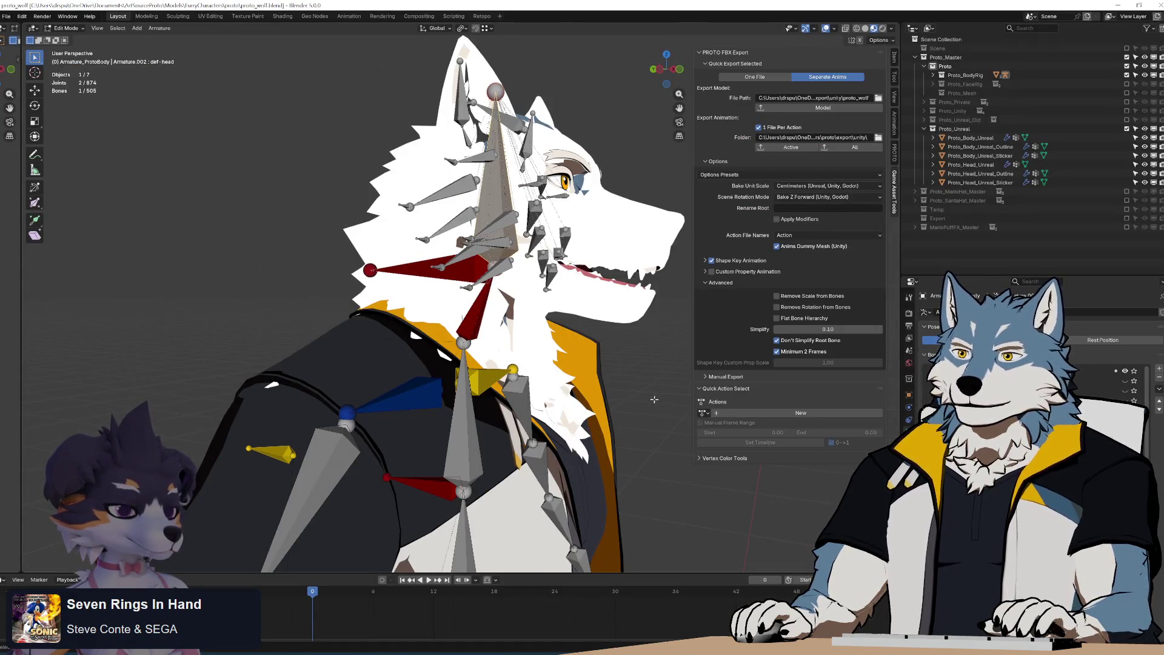
Put the wolf armature in Pose Mode with its bone collection hidden, then bring Discord forward
{"action": "mouse_move", "coordinate": [619, 350]}
{"action": "middle_mouse_down"}
{"action": "mouse_move", "coordinate": [548, 438]}
{"action": "mouse_move", "coordinate": [538, 322]}
{"action": "middle_mouse_up"}
{"action": "scroll", "coordinate": [548, 437], "scroll_direction": "down", "scroll_amount": 5}
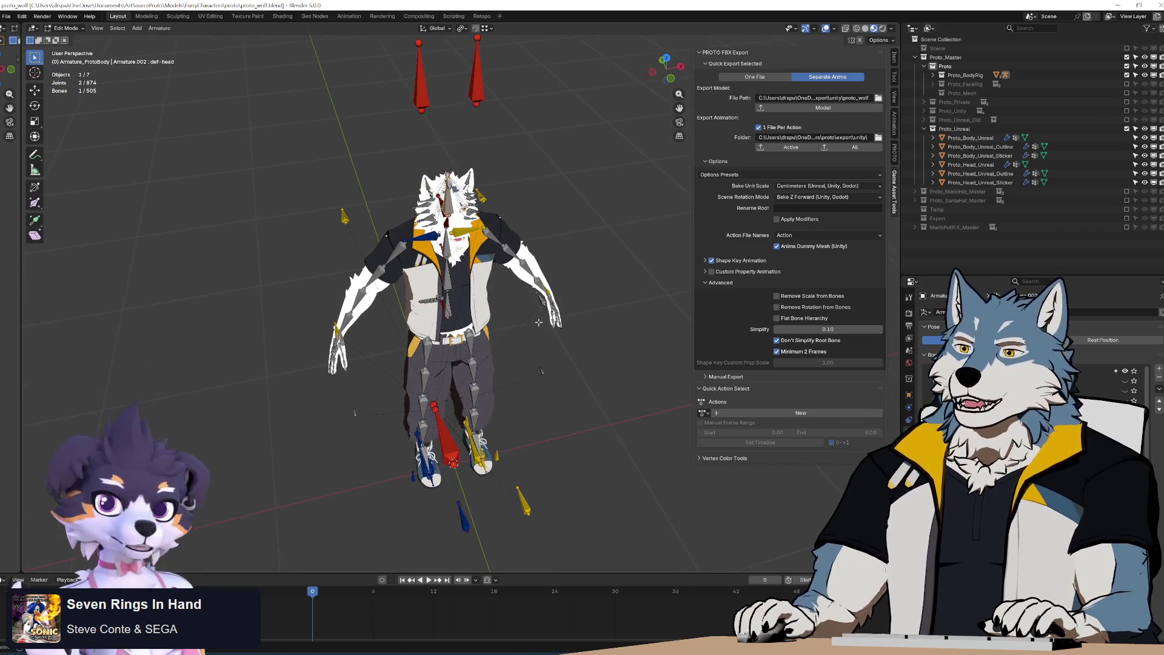
{"action": "mouse_move", "coordinate": [555, 333]}
{"action": "middle_mouse_down"}
{"action": "mouse_move", "coordinate": [586, 279]}
{"action": "mouse_move", "coordinate": [573, 273]}
{"action": "mouse_move", "coordinate": [600, 270]}
{"action": "mouse_move", "coordinate": [550, 263]}
{"action": "mouse_move", "coordinate": [577, 263]}
{"action": "middle_mouse_up"}
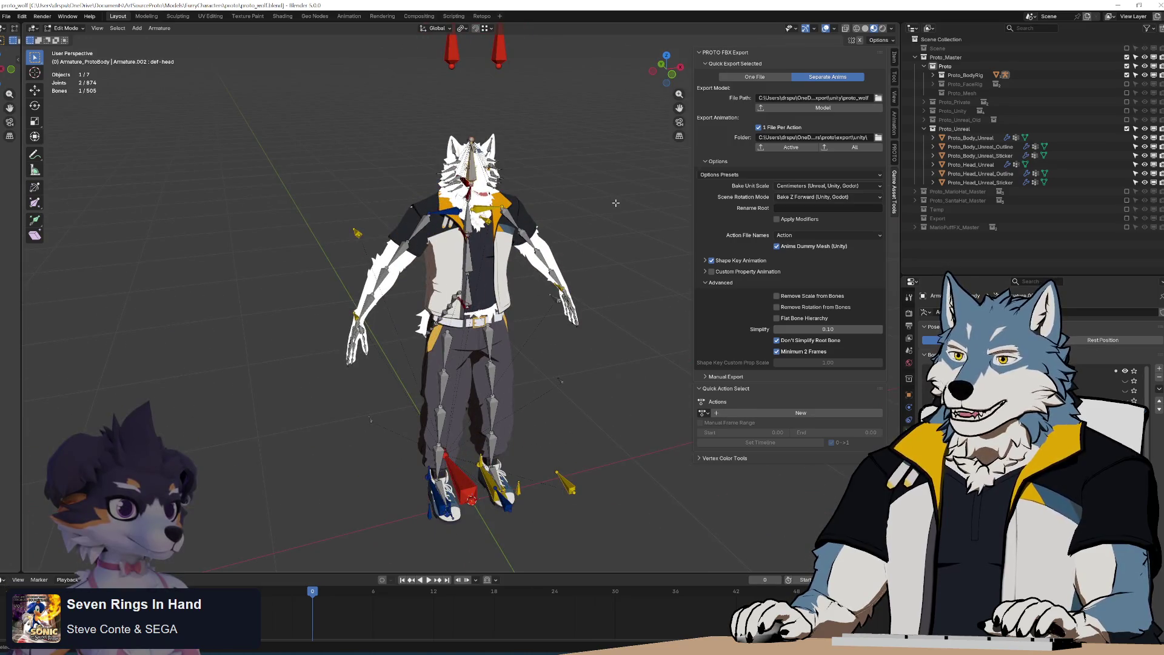
{"action": "key", "text": "ctrl+Tab"}
{"action": "middle_click_drag", "start_coordinate": [555, 224], "coordinate": [609, 247]}
{"action": "left_click", "coordinate": [1126, 371]}
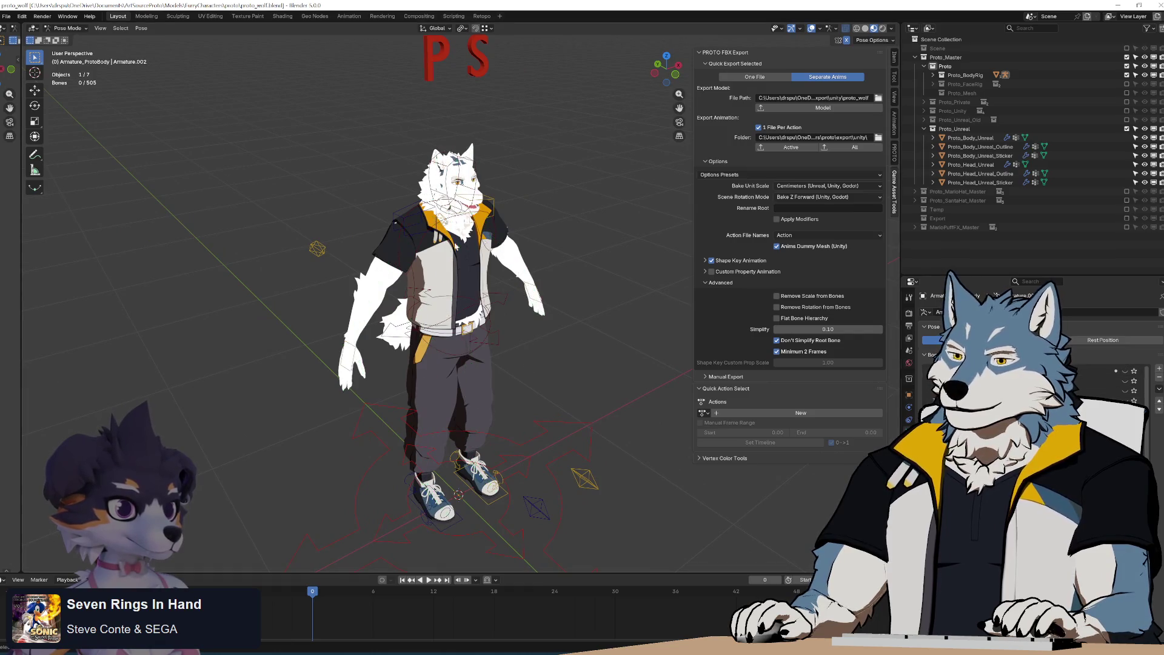
{"action": "mouse_move", "coordinate": [582, 395]}
{"action": "middle_mouse_down"}
{"action": "mouse_move", "coordinate": [566, 359]}
{"action": "mouse_move", "coordinate": [580, 420]}
{"action": "mouse_move", "coordinate": [549, 350]}
{"action": "middle_mouse_up"}
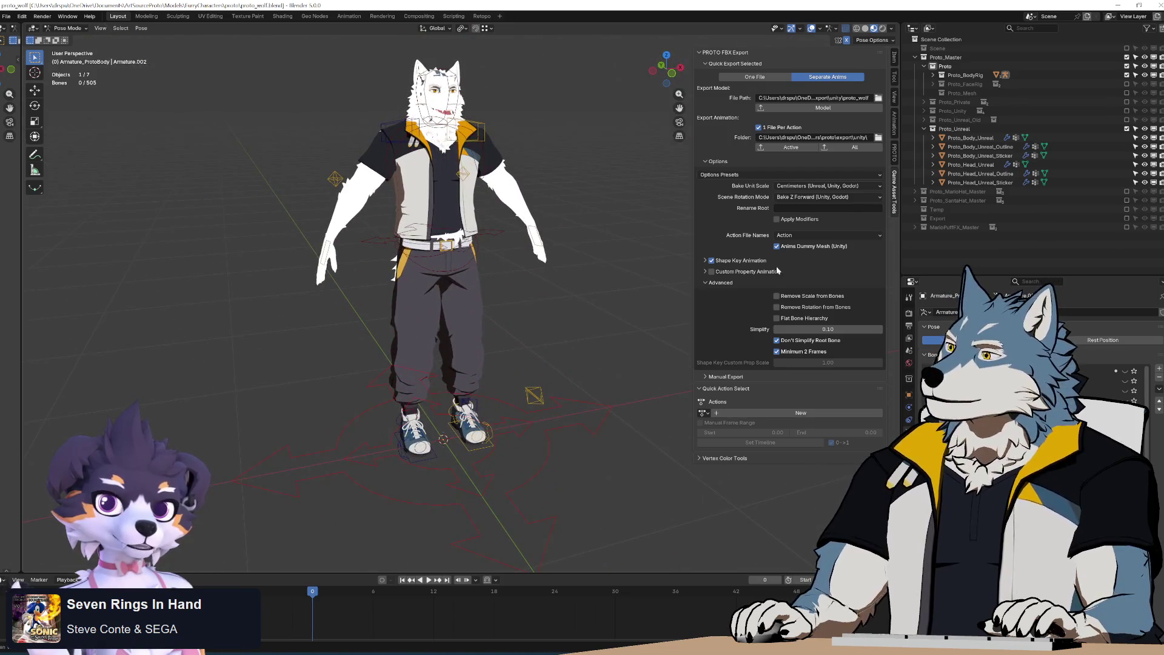
{"action": "key", "text": "alt+Tab"}
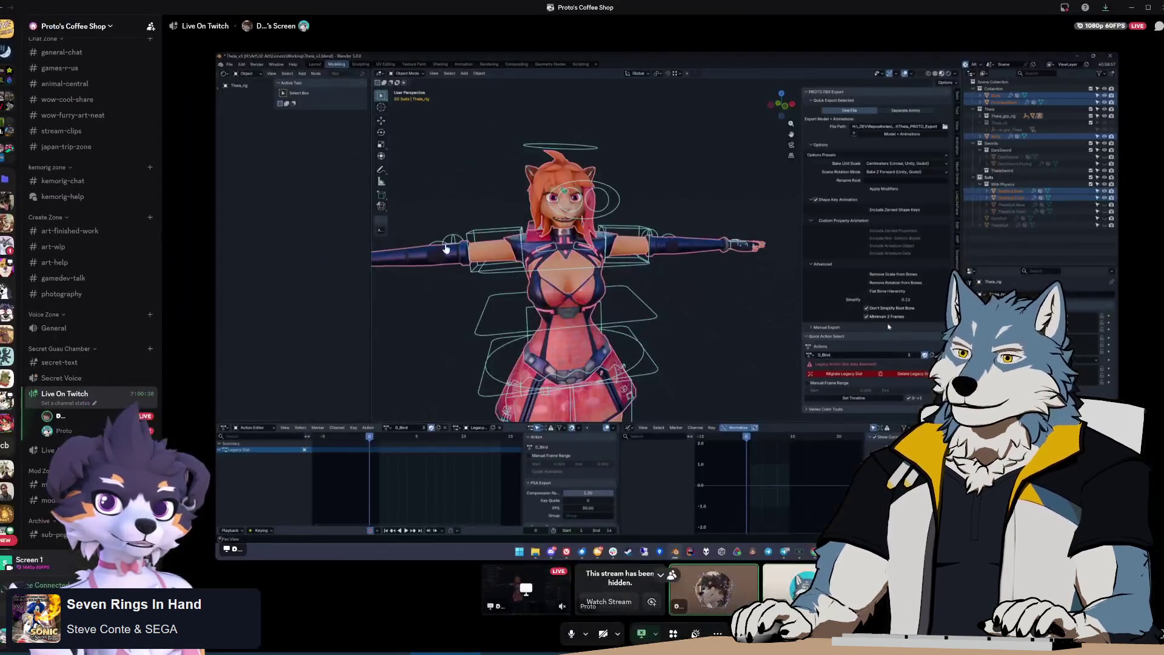
{"action": "left_click_drag", "start_coordinate": [161, 397], "coordinate": [110, 398]}
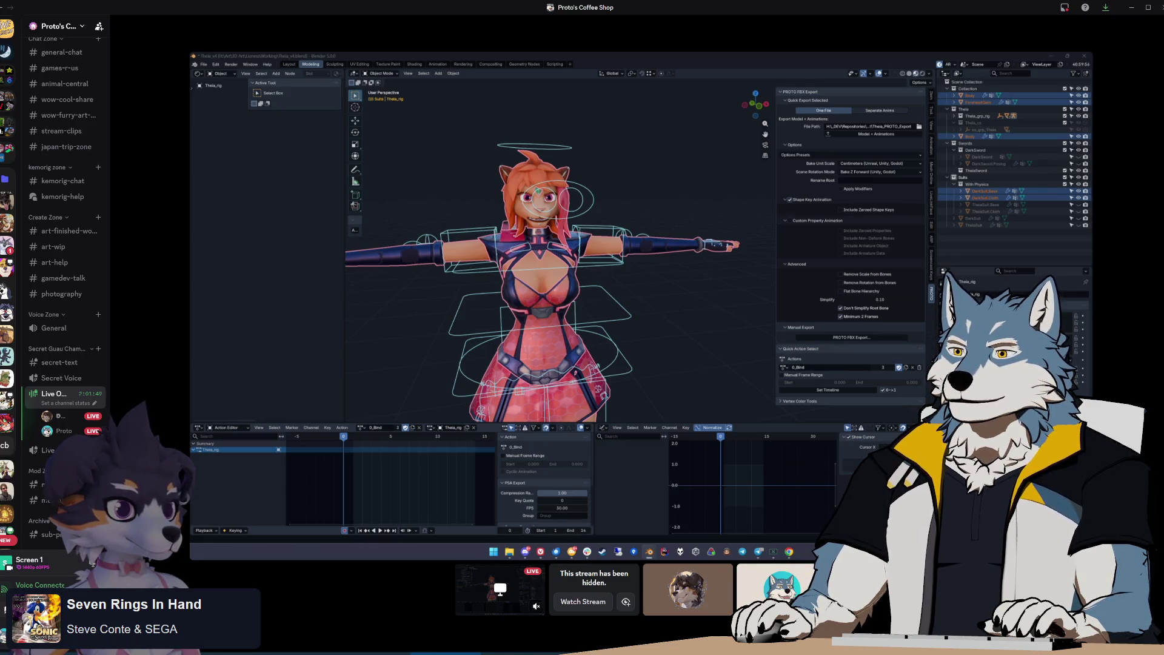
{"action": "left_click", "coordinate": [851, 337]}
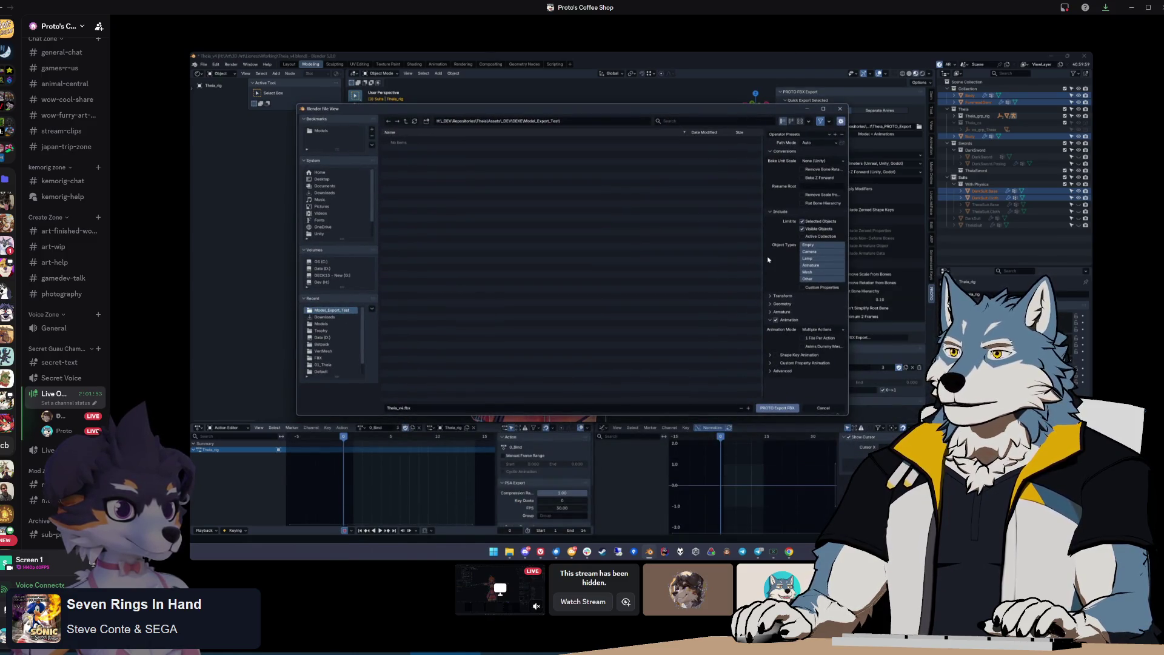
{"action": "left_click", "coordinate": [819, 160]}
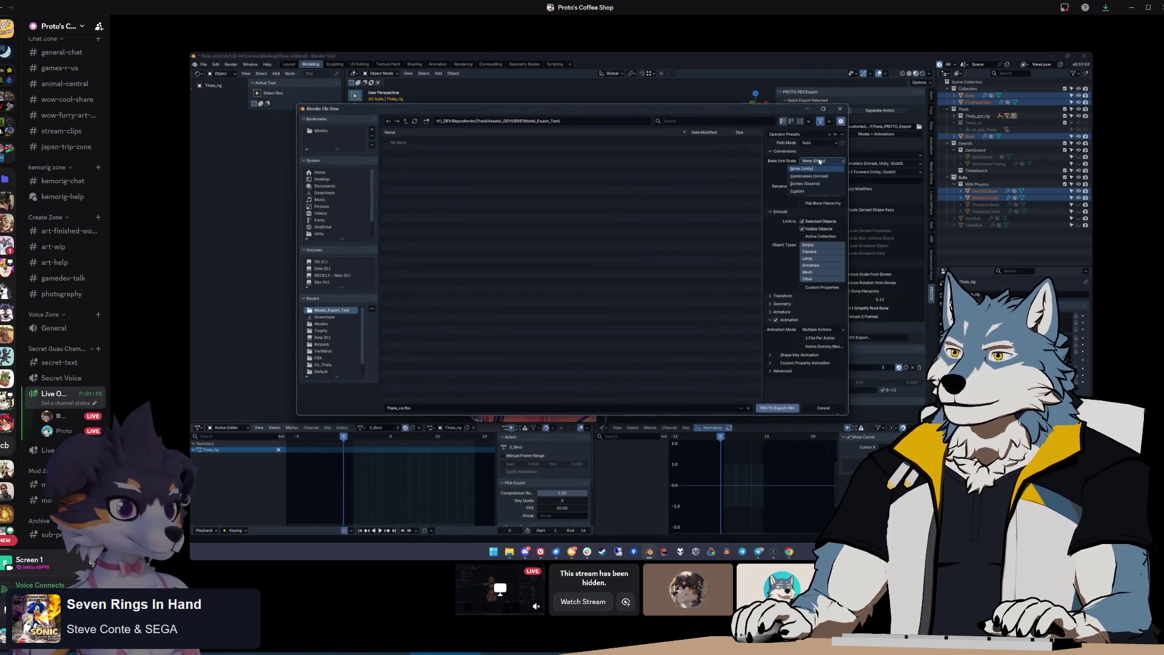
{"action": "mouse_move", "coordinate": [743, 110]}
{"action": "left_mouse_down"}
{"action": "mouse_move", "coordinate": [652, 98]}
{"action": "mouse_move", "coordinate": [662, 102]}
{"action": "left_mouse_up"}
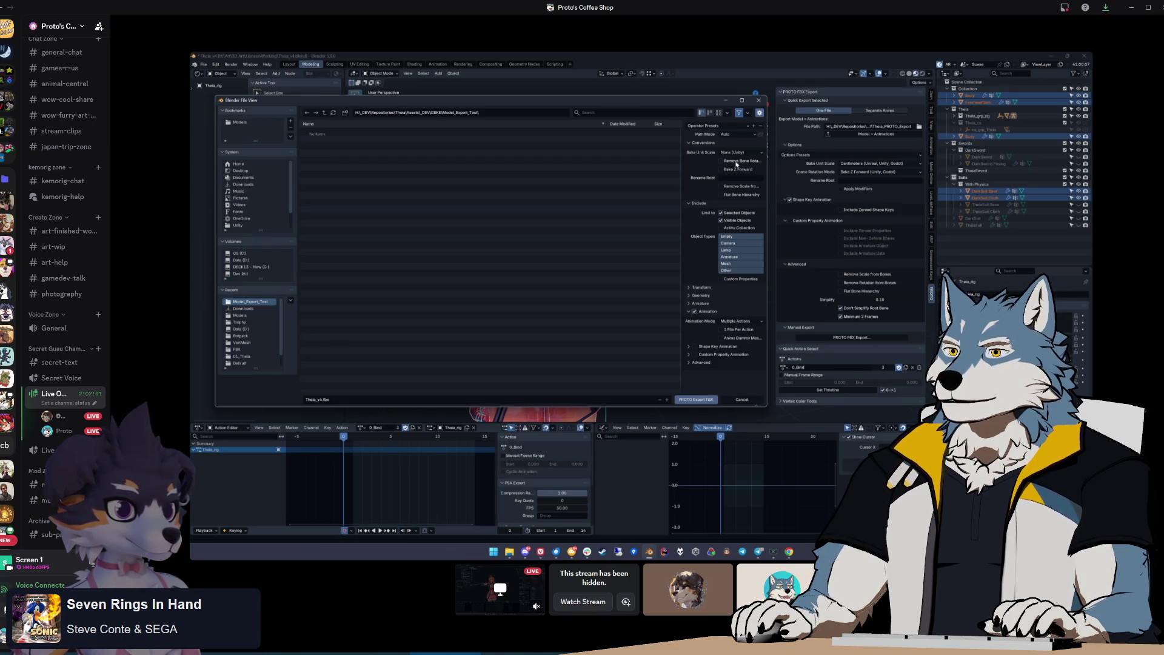
{"action": "left_click_drag", "start_coordinate": [682, 179], "coordinate": [649, 182]}
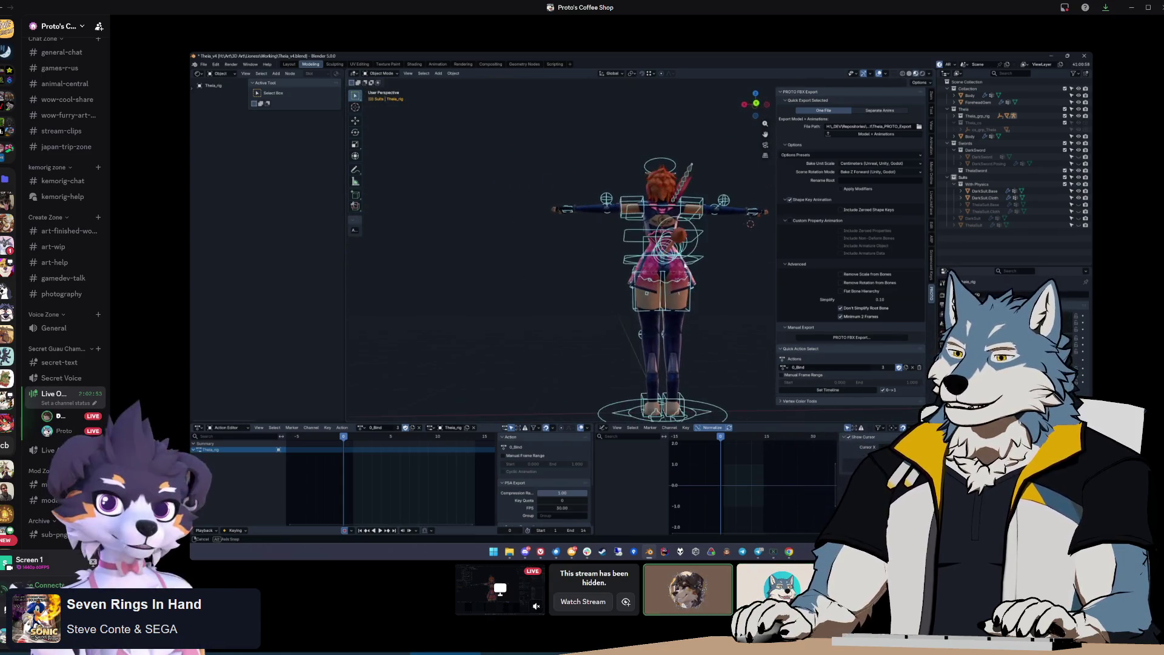
{"action": "mouse_move", "coordinate": [616, 259]}
{"action": "middle_mouse_down"}
{"action": "mouse_move", "coordinate": [659, 267]}
{"action": "mouse_move", "coordinate": [582, 260]}
{"action": "mouse_move", "coordinate": [613, 242]}
{"action": "mouse_move", "coordinate": [677, 236]}
{"action": "mouse_move", "coordinate": [648, 282]}
{"action": "middle_mouse_up"}
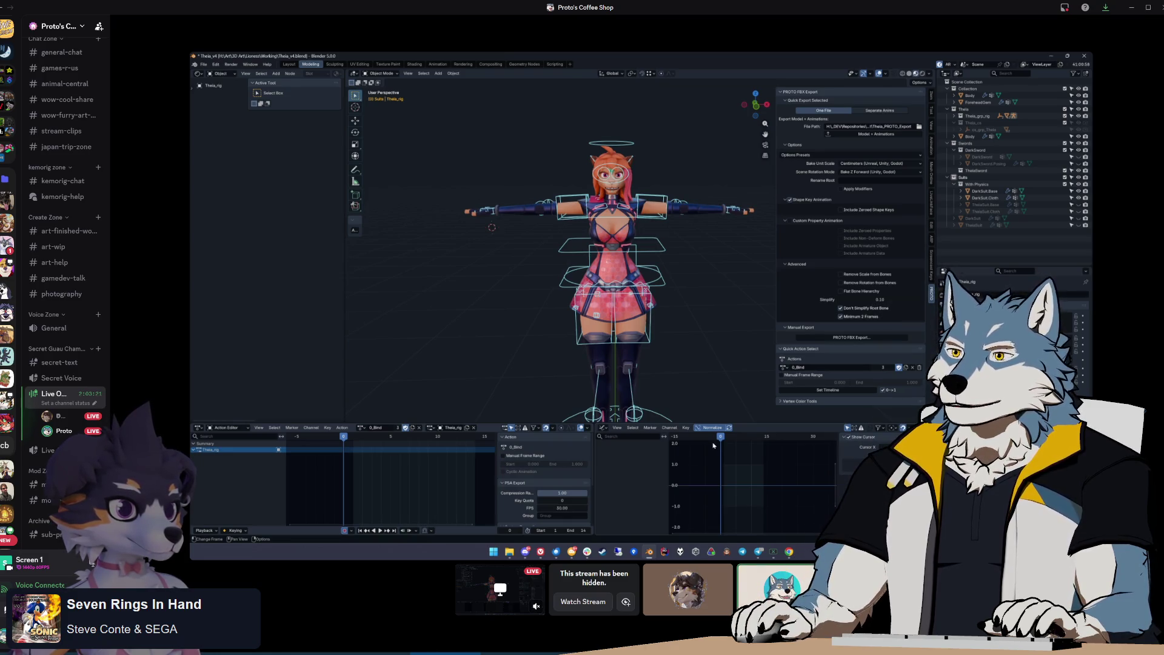
Export Model + Animations with Body, ForeheadGem, DarkSuit.Base, DarkSuit.Cloth and Theia_rig selected
{"action": "left_click", "coordinate": [869, 134]}
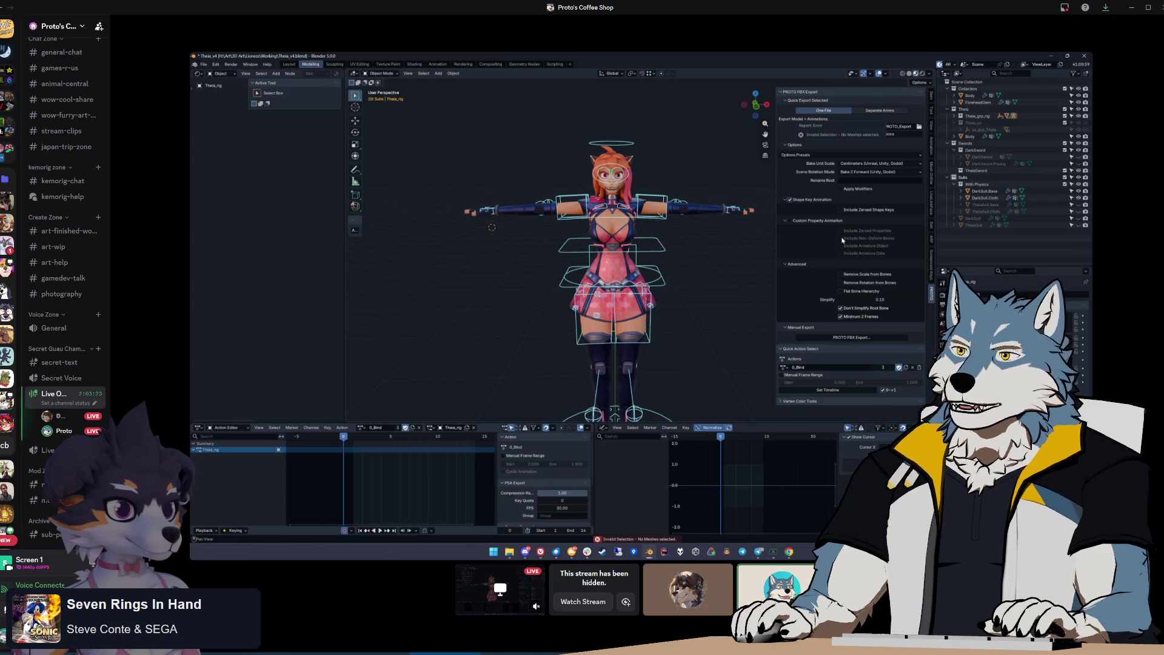
{"action": "left_click", "coordinate": [688, 235]}
{"action": "left_click", "coordinate": [970, 96]}
{"action": "left_click", "coordinate": [977, 103], "text": "ctrl"}
{"action": "left_click", "coordinate": [983, 191], "text": "ctrl"}
{"action": "left_click", "coordinate": [976, 199], "text": "ctrl"}
{"action": "left_click", "coordinate": [752, 206], "text": "shift"}
{"action": "left_click", "coordinate": [868, 136]}
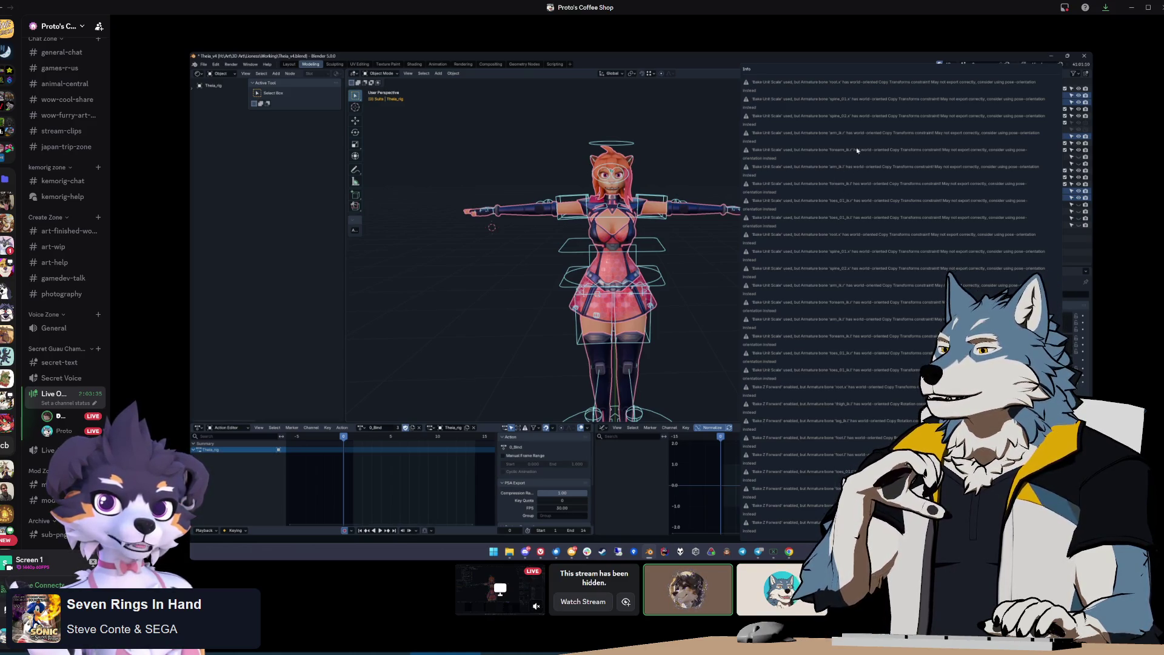
Read through the Copy Transforms warnings in the export Info log, then close it
{"action": "scroll", "coordinate": [834, 144], "scroll_direction": "down", "scroll_amount": 5}
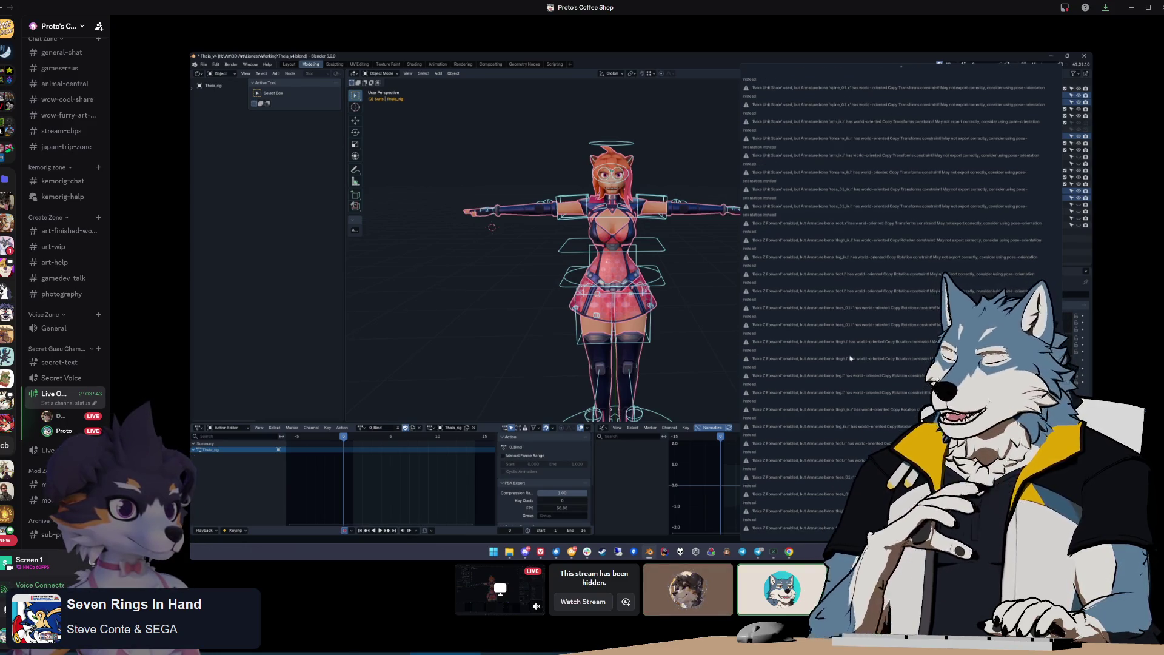
{"action": "scroll", "coordinate": [851, 359], "scroll_direction": "down", "scroll_amount": 5}
{"action": "scroll", "coordinate": [849, 356], "scroll_direction": "down", "scroll_amount": 1}
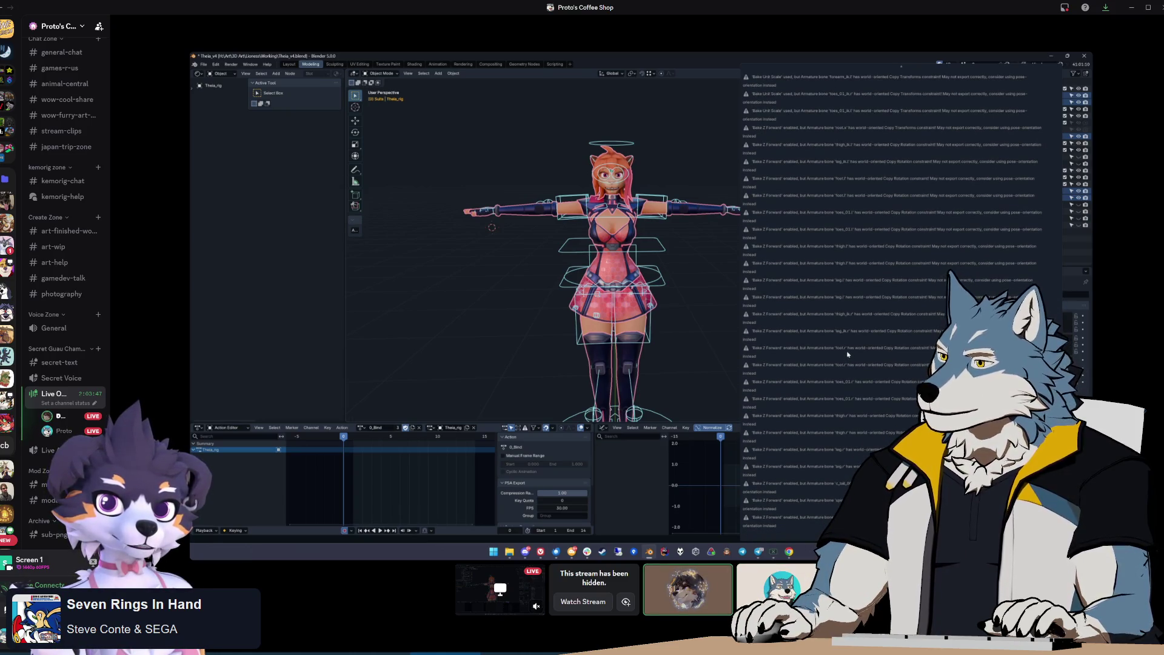
{"action": "scroll", "coordinate": [848, 354], "scroll_direction": "down", "scroll_amount": 8}
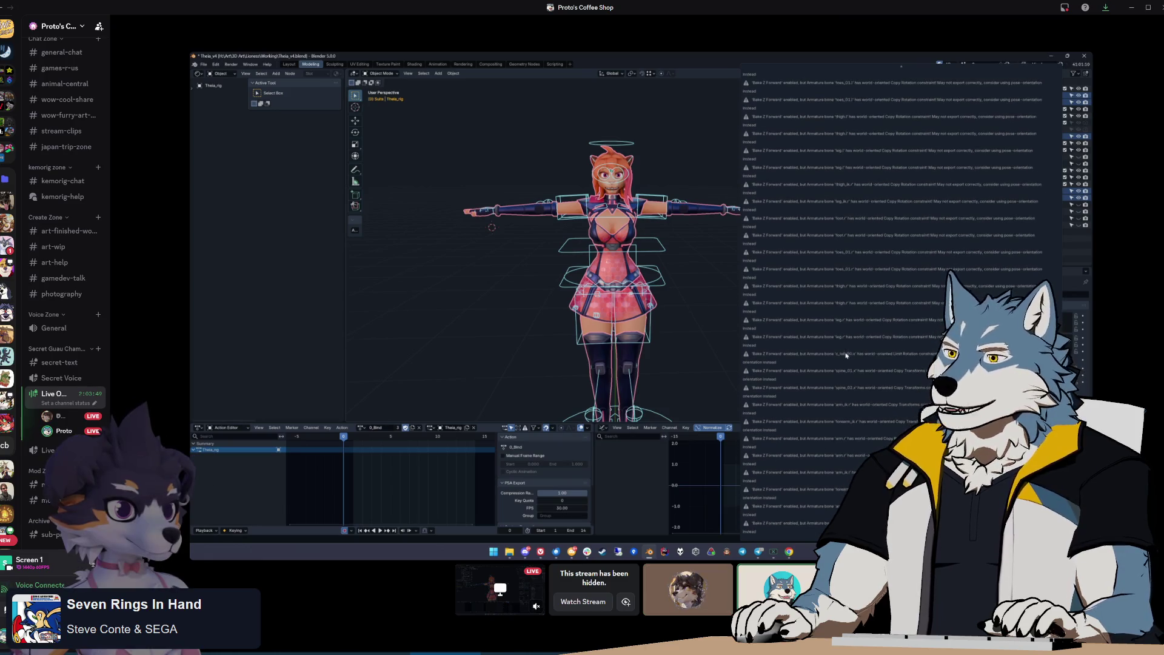
{"action": "scroll", "coordinate": [846, 355], "scroll_direction": "down", "scroll_amount": 5}
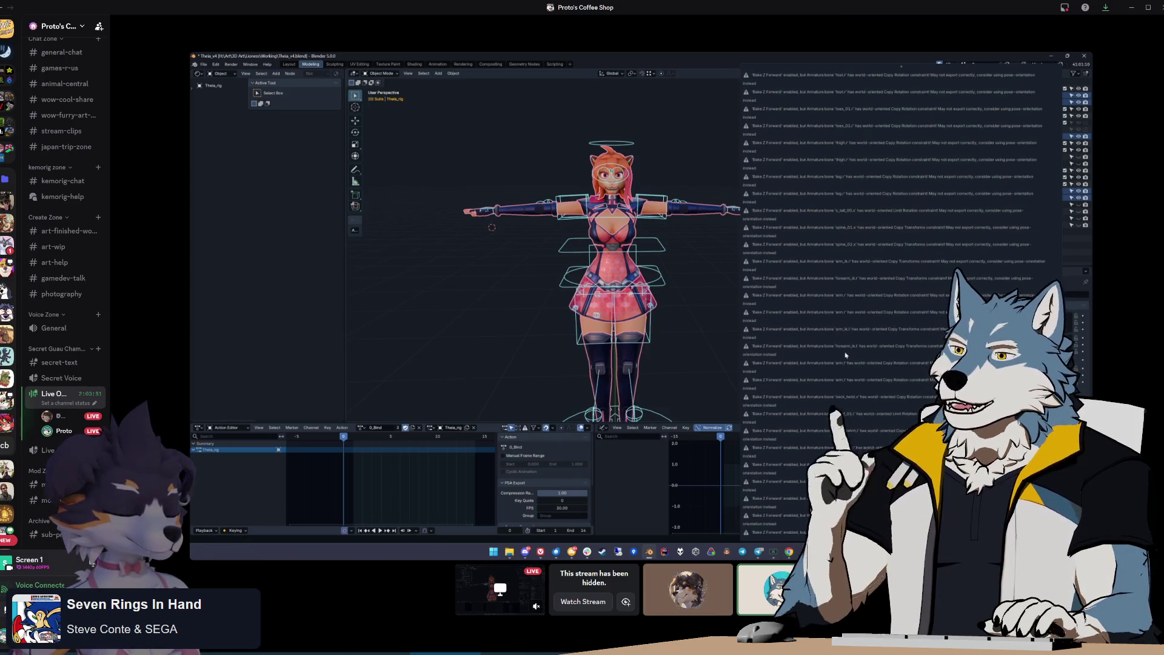
{"action": "scroll", "coordinate": [846, 355], "scroll_direction": "down", "scroll_amount": 6}
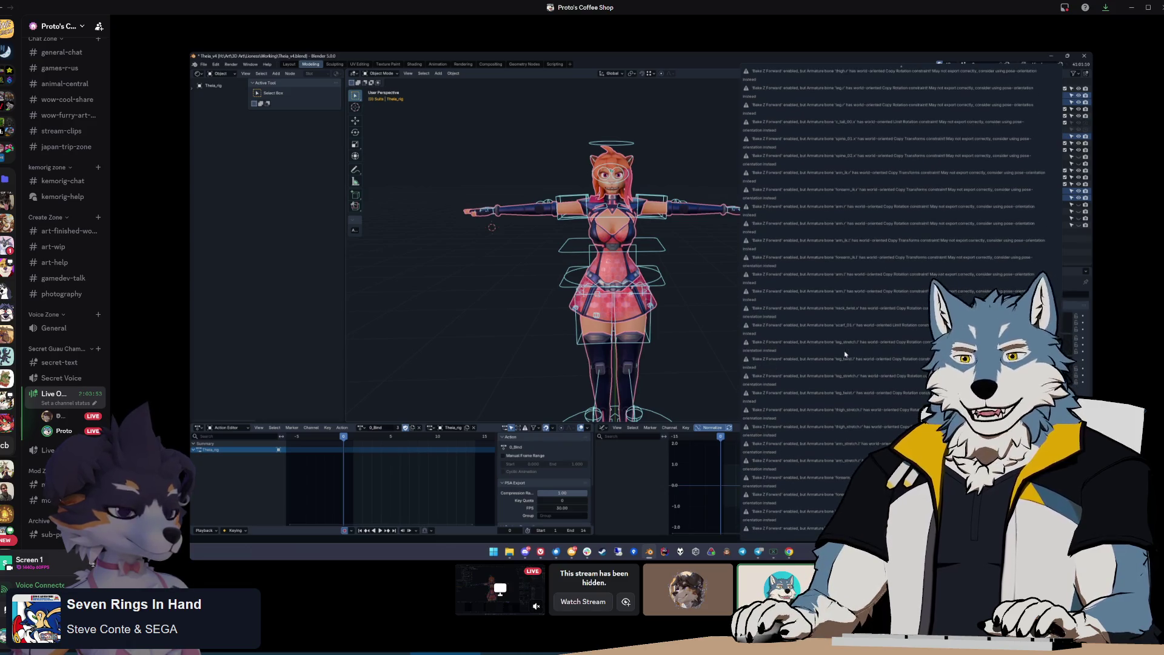
{"action": "scroll", "coordinate": [845, 355], "scroll_direction": "down", "scroll_amount": 8}
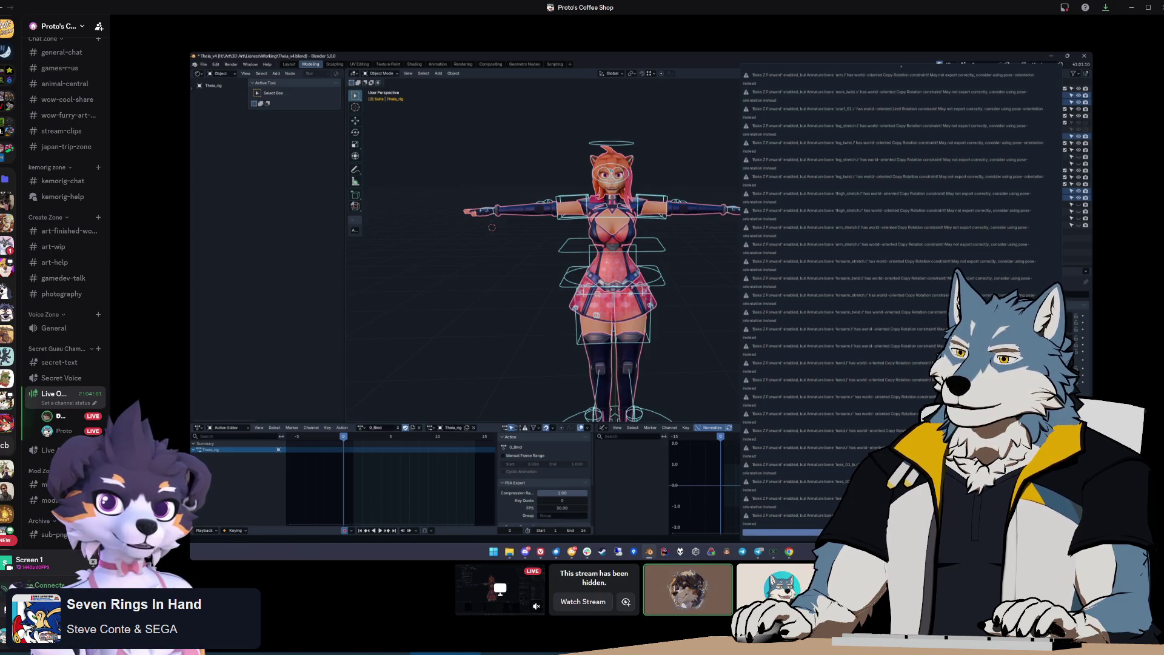
{"action": "left_click", "coordinate": [665, 490]}
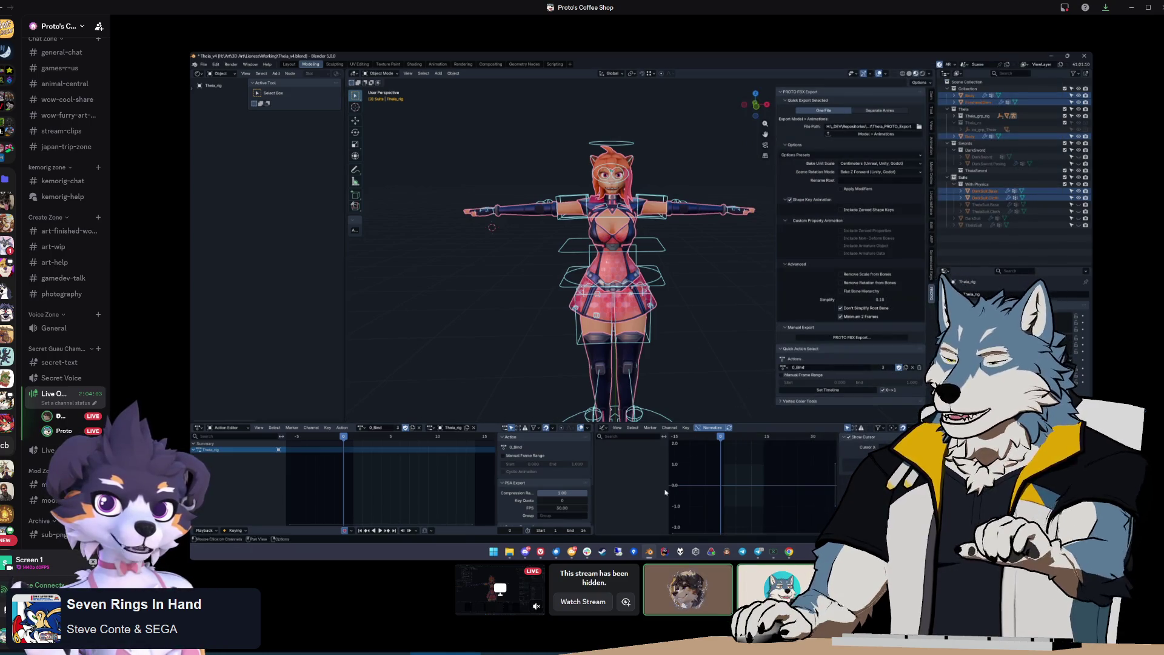
Open Blender's Preferences on the Add-ons page
{"action": "mouse_move", "coordinate": [768, 575]}
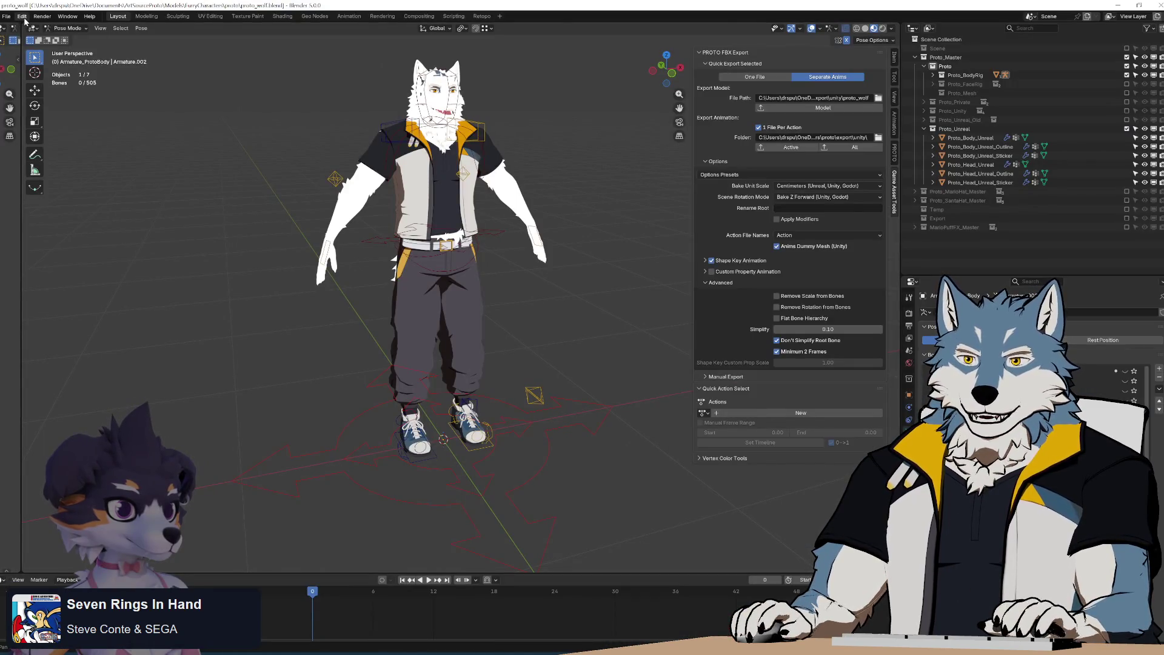
{"action": "left_click", "coordinate": [24, 18]}
{"action": "left_click", "coordinate": [36, 141]}
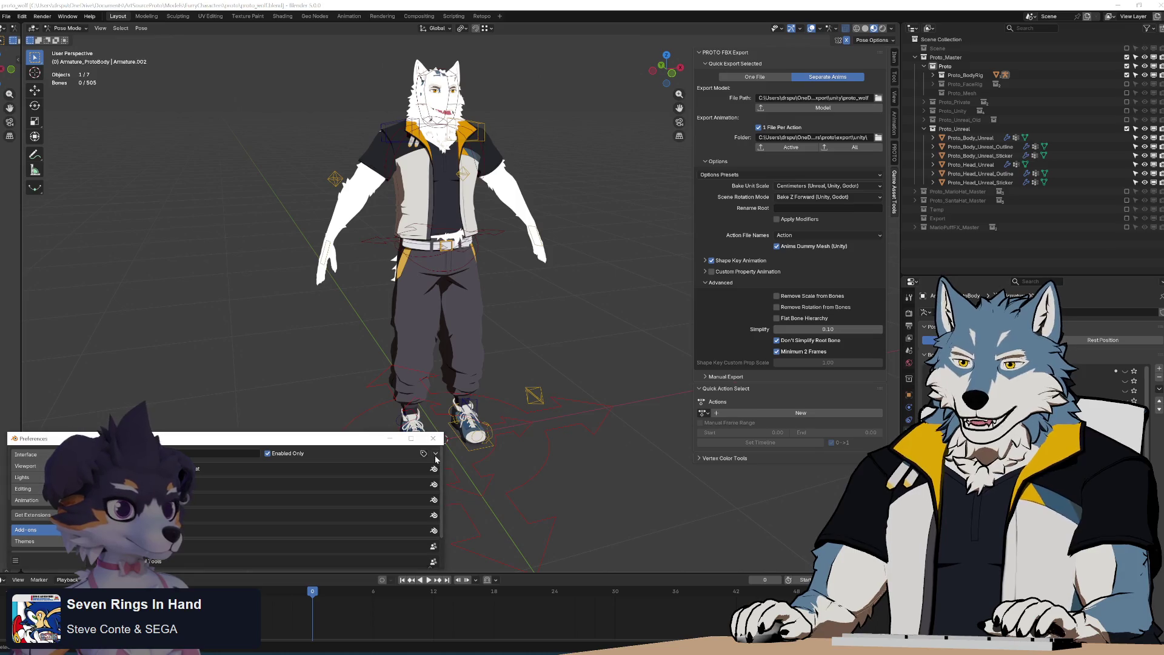
Reinstall the export add-on from its zip in the GameAssetTools folder
{"action": "left_click", "coordinate": [436, 455]}
{"action": "left_click", "coordinate": [400, 475]}
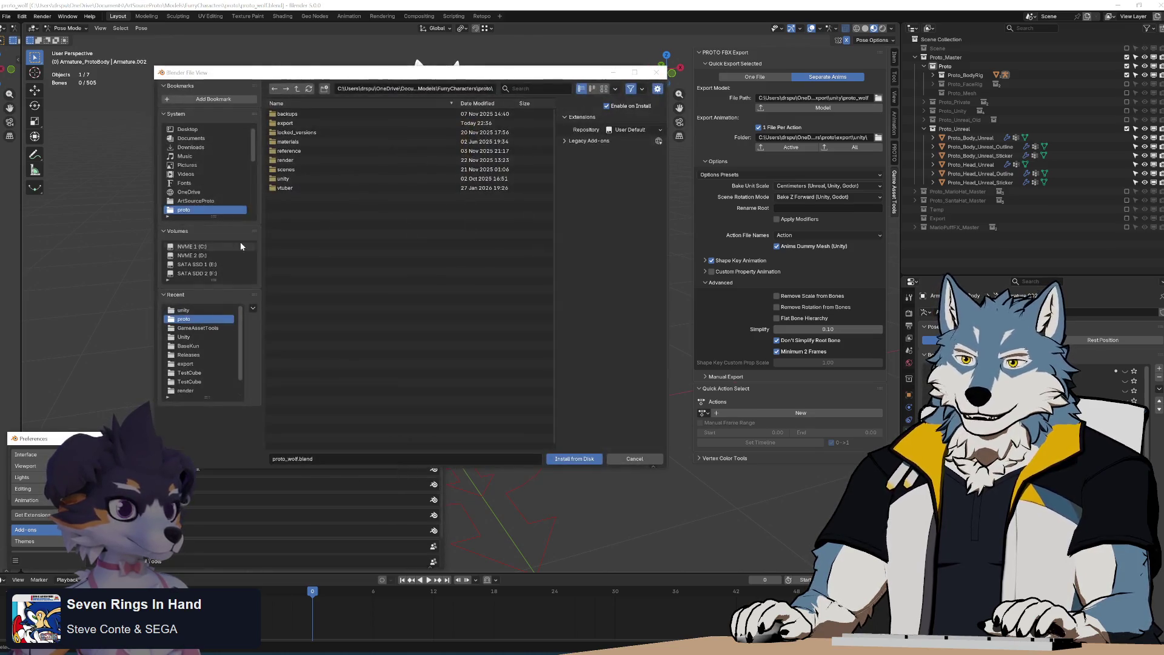
{"action": "left_click", "coordinate": [198, 328]}
{"action": "double_click", "coordinate": [338, 135]}
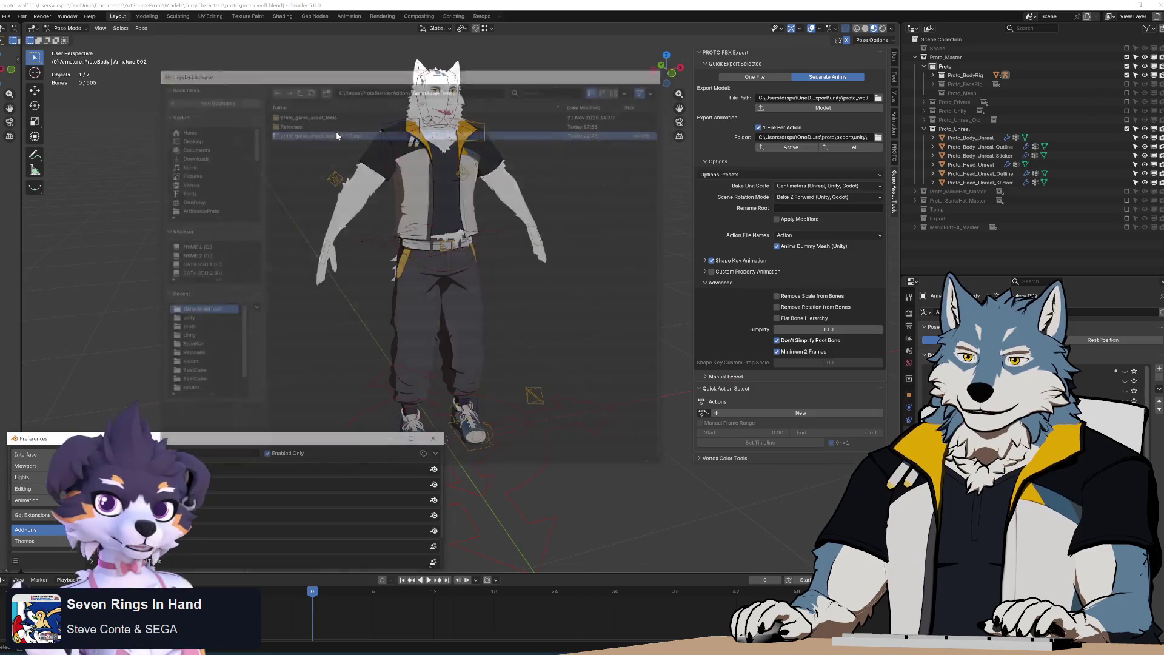
Return the rig to Object Mode and select all seven character objects
{"action": "mouse_move", "coordinate": [522, 370]}
{"action": "middle_mouse_down"}
{"action": "mouse_move", "coordinate": [560, 246]}
{"action": "mouse_move", "coordinate": [563, 336]}
{"action": "mouse_move", "coordinate": [535, 174]}
{"action": "mouse_move", "coordinate": [572, 200]}
{"action": "middle_mouse_up"}
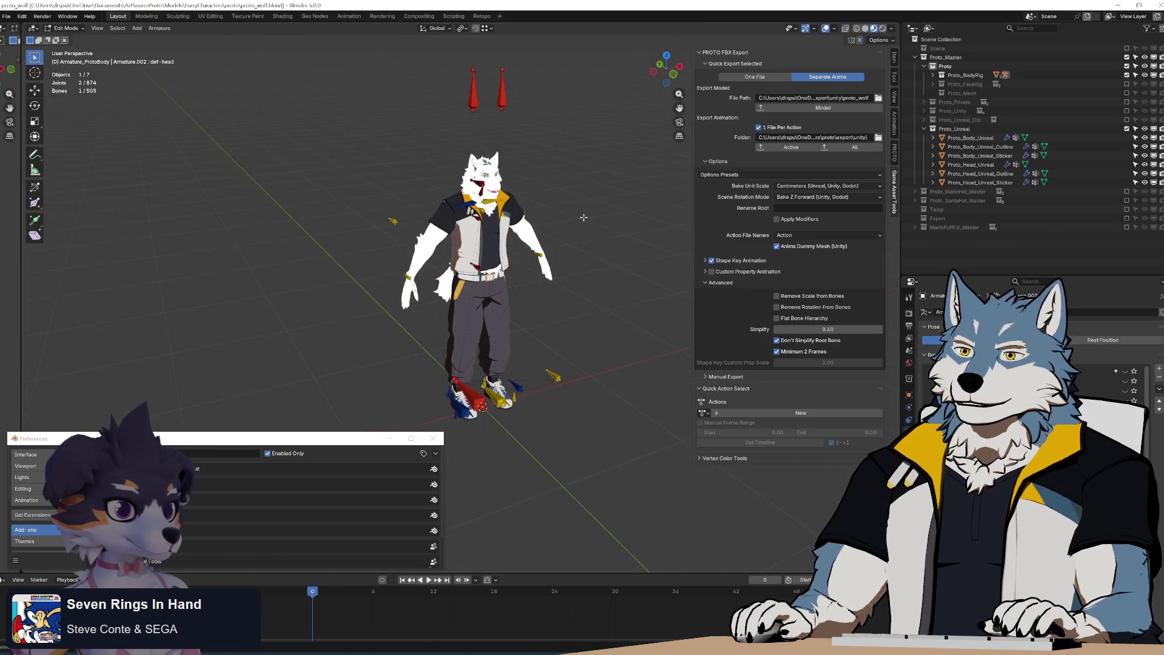
{"action": "key", "text": "ctrl+Tab"}
{"action": "key", "text": "a"}
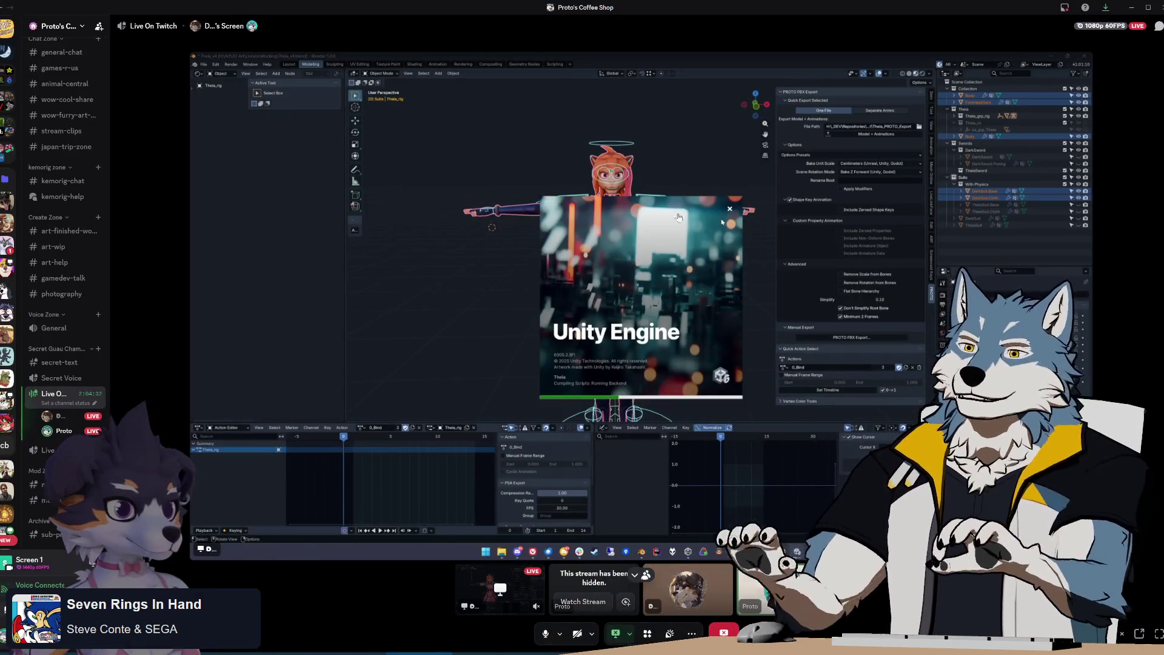
Export the wolf character model as FBX using Model in the PROTO FBX Export panel
{"action": "key", "text": "alt+Tab"}
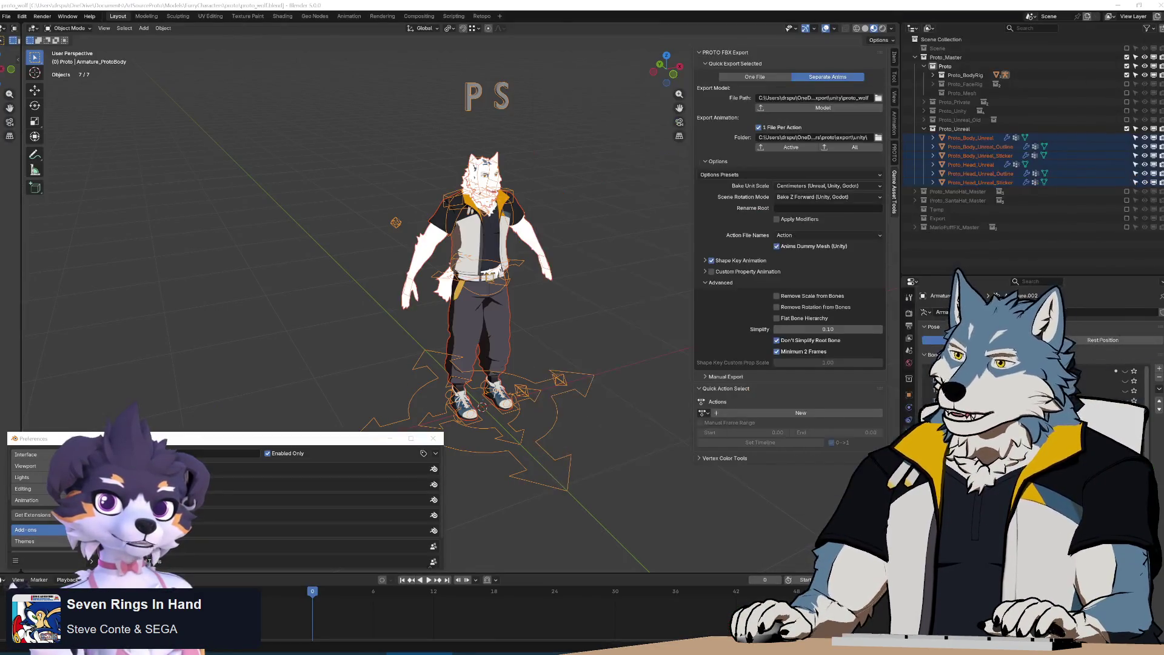
{"action": "middle_click_drag", "start_coordinate": [485, 274], "coordinate": [561, 293]}
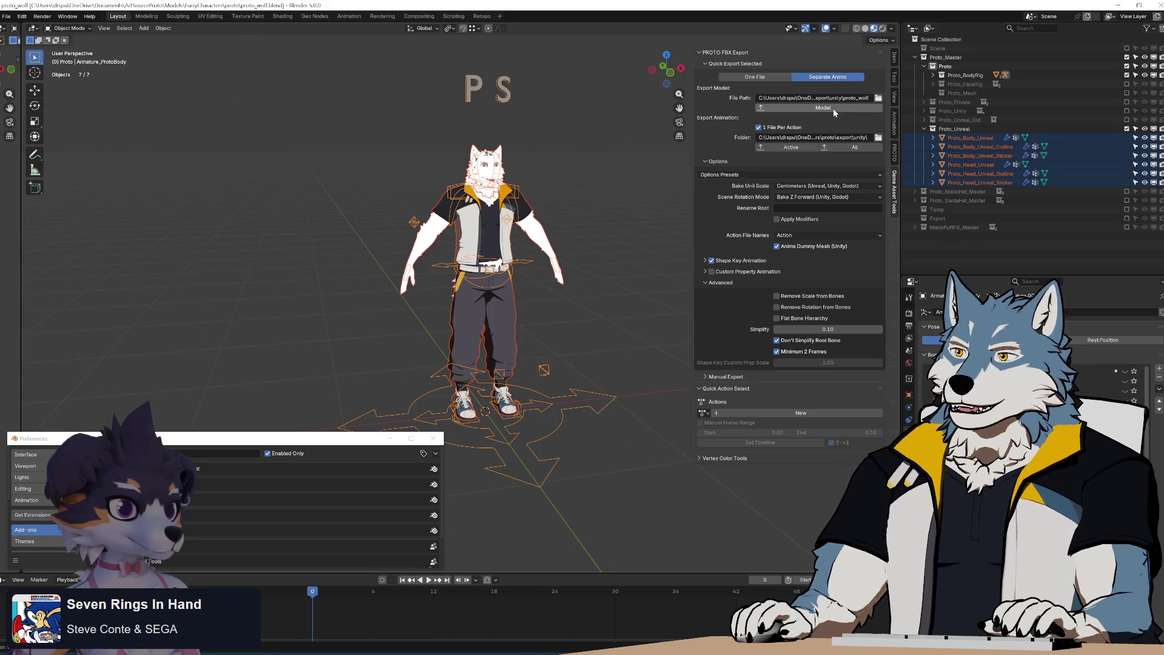
{"action": "left_click", "coordinate": [810, 113]}
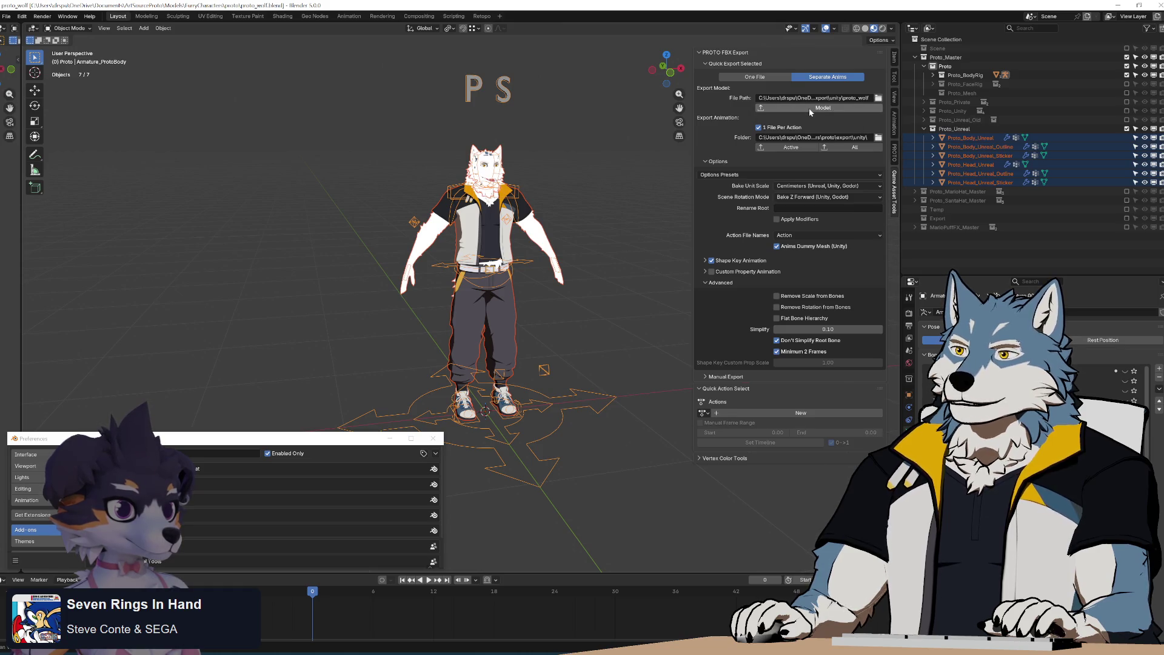
{"action": "left_click", "coordinate": [810, 112]}
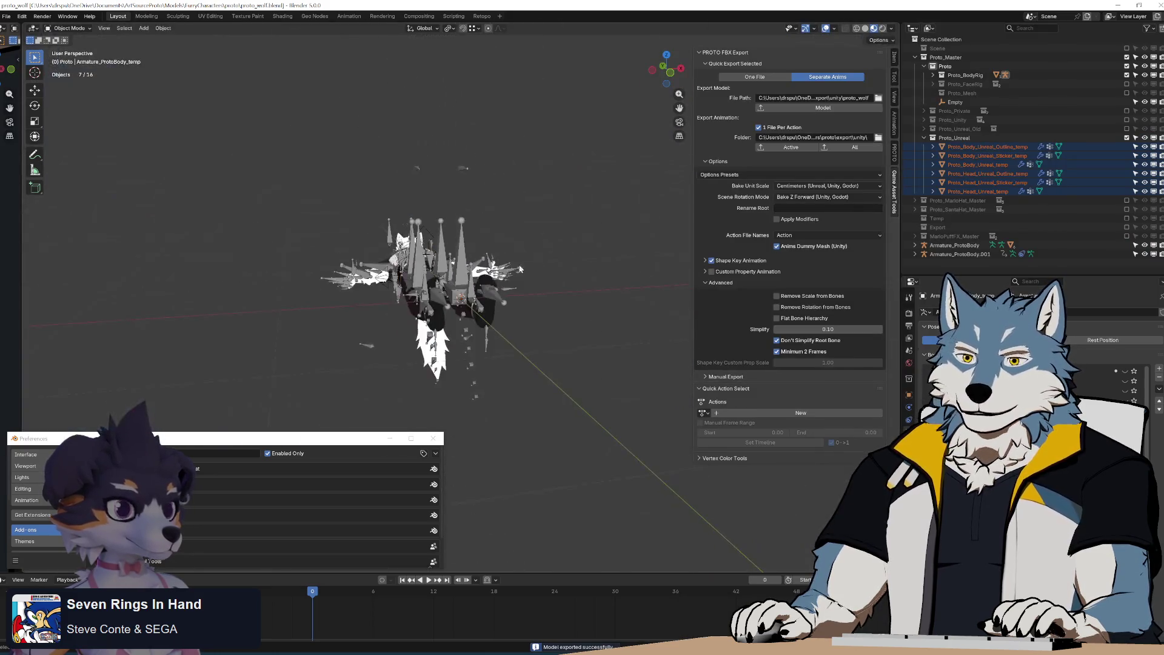
{"action": "middle_click_drag", "start_coordinate": [536, 313], "coordinate": [558, 297]}
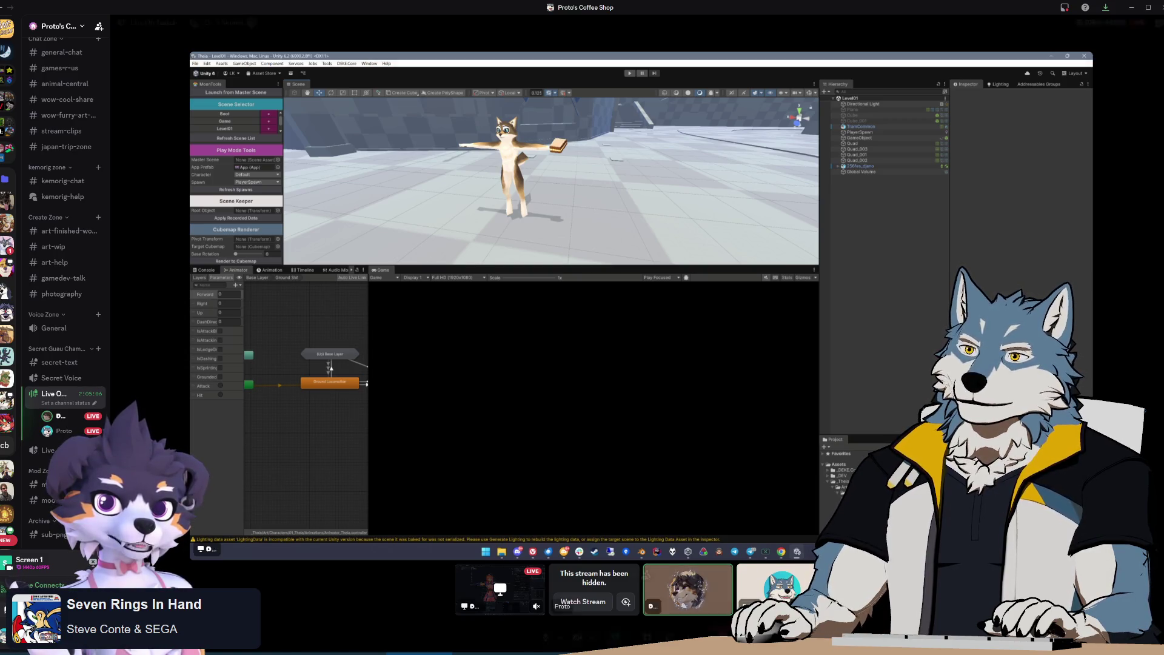
{"action": "mouse_move", "coordinate": [765, 402]}
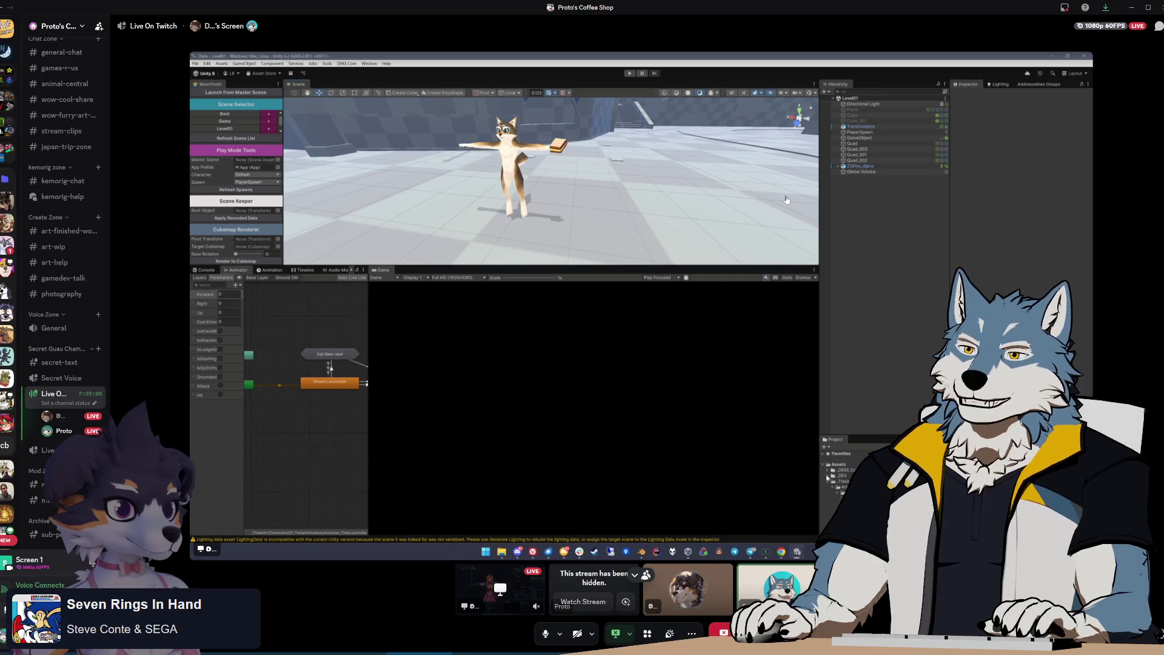
{"action": "key", "text": "super+Down"}
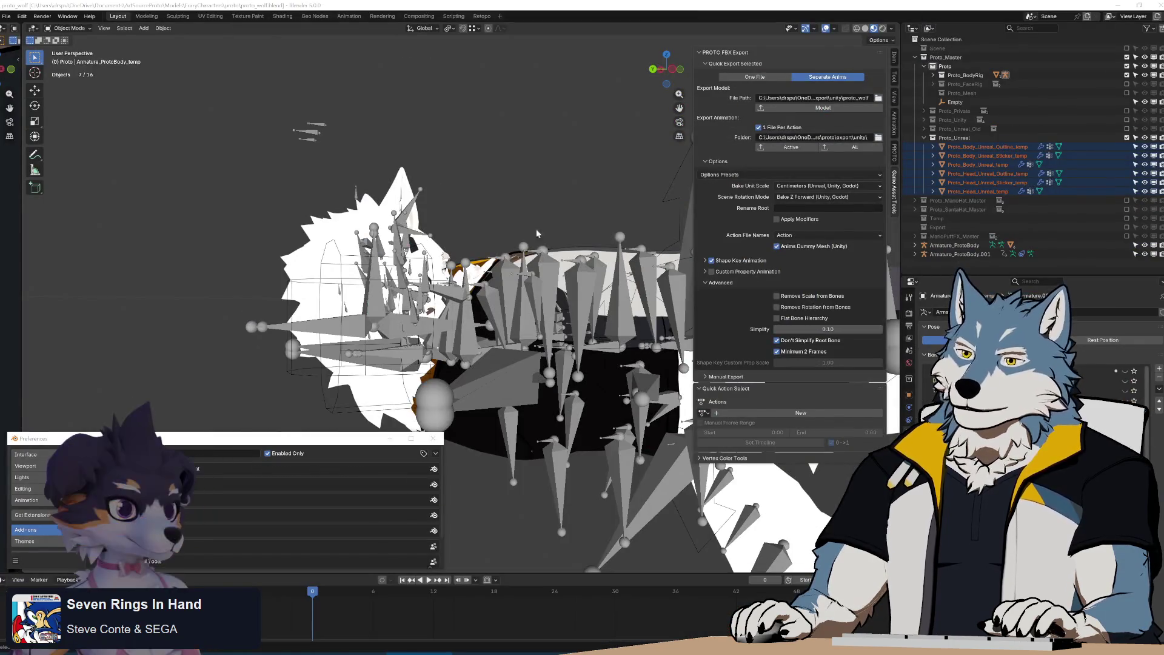
Select the Armature_ProtoBody.001 rig in the viewport, then switch to the Discord stream
{"action": "scroll", "coordinate": [425, 303], "scroll_direction": "up", "scroll_amount": 3}
{"action": "mouse_move", "coordinate": [461, 267]}
{"action": "middle_mouse_down"}
{"action": "mouse_move", "coordinate": [561, 262]}
{"action": "mouse_move", "coordinate": [473, 330]}
{"action": "mouse_move", "coordinate": [513, 324]}
{"action": "middle_mouse_up"}
{"action": "left_click", "coordinate": [472, 331]}
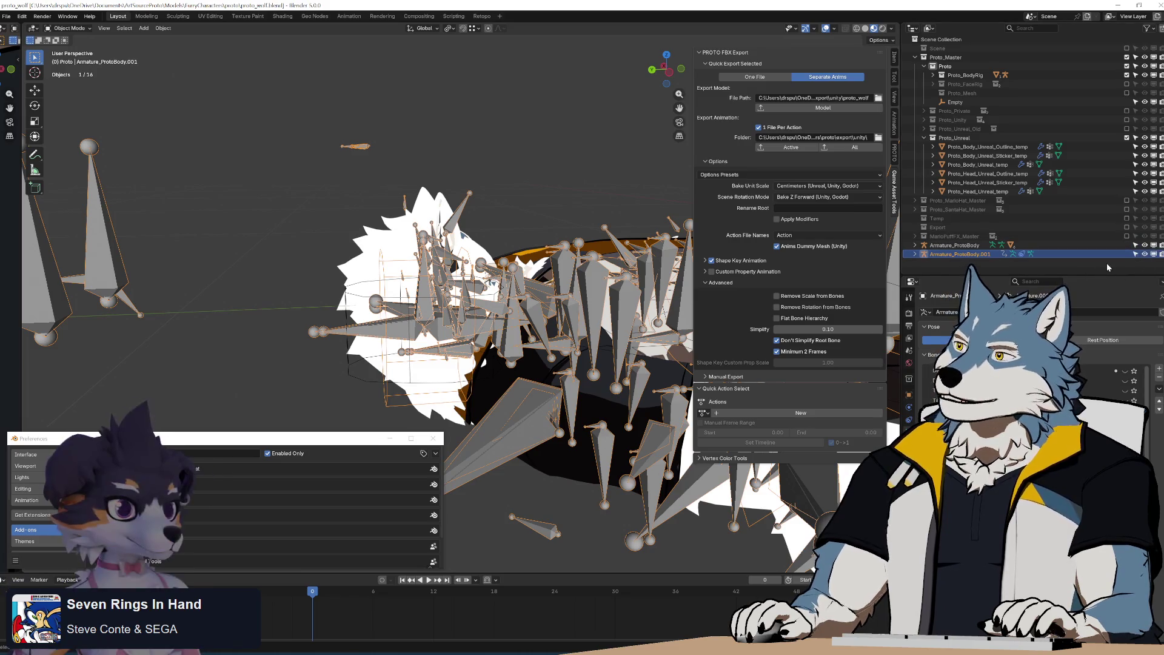
{"action": "key", "text": "alt+Tab"}
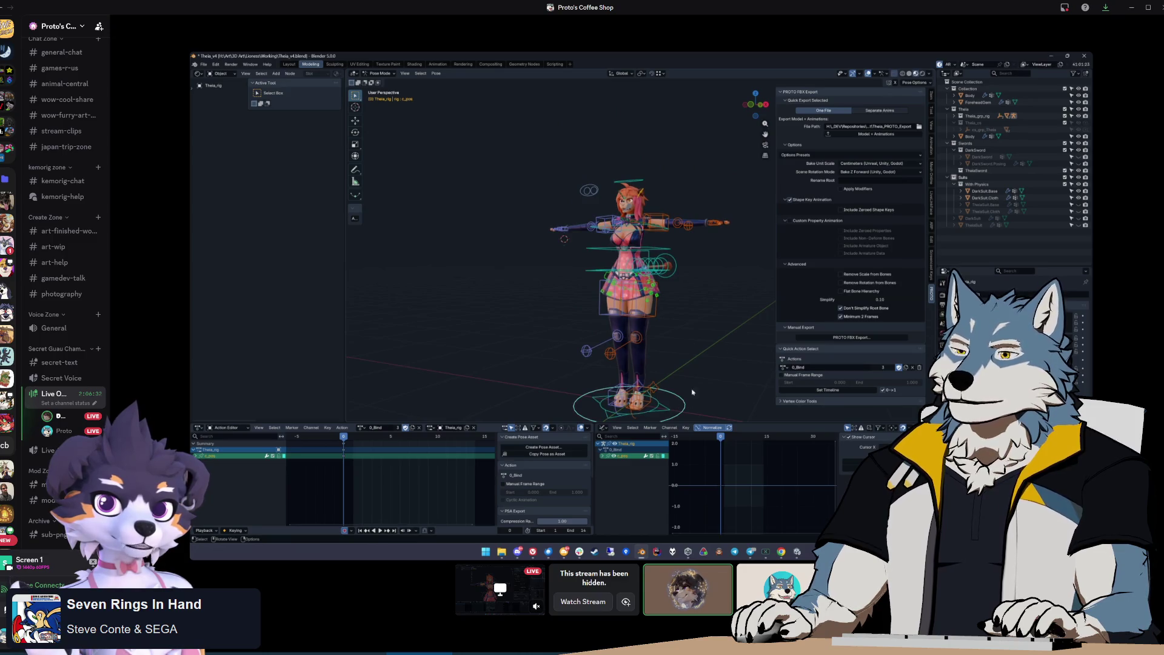
{"action": "mouse_move", "coordinate": [561, 195]}
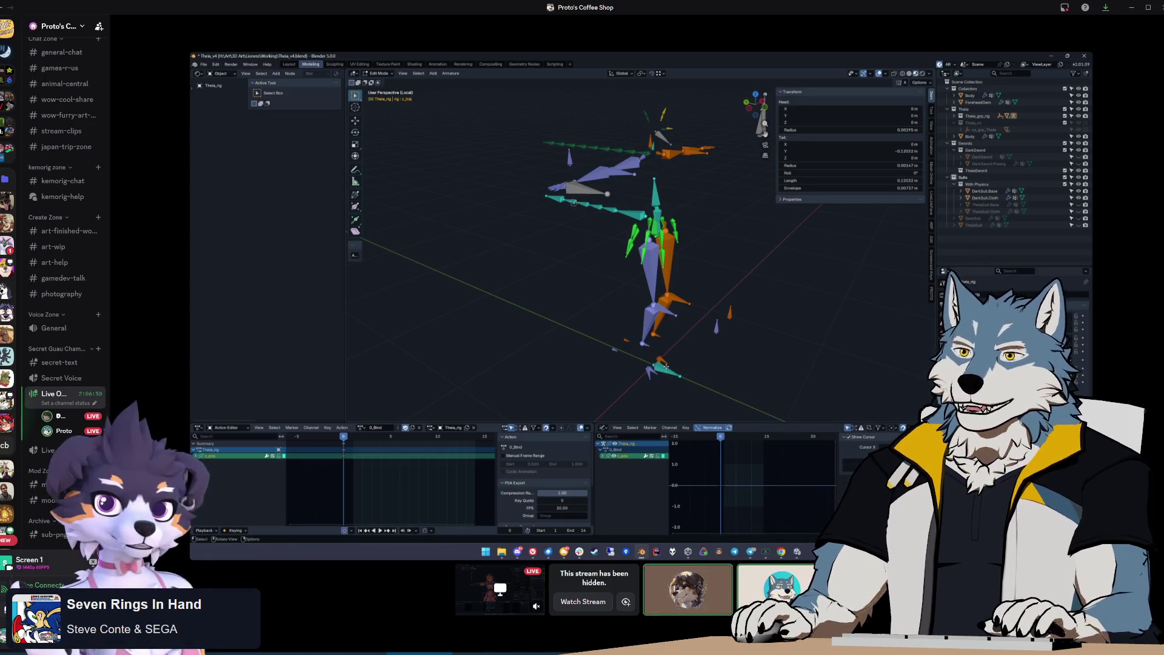
{"action": "mouse_move", "coordinate": [511, 188]}
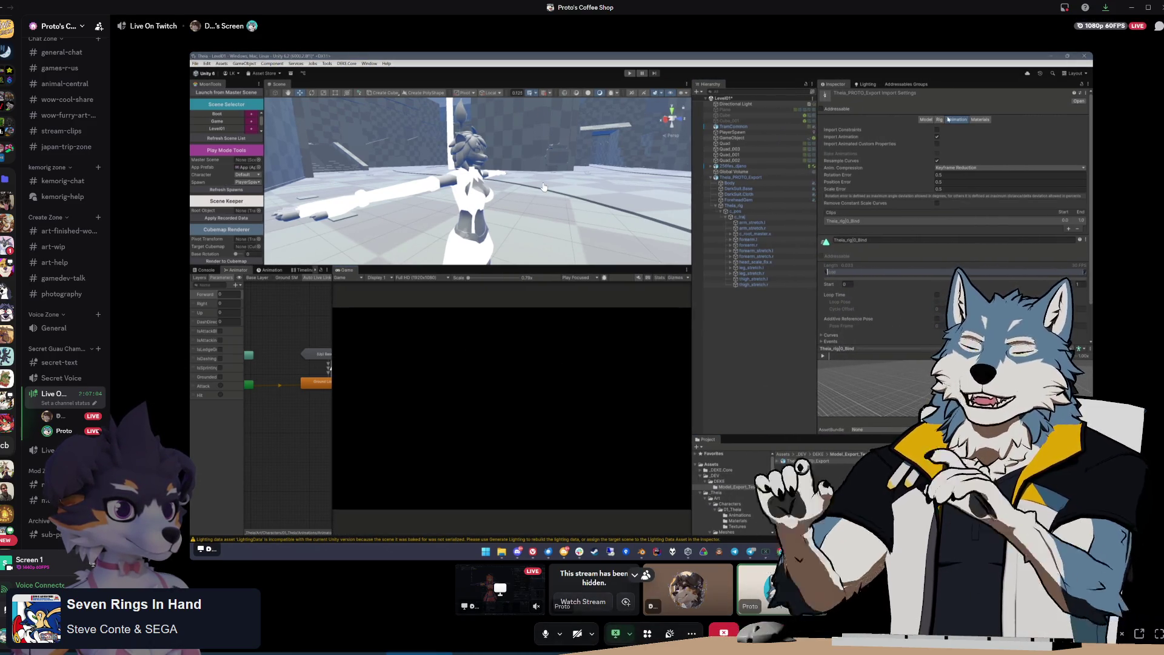
Un-maximize Discord and drag it aside to reveal the local Blender window
{"action": "mouse_move", "coordinate": [546, 7]}
{"action": "left_mouse_down"}
{"action": "mouse_move", "coordinate": [449, 59]}
{"action": "mouse_move", "coordinate": [762, 92]}
{"action": "mouse_move", "coordinate": [1163, 97]}
{"action": "left_mouse_up"}
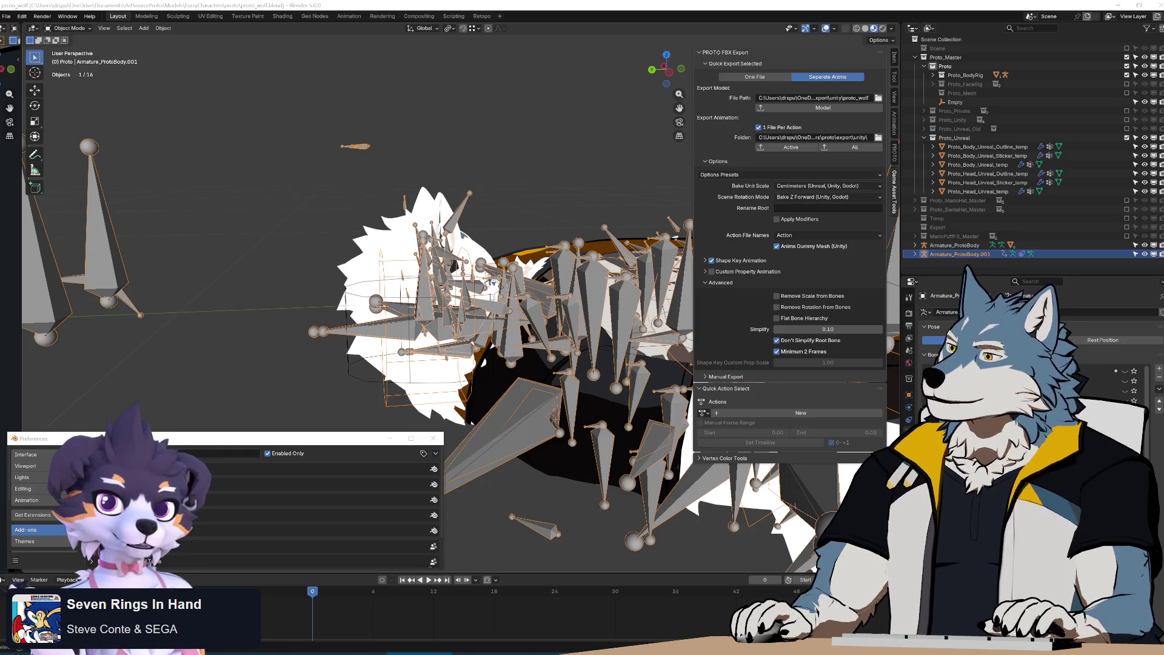
Hide the duplicate armature, make Armature_ProtoBody active, and enter Edit Mode at rest pose
{"action": "middle_click_drag", "start_coordinate": [518, 333], "coordinate": [489, 317]}
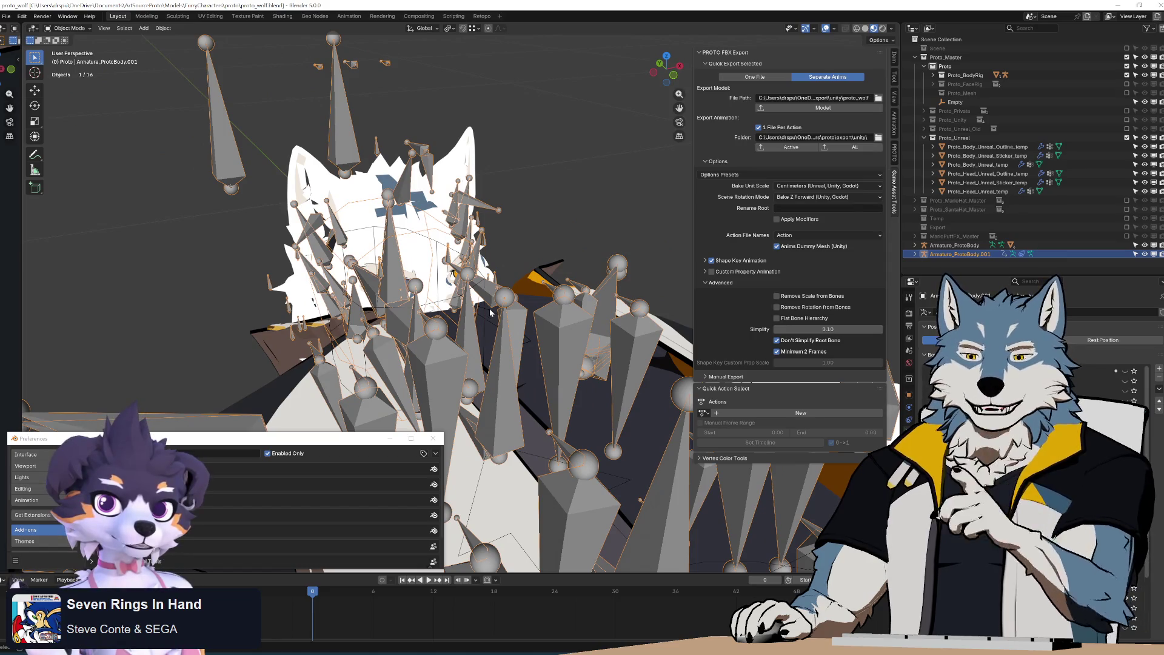
{"action": "middle_click_drag", "start_coordinate": [492, 332], "coordinate": [582, 238]}
{"action": "left_click", "coordinate": [1143, 254]}
{"action": "left_click", "coordinate": [1144, 245]}
{"action": "left_click", "coordinate": [1144, 245]}
{"action": "left_click", "coordinate": [1121, 245]}
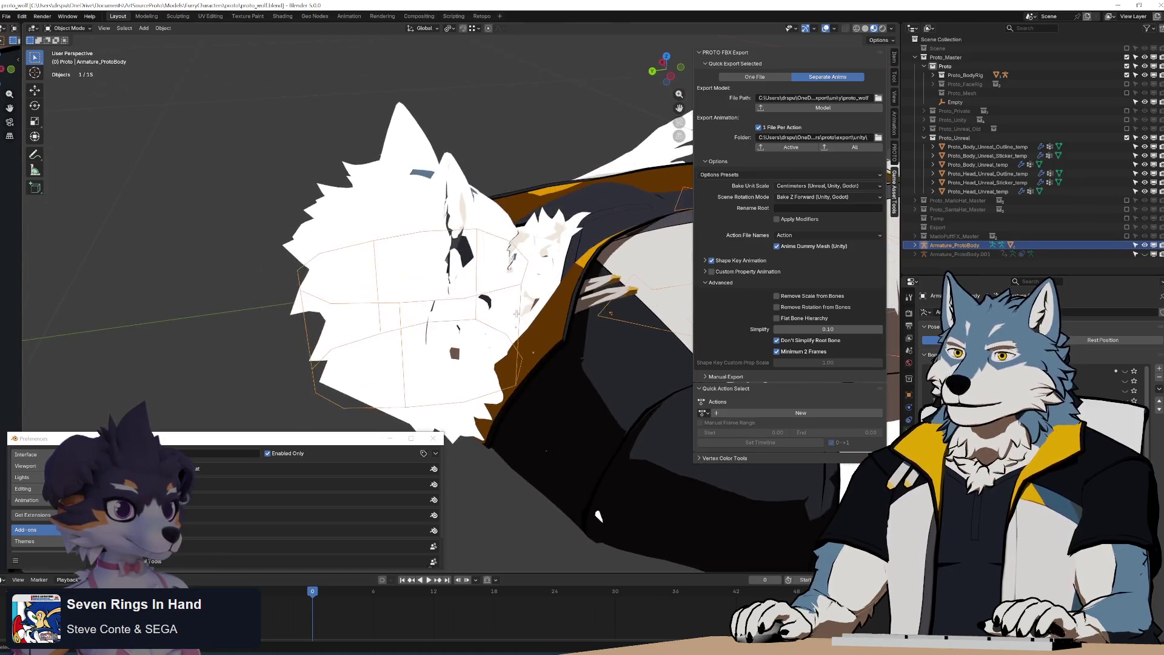
{"action": "key", "text": "Tab"}
{"action": "key", "text": "Tab"}
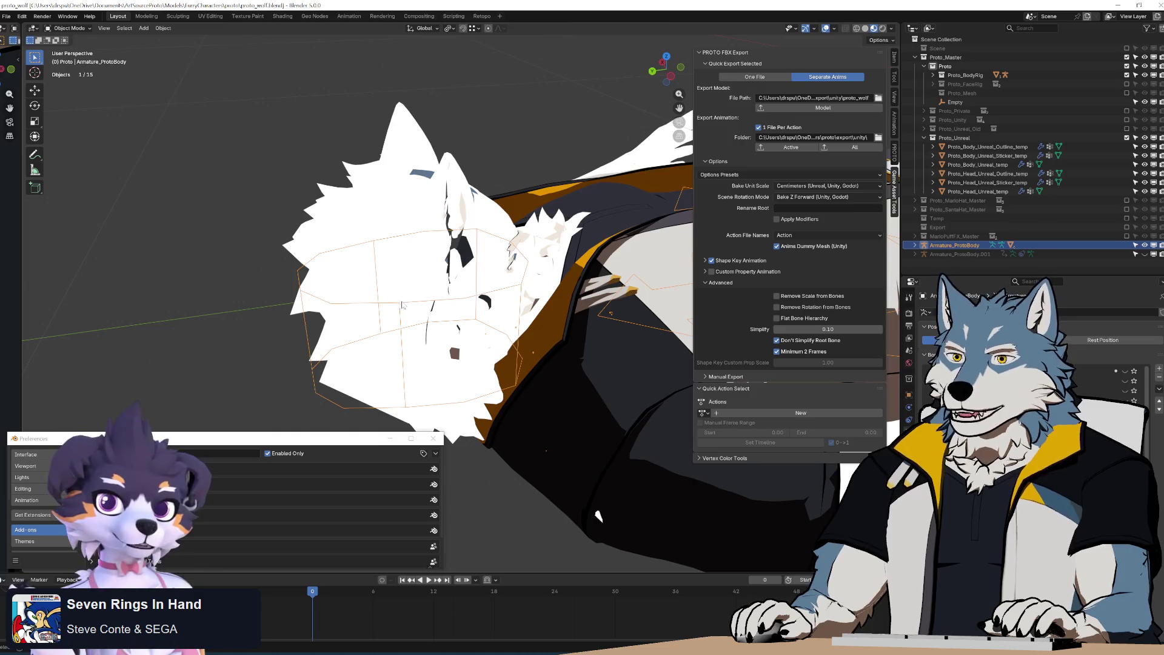
{"action": "mouse_move", "coordinate": [410, 304]}
{"action": "middle_mouse_down"}
{"action": "mouse_move", "coordinate": [425, 285]}
{"action": "mouse_move", "coordinate": [530, 265]}
{"action": "middle_mouse_up"}
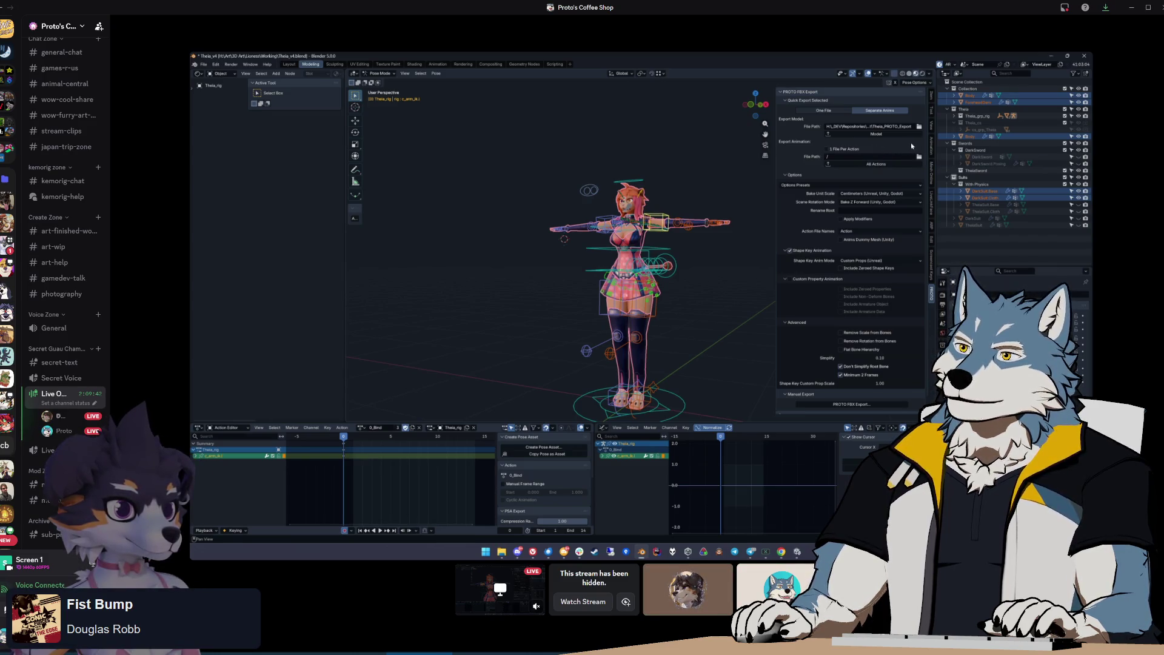
Switch the Proto FBX export from Separate Anims to One File
{"action": "scroll", "coordinate": [818, 221], "scroll_direction": "down", "scroll_amount": 1}
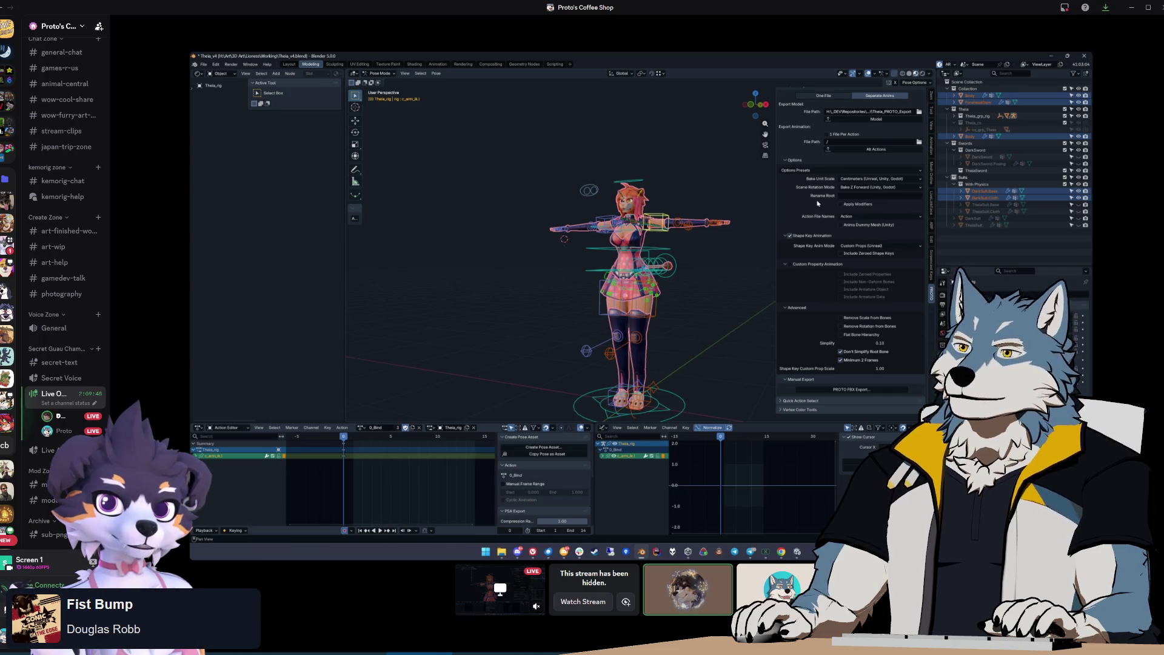
{"action": "scroll", "coordinate": [820, 198], "scroll_direction": "up", "scroll_amount": 1}
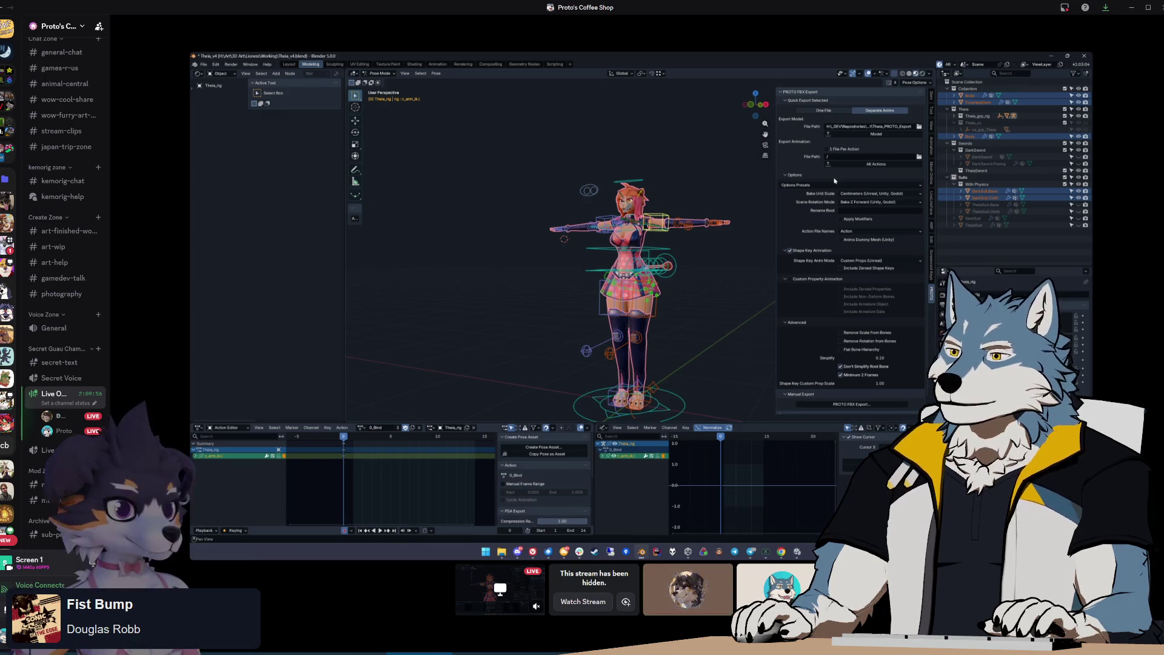
{"action": "left_click", "coordinate": [826, 111]}
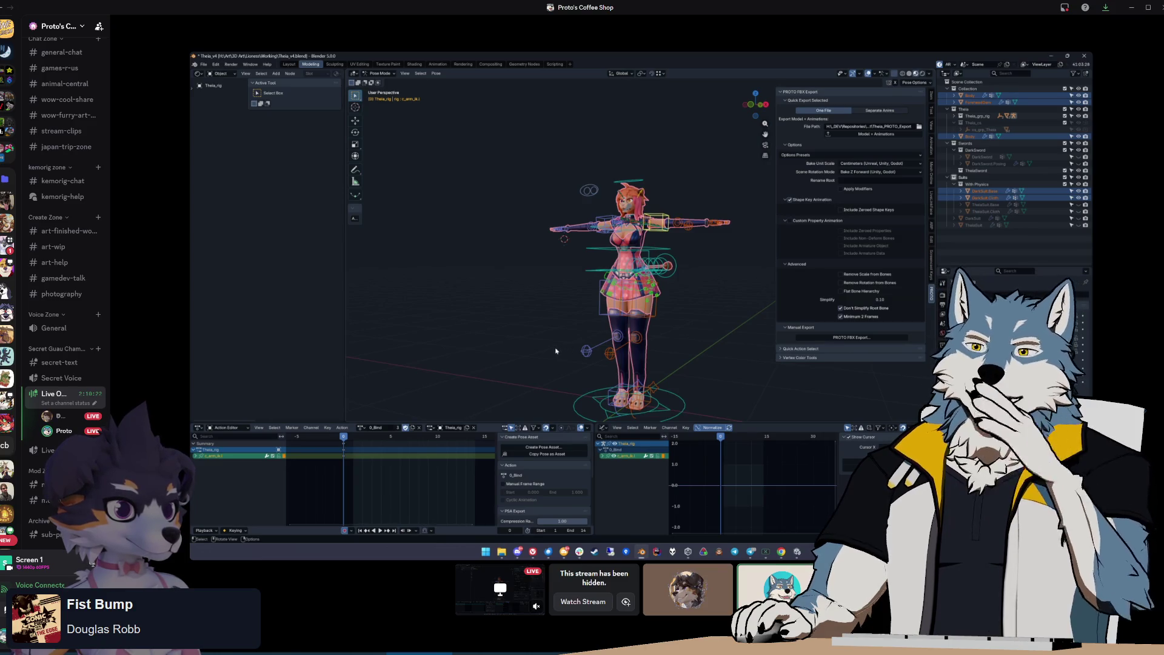
Expand Quick Action Select and make A_Theia_AttackPlaceholder the rig's active action
{"action": "left_click", "coordinate": [801, 348]}
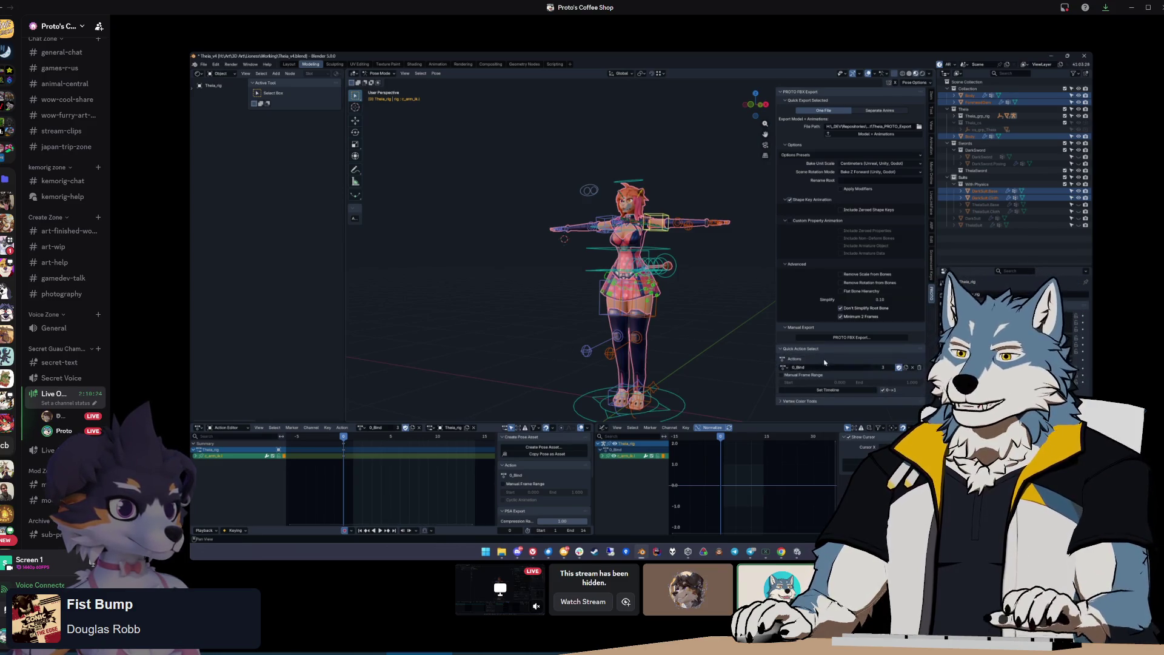
{"action": "left_click", "coordinate": [784, 367]}
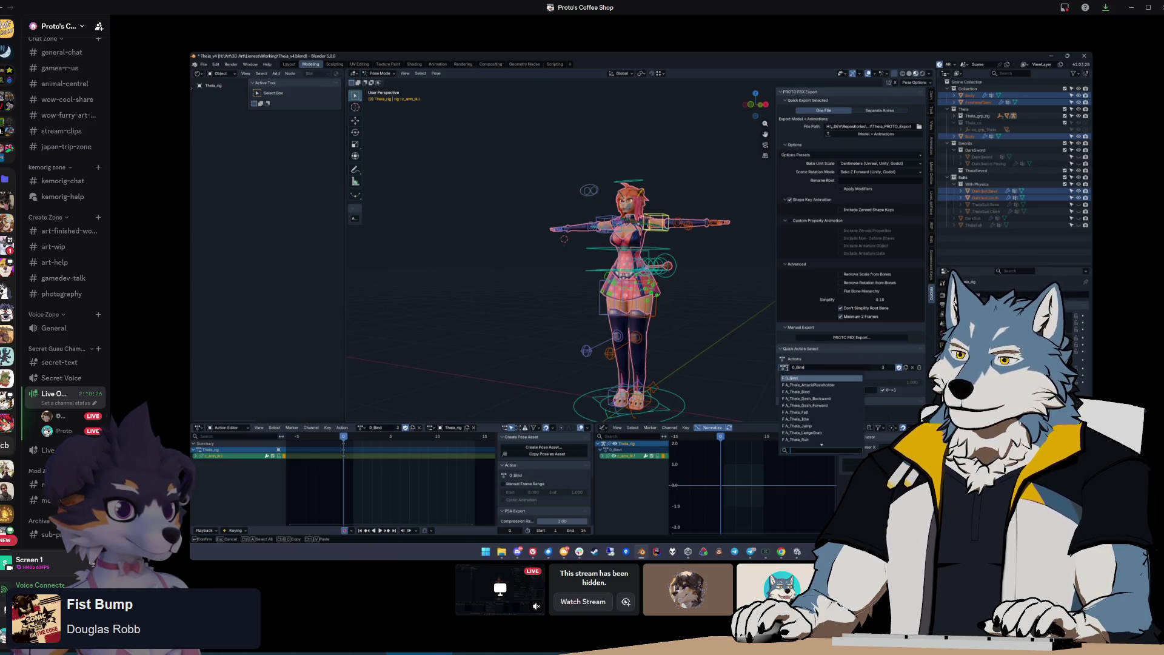
{"action": "left_click", "coordinate": [822, 386]}
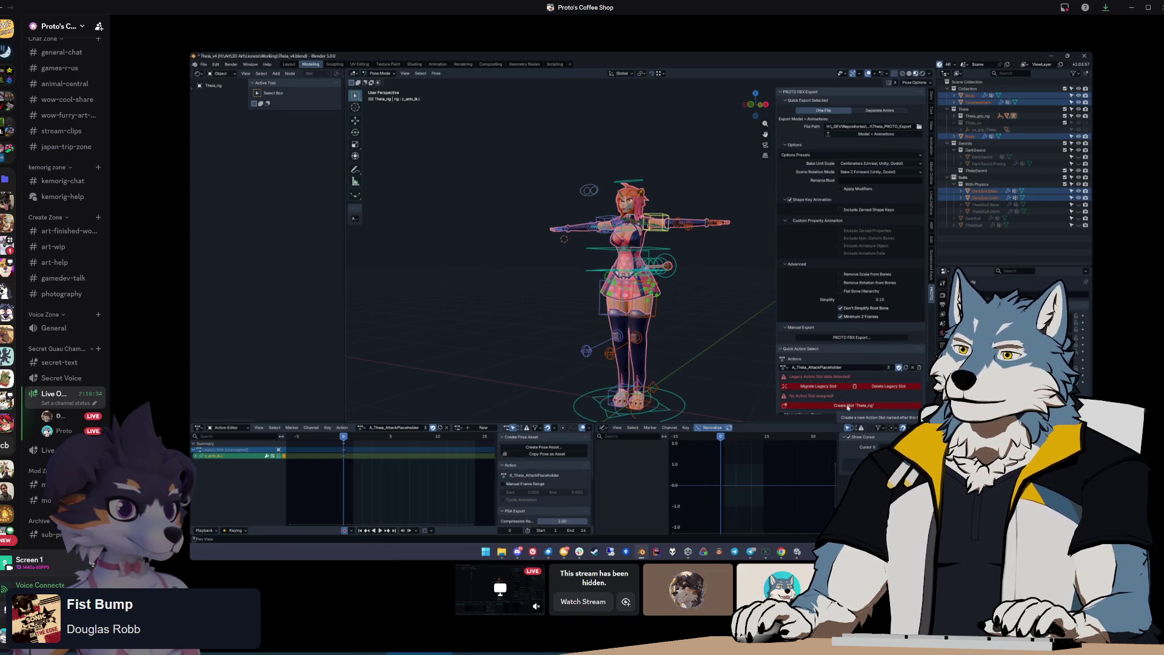
{"action": "scroll", "coordinate": [827, 397], "scroll_direction": "down", "scroll_amount": 1}
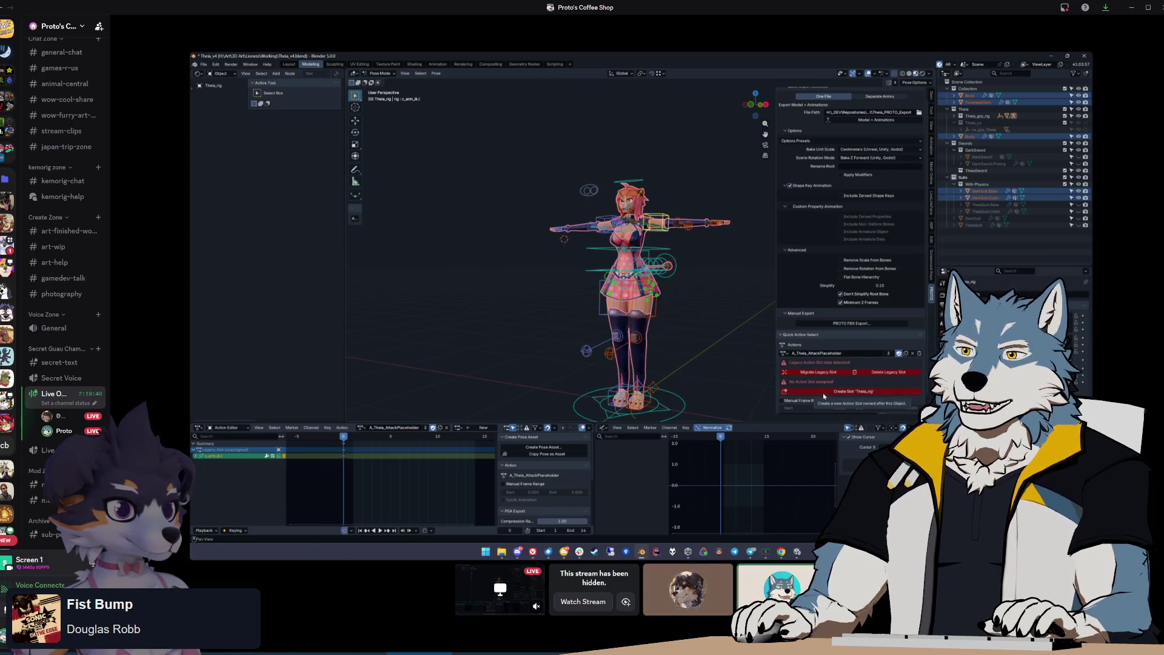
Browse the rig's action list again without switching actions
{"action": "left_click", "coordinate": [784, 353]}
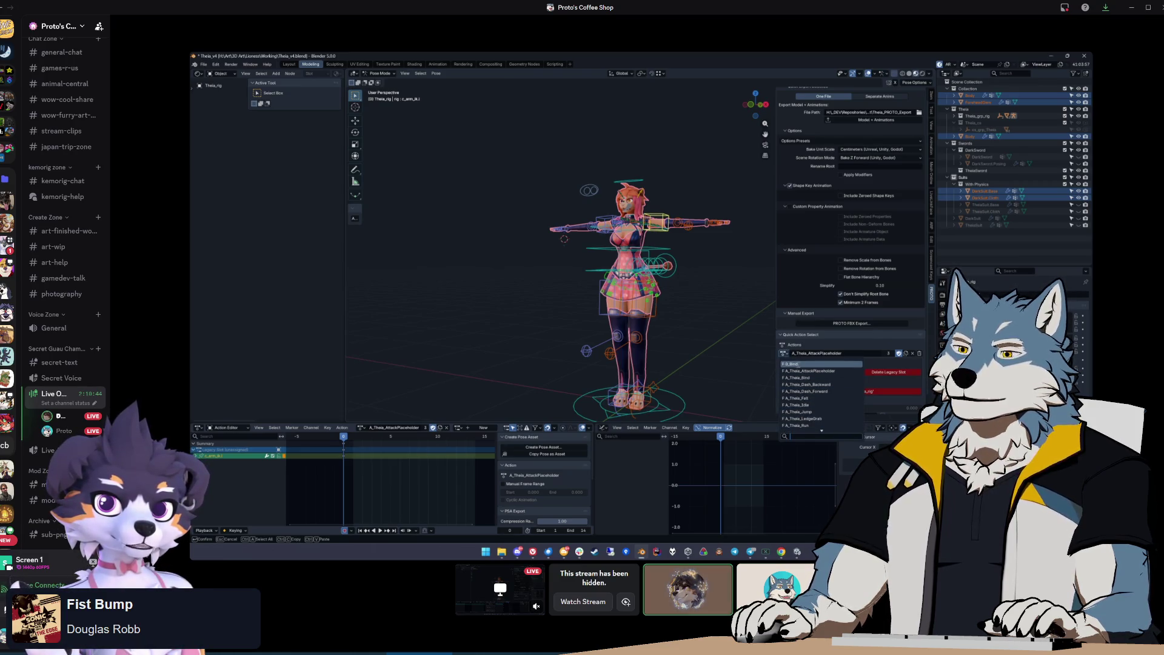
{"action": "scroll", "coordinate": [818, 395], "scroll_direction": "down", "scroll_amount": 3}
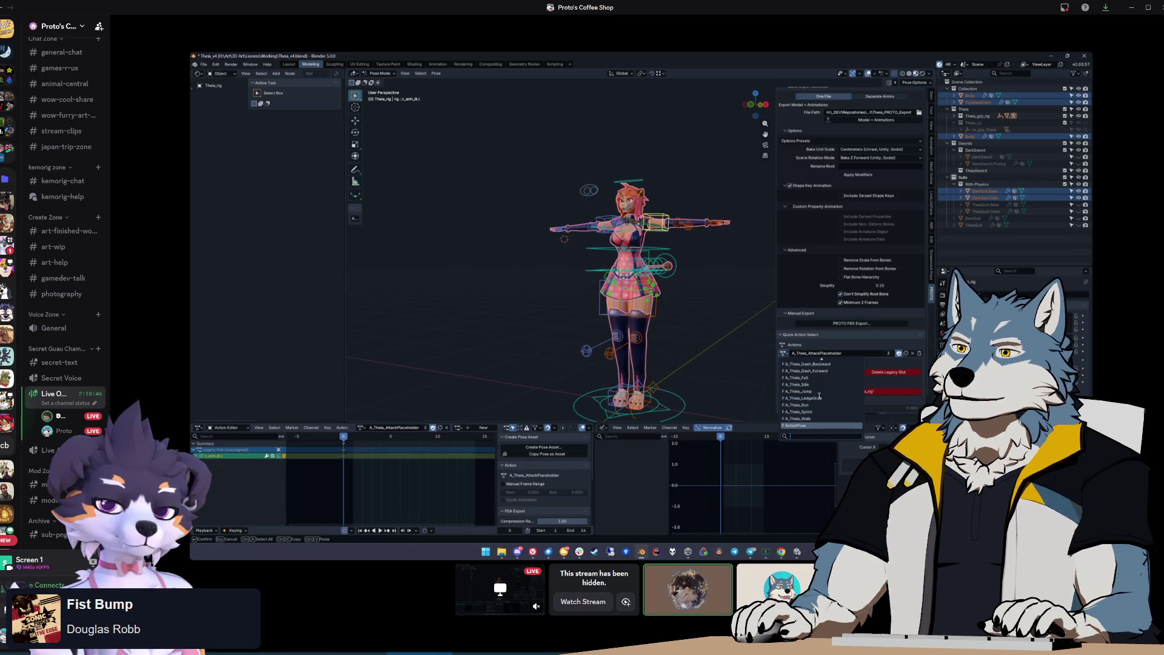
{"action": "scroll", "coordinate": [825, 392], "scroll_direction": "up", "scroll_amount": 1}
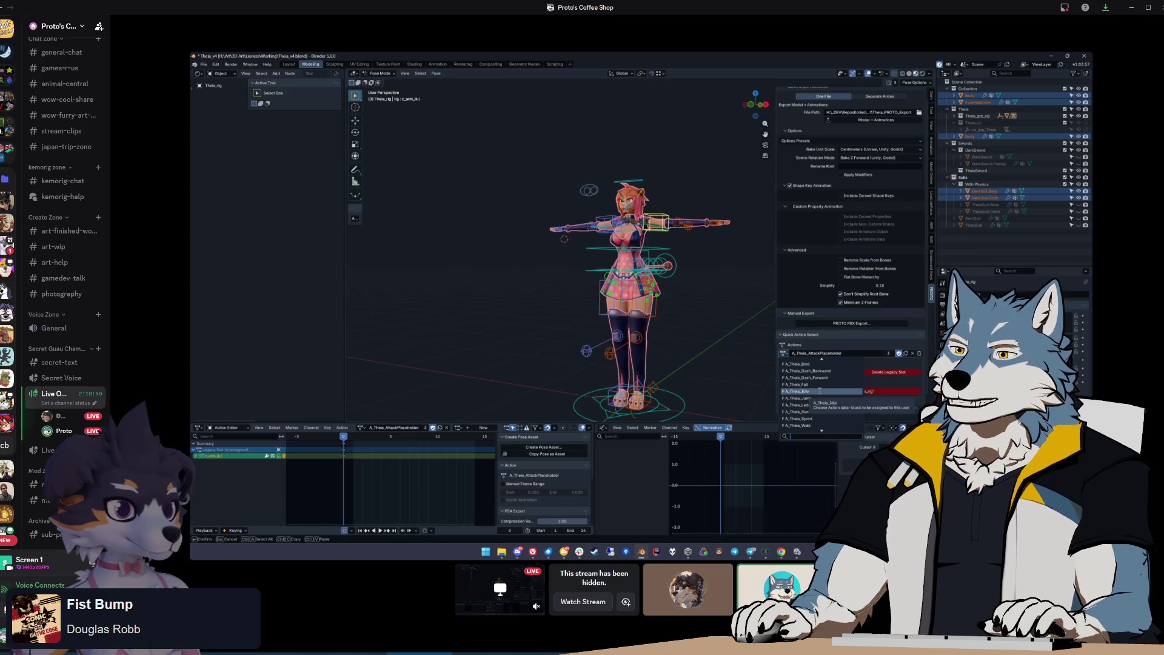
{"action": "left_click", "coordinate": [786, 356]}
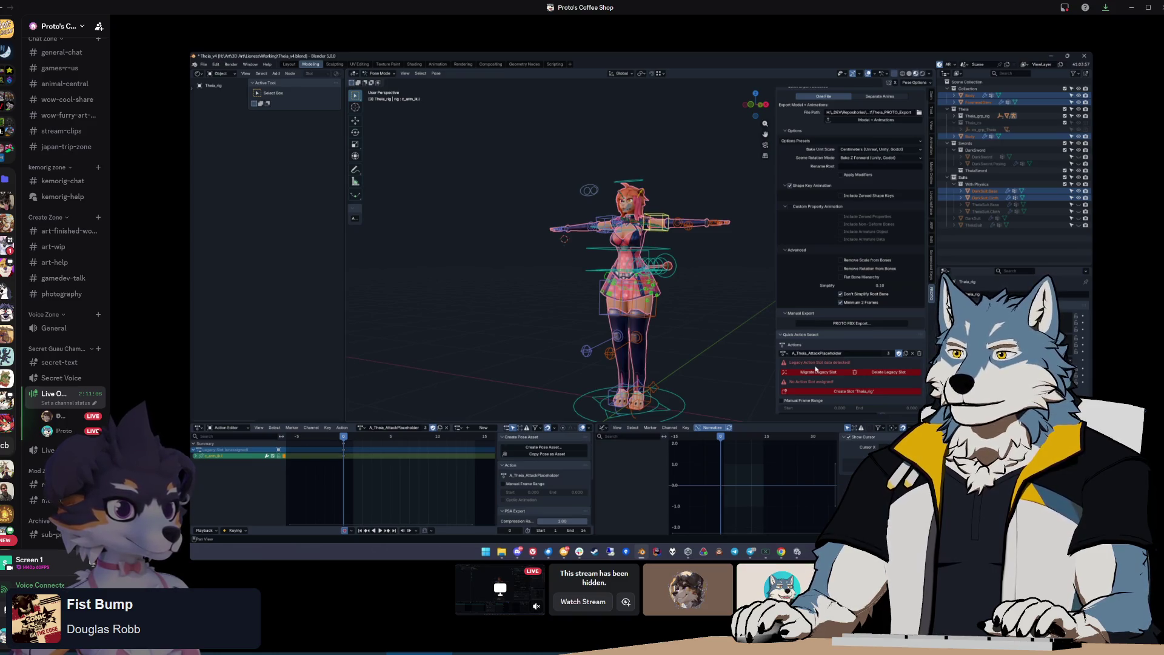
{"action": "left_click", "coordinate": [784, 353]}
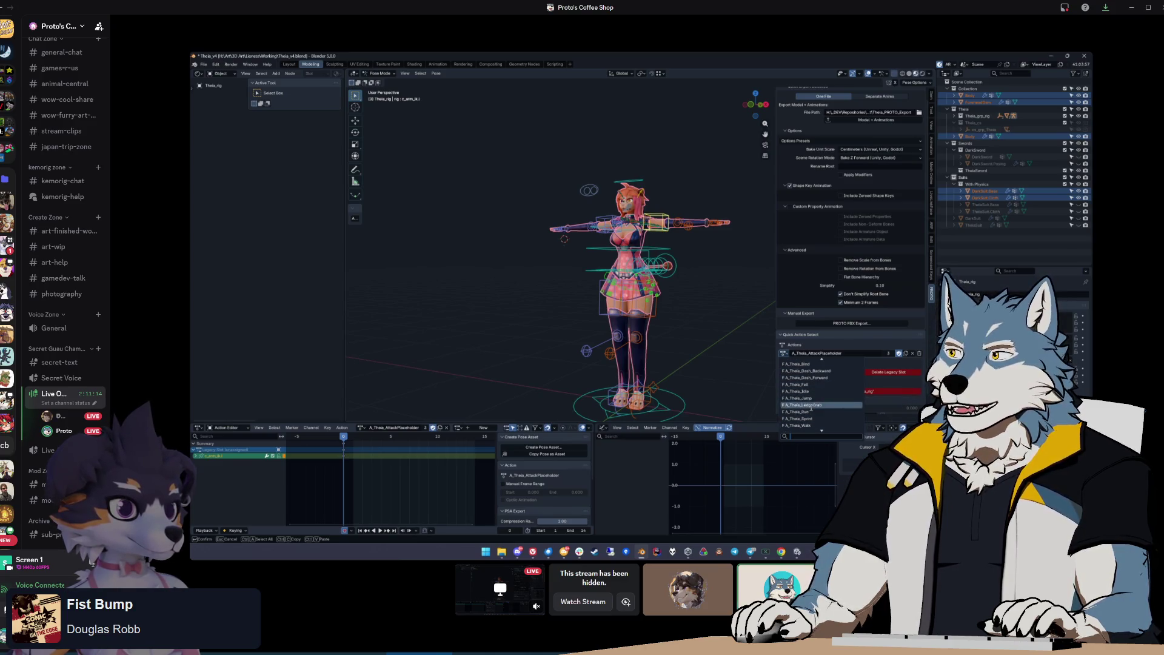
Make A_Theia_Run, then A_Theia_LedgeGrab active, migrating each legacy slot to the rig
{"action": "left_click", "coordinate": [810, 411]}
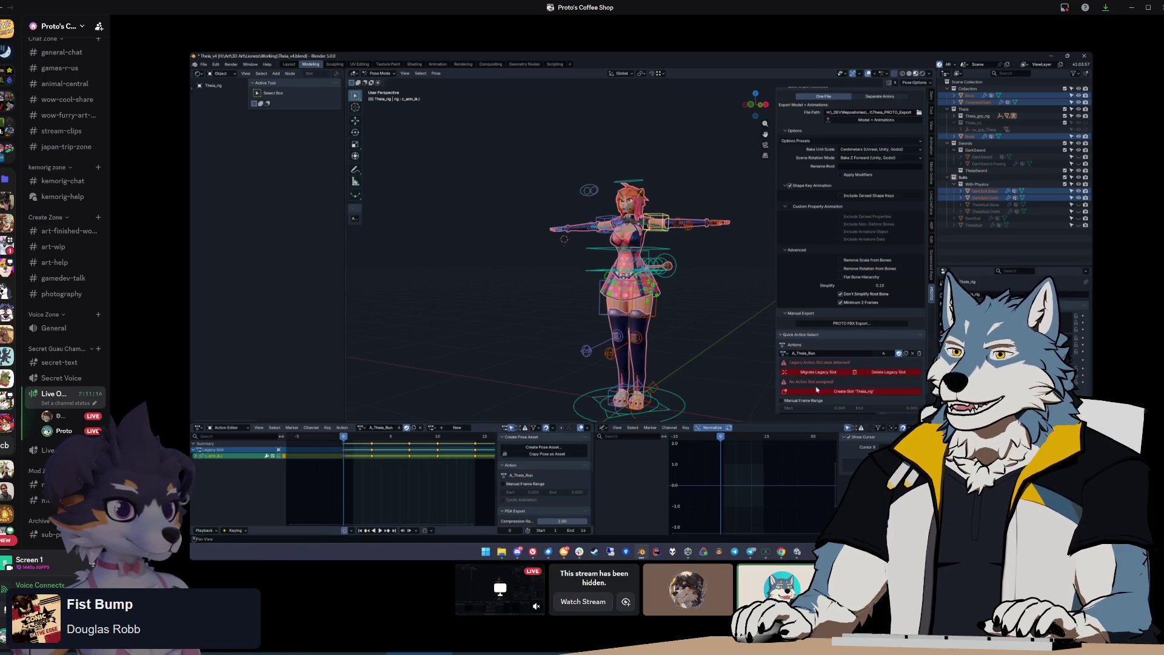
{"action": "left_click", "coordinate": [830, 391]}
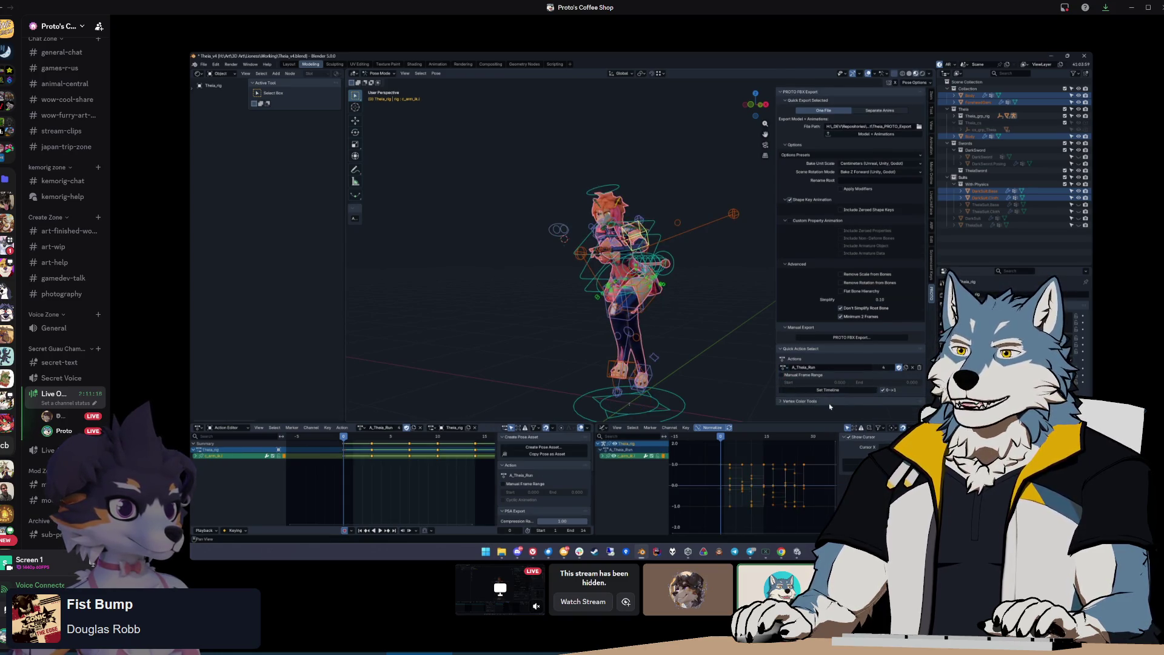
{"action": "left_click", "coordinate": [784, 367]}
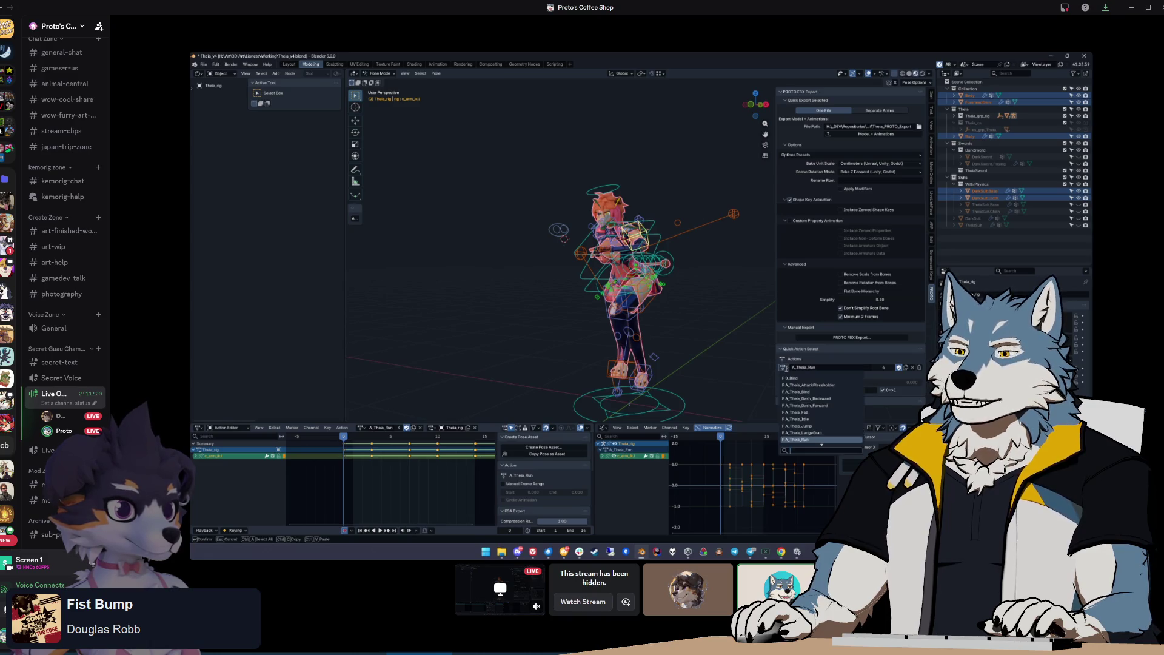
{"action": "left_click", "coordinate": [806, 432]}
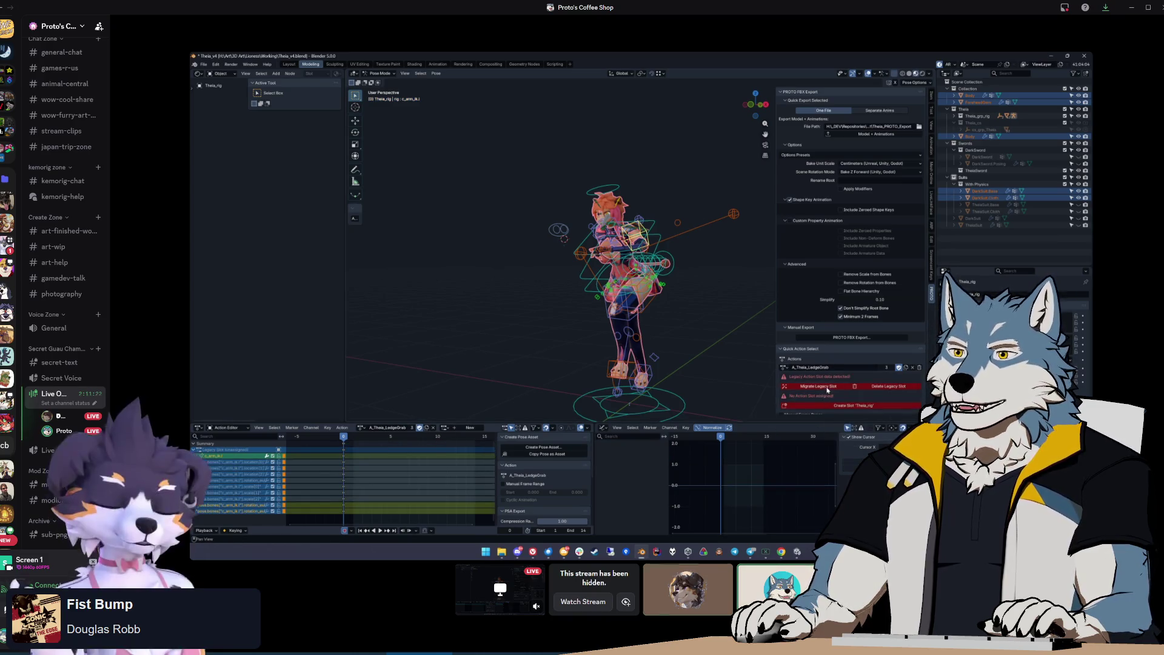
{"action": "left_click", "coordinate": [829, 388]}
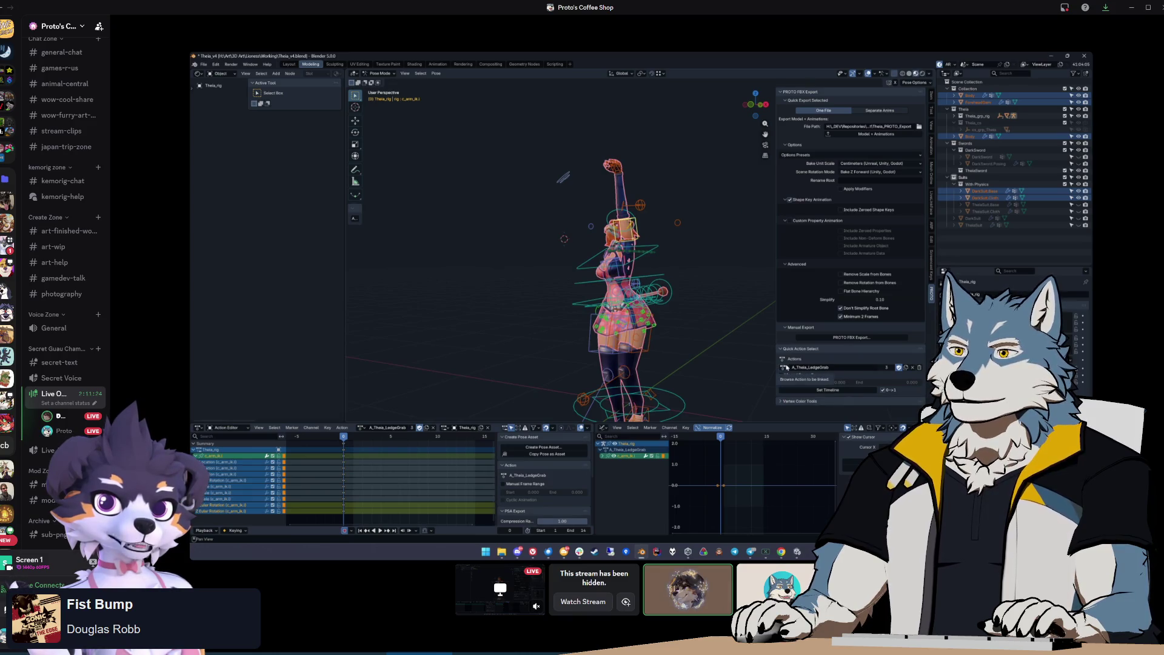
Switch to A_Theia_Idle, then A_Theia_Fall, migrating each one's legacy slot to the rig
{"action": "left_click", "coordinate": [785, 368]}
{"action": "left_click", "coordinate": [799, 419]}
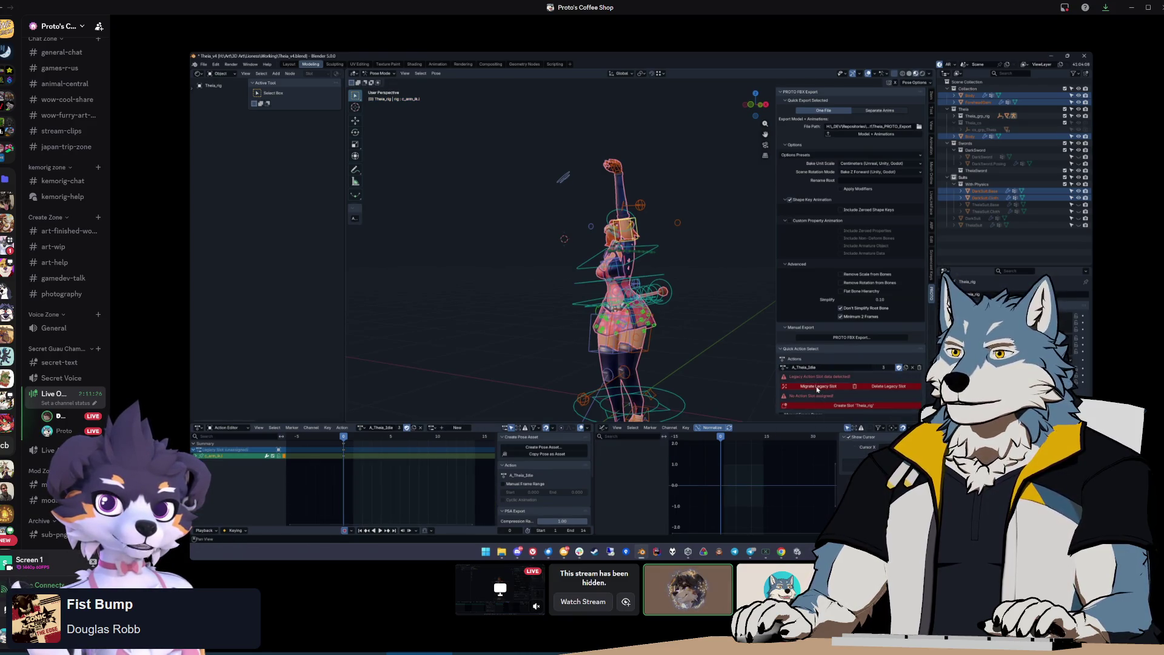
{"action": "left_click", "coordinate": [817, 387]}
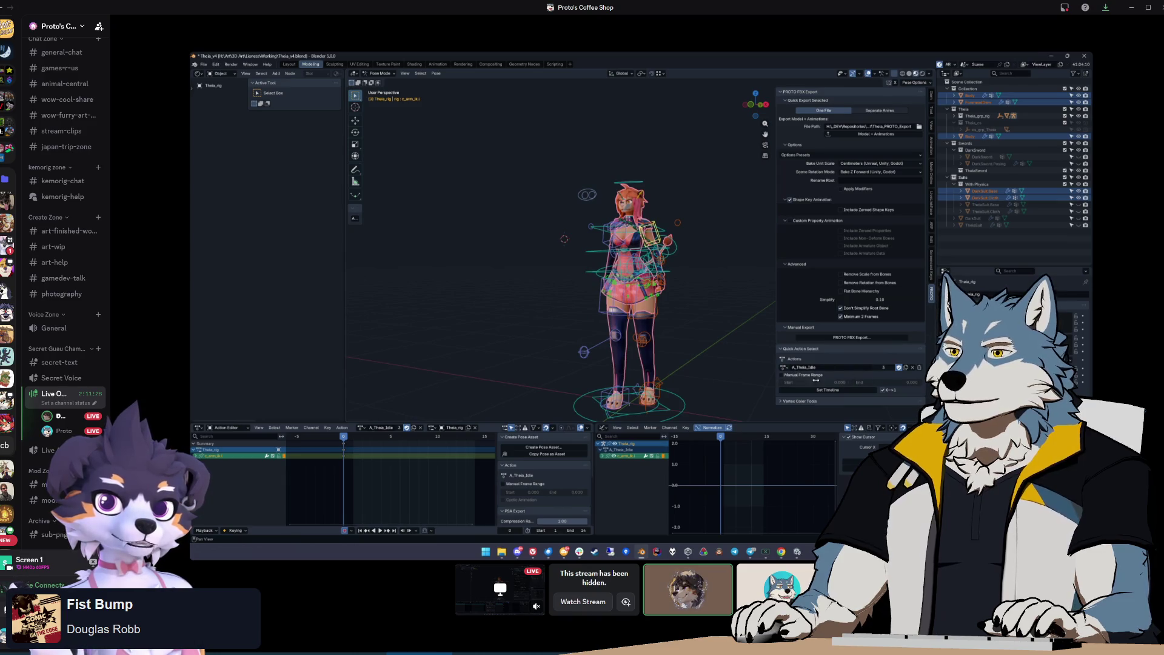
{"action": "left_click", "coordinate": [785, 368]}
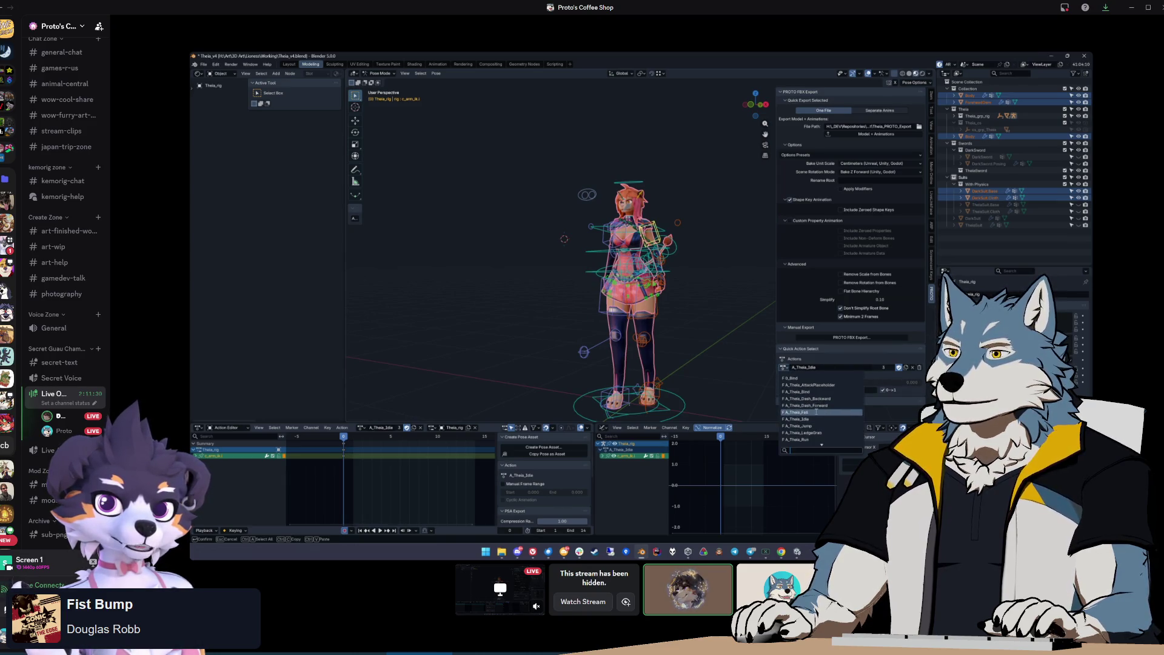
{"action": "left_click", "coordinate": [799, 413]}
{"action": "left_click", "coordinate": [819, 386]}
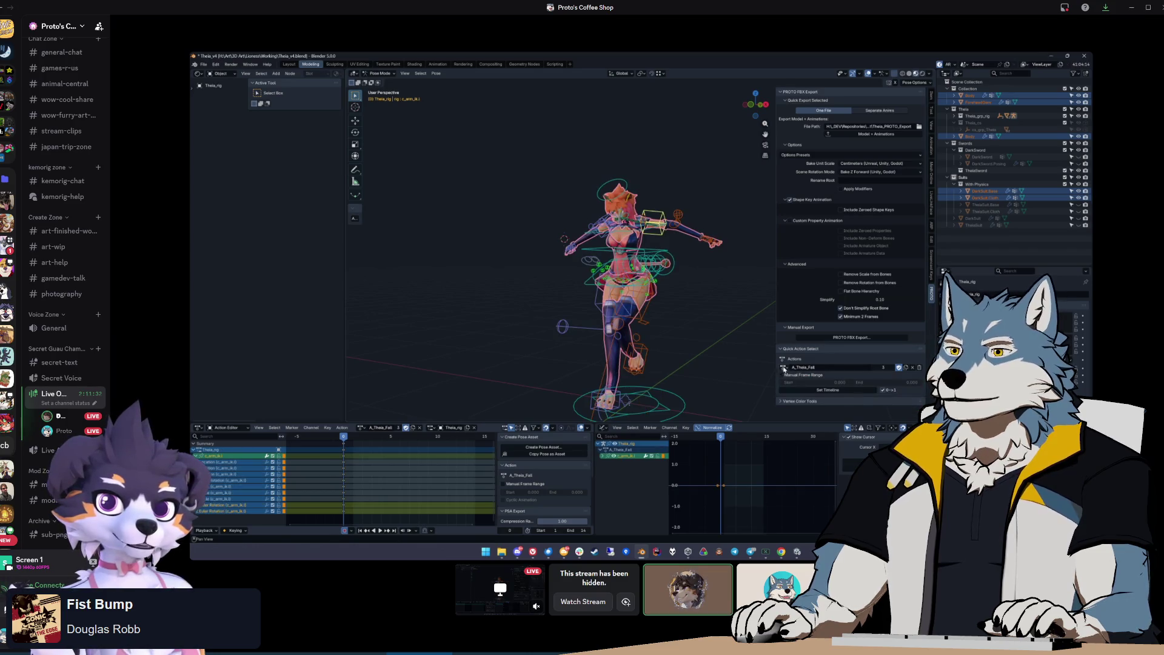
Migrate legacy slots for A_Theia_Dash_Forward, Dash_Backward, Bind and AttackPlaceholder
{"action": "left_click", "coordinate": [784, 367]}
{"action": "left_click", "coordinate": [816, 405]}
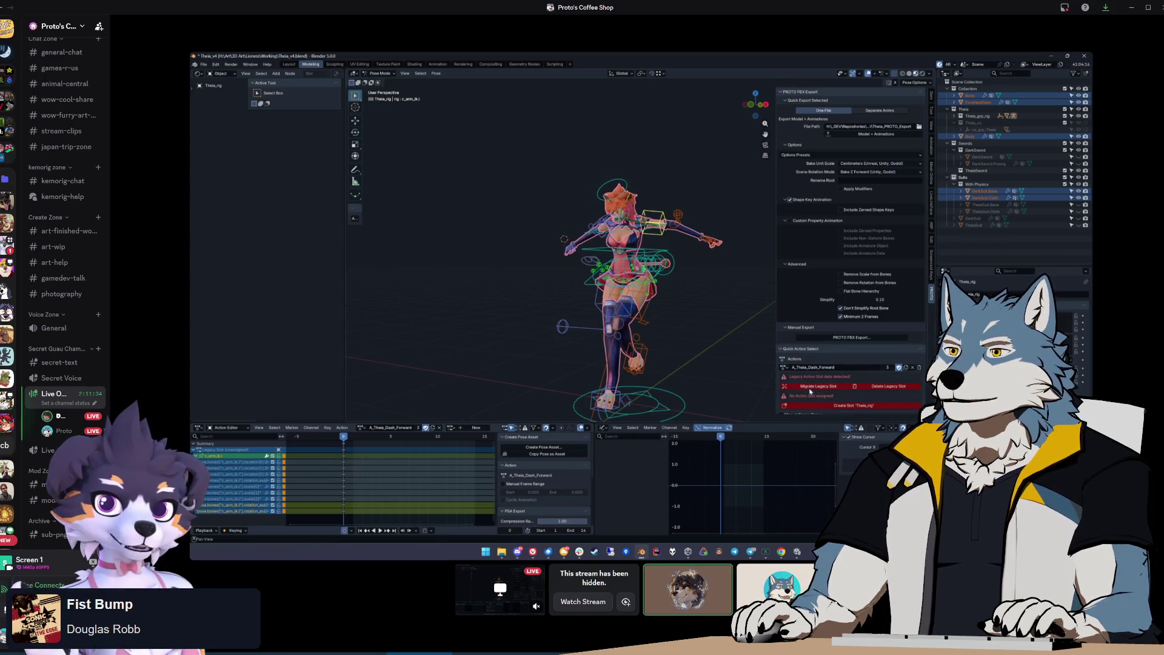
{"action": "left_click", "coordinate": [784, 368]}
{"action": "left_click", "coordinate": [816, 398]}
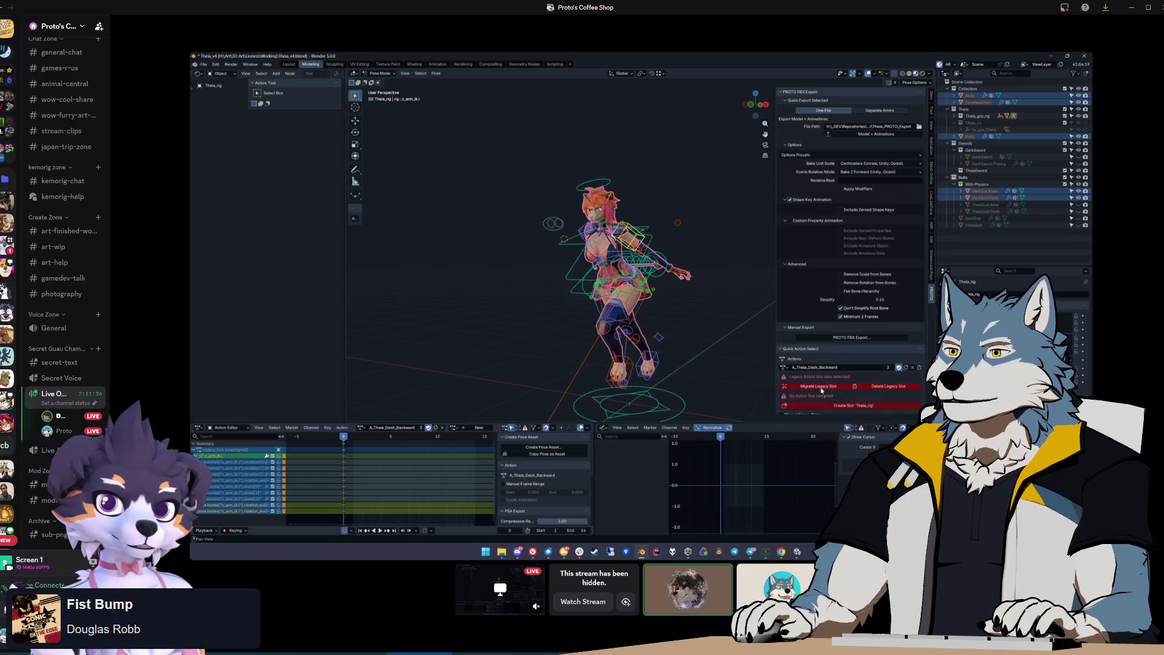
{"action": "left_click", "coordinate": [784, 367]}
{"action": "left_click", "coordinate": [818, 393]}
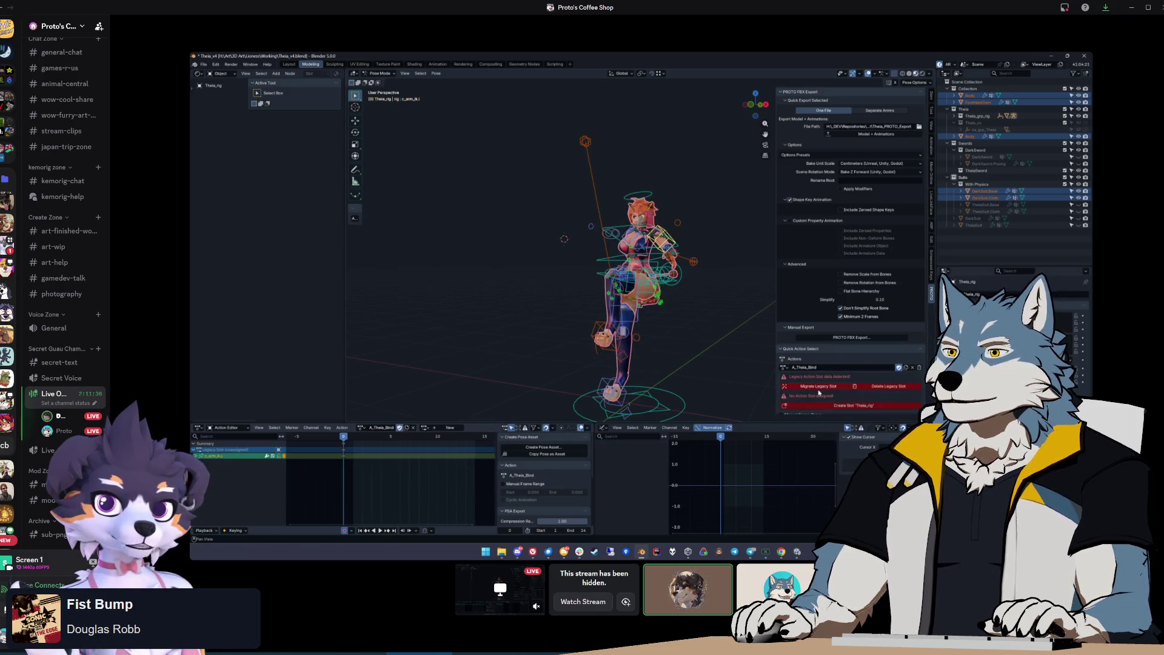
{"action": "left_click", "coordinate": [785, 368]}
{"action": "left_click", "coordinate": [813, 436]}
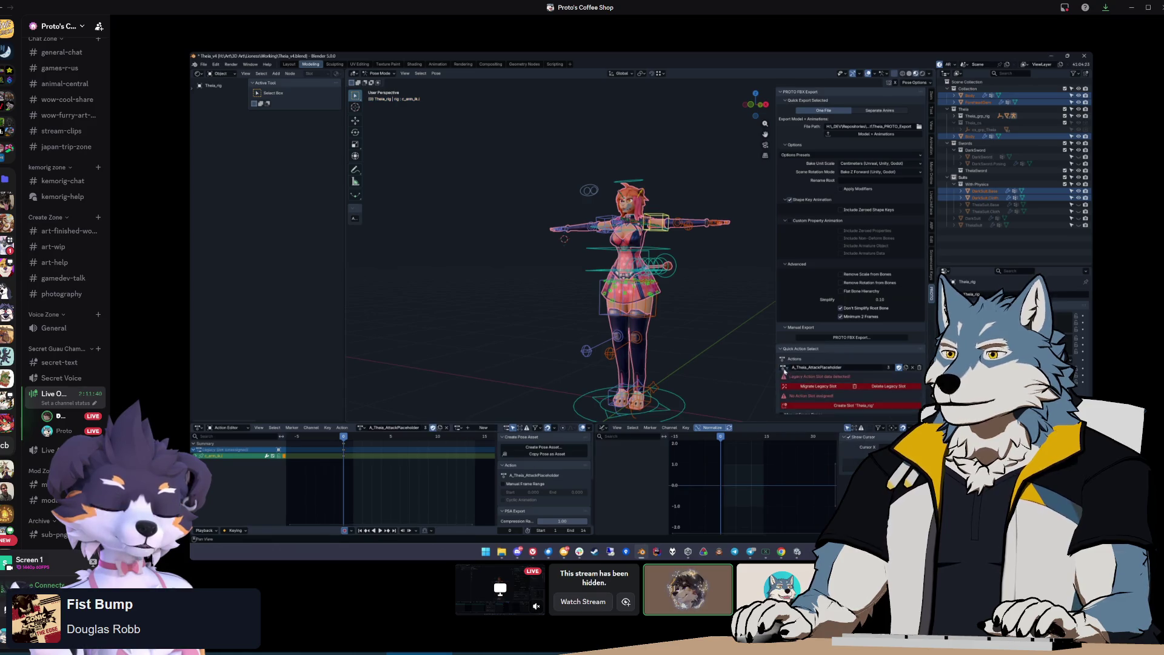
{"action": "left_click", "coordinate": [819, 386]}
Switch to A_Theia_Walk, then A_Theia_Sprint, migrating their legacy slots to the rig
{"action": "left_click", "coordinate": [784, 367]}
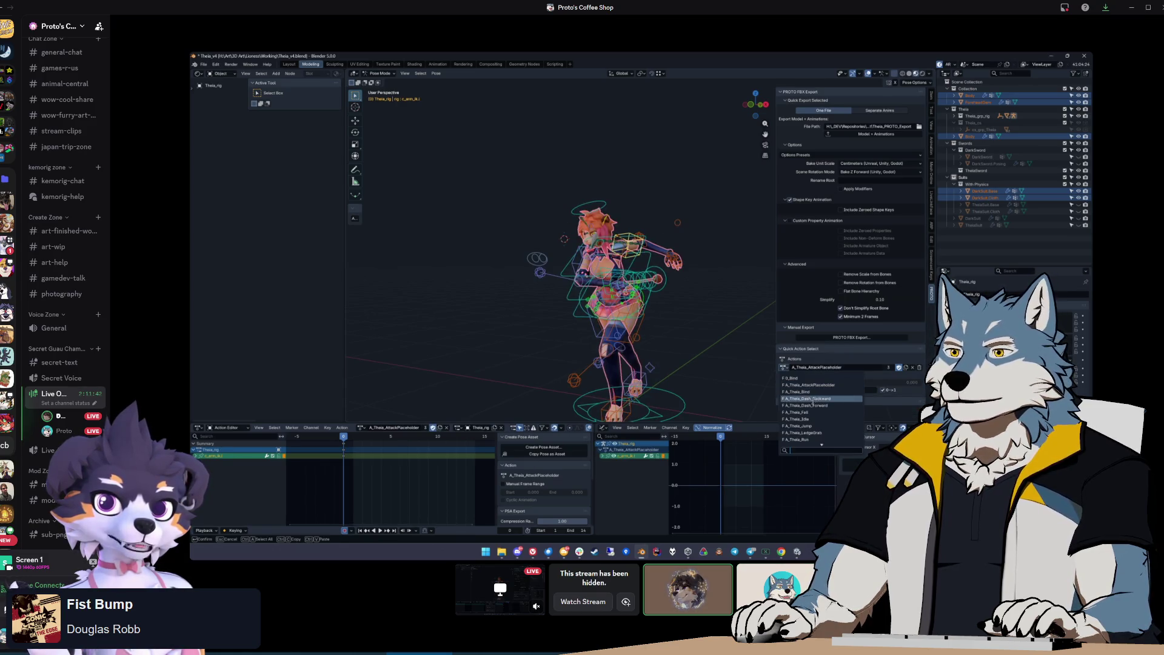
{"action": "scroll", "coordinate": [818, 418], "scroll_direction": "down", "scroll_amount": 3}
{"action": "left_click", "coordinate": [805, 432]}
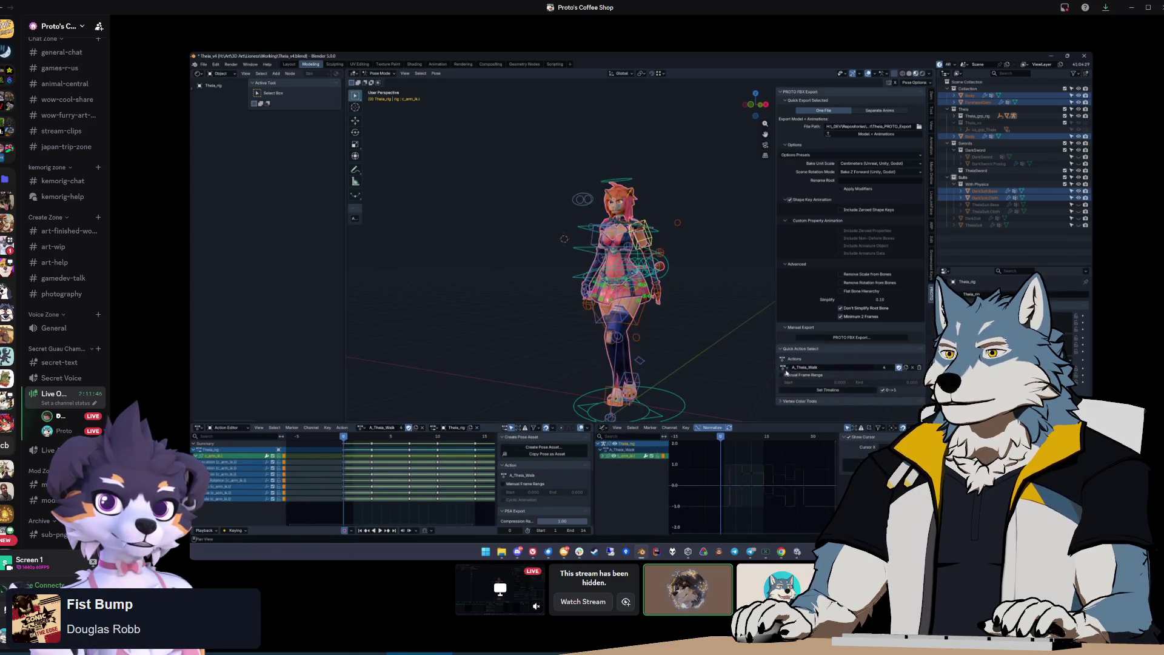
{"action": "left_click", "coordinate": [785, 367]}
{"action": "left_click", "coordinate": [812, 426]}
{"action": "left_click", "coordinate": [820, 387]}
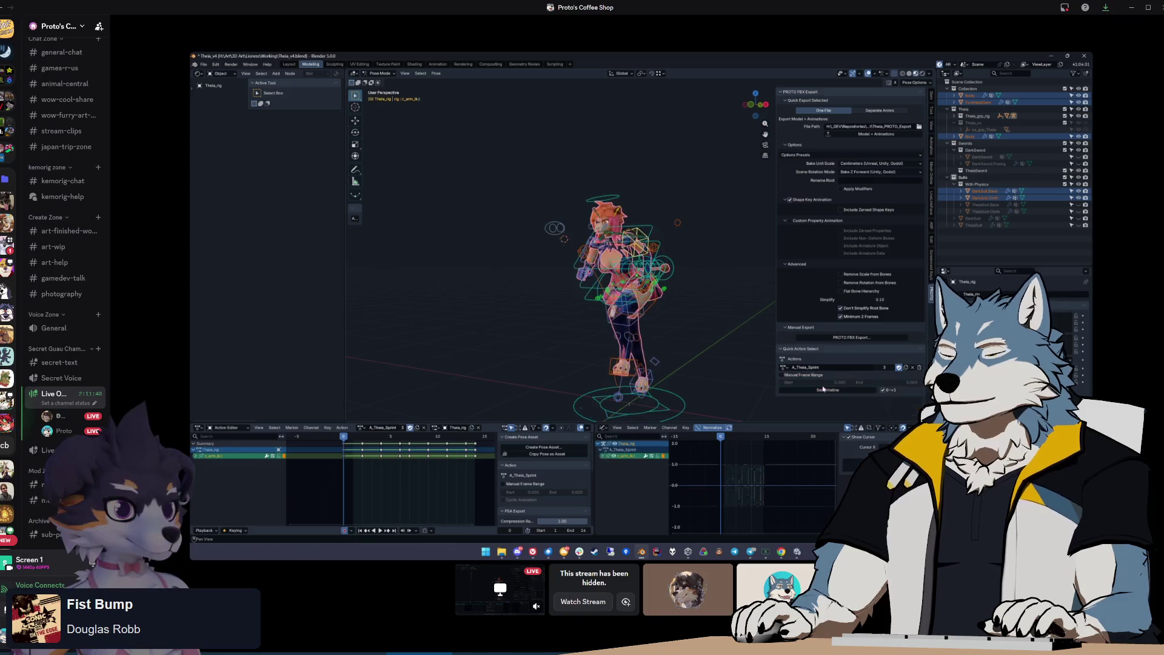
Switch to A_Theia_Run, then ActionPose, and migrate ActionPose's legacy slot
{"action": "left_click", "coordinate": [786, 369]}
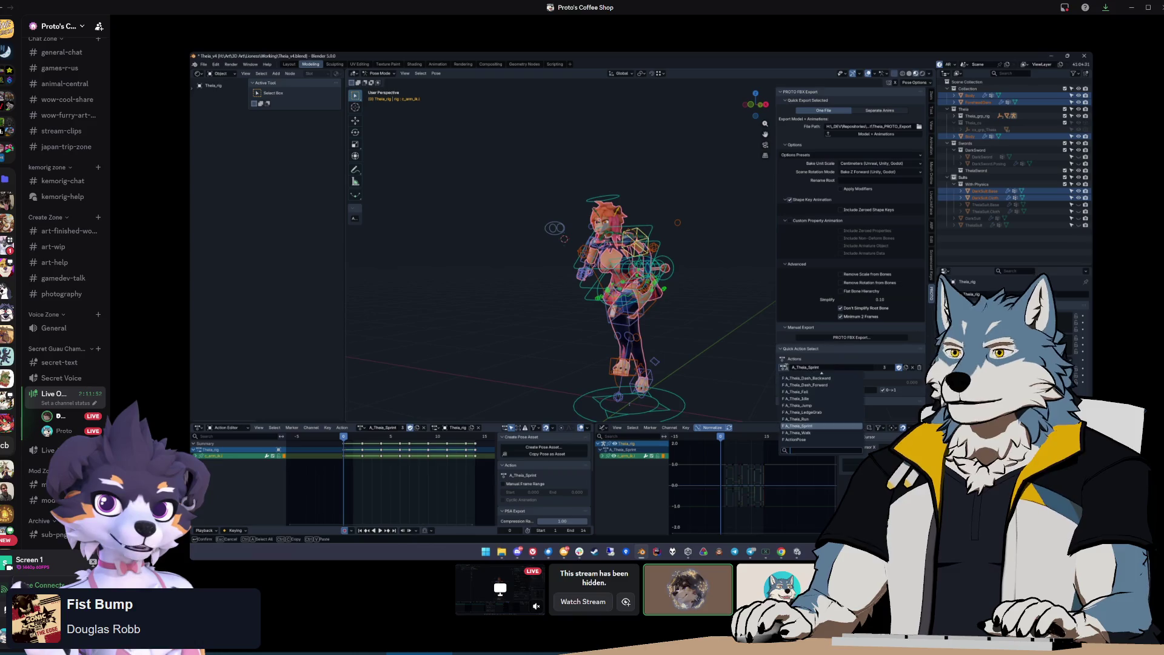
{"action": "left_click", "coordinate": [812, 425]}
{"action": "left_click", "coordinate": [786, 368]}
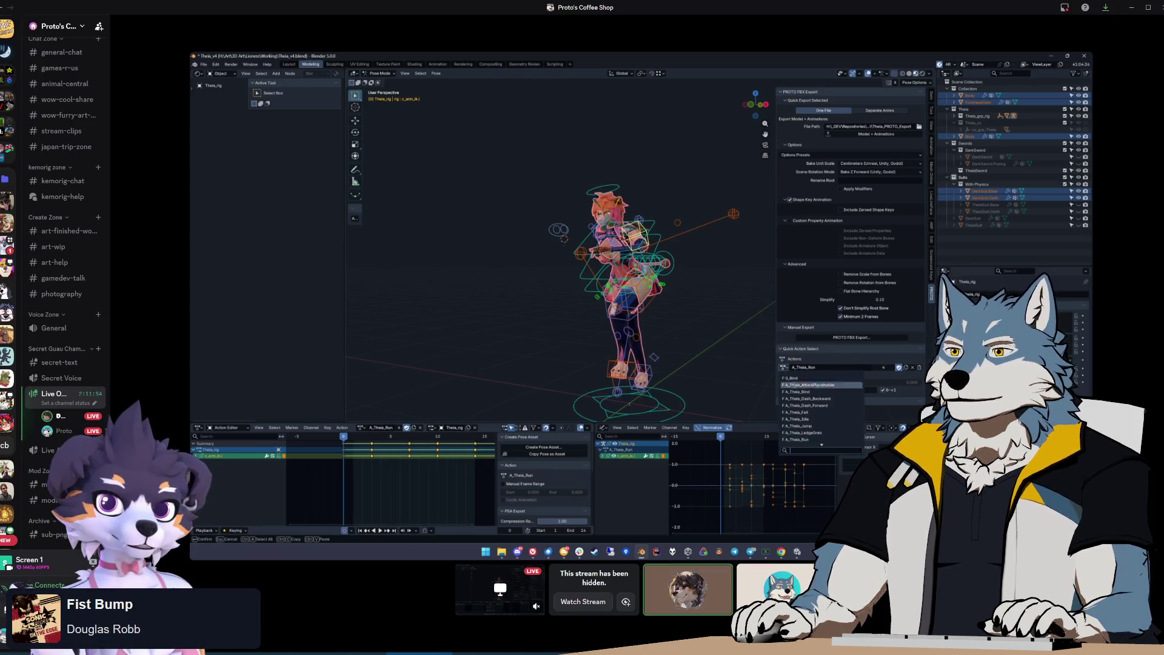
{"action": "left_click", "coordinate": [800, 402]}
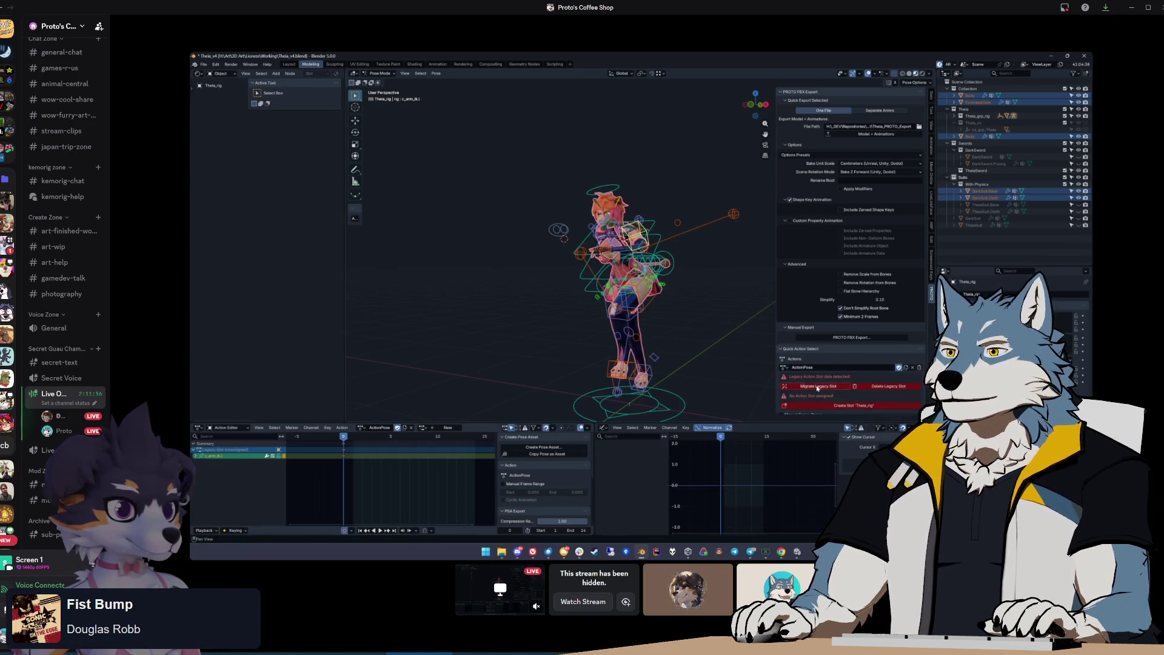
{"action": "left_click", "coordinate": [817, 387]}
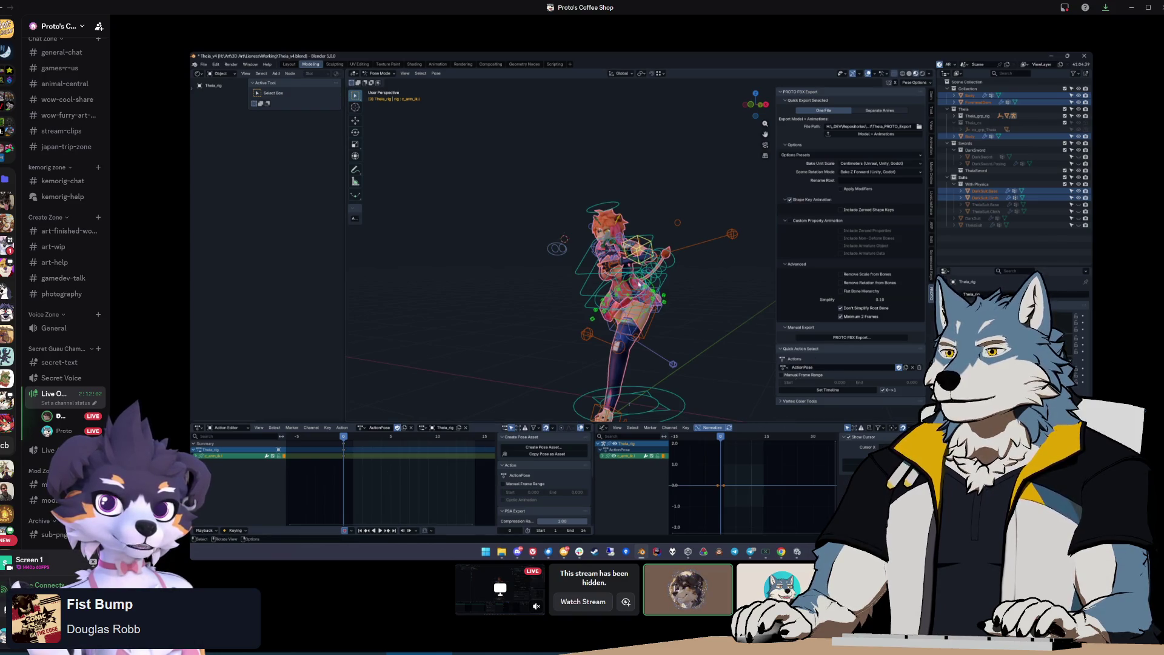
Check A_Theia_AttackPlaceholder, Bind, Dash_Backward and Dash_Forward on the rig
{"action": "left_click", "coordinate": [784, 368]}
{"action": "scroll", "coordinate": [810, 403], "scroll_direction": "up", "scroll_amount": 1}
{"action": "scroll", "coordinate": [806, 380], "scroll_direction": "up", "scroll_amount": 1}
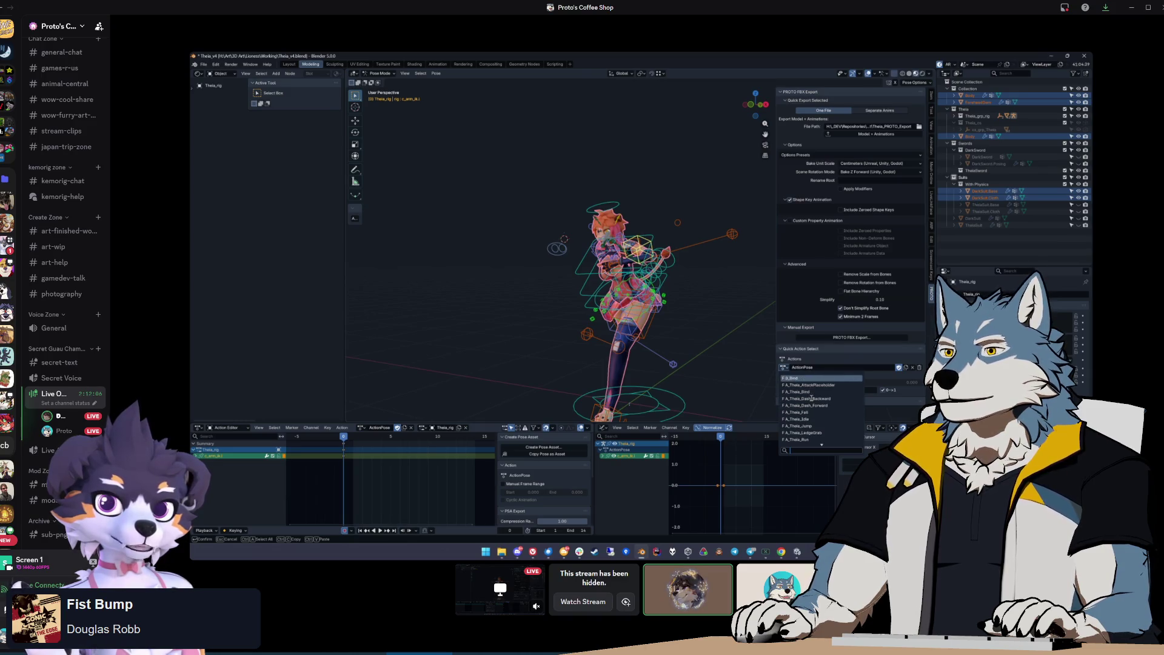
{"action": "left_click", "coordinate": [807, 379]}
{"action": "left_click", "coordinate": [784, 367]}
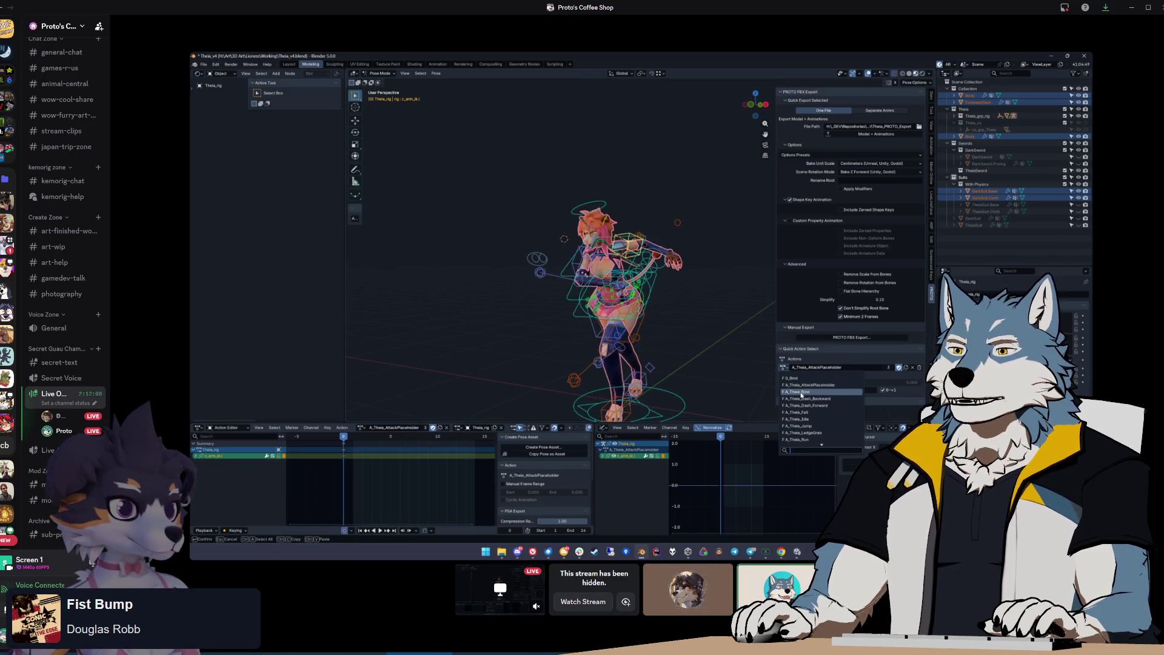
{"action": "left_click", "coordinate": [797, 392]}
{"action": "left_click", "coordinate": [787, 368]}
{"action": "left_click", "coordinate": [806, 399]}
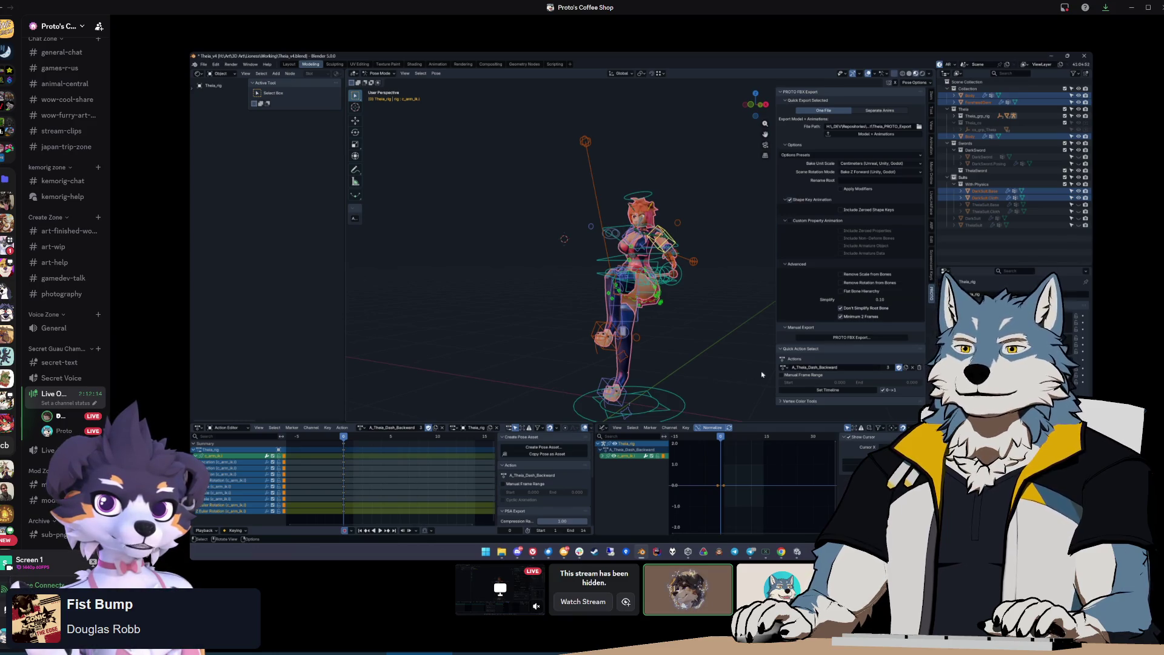
{"action": "left_click", "coordinate": [783, 367]}
{"action": "left_click", "coordinate": [808, 405]}
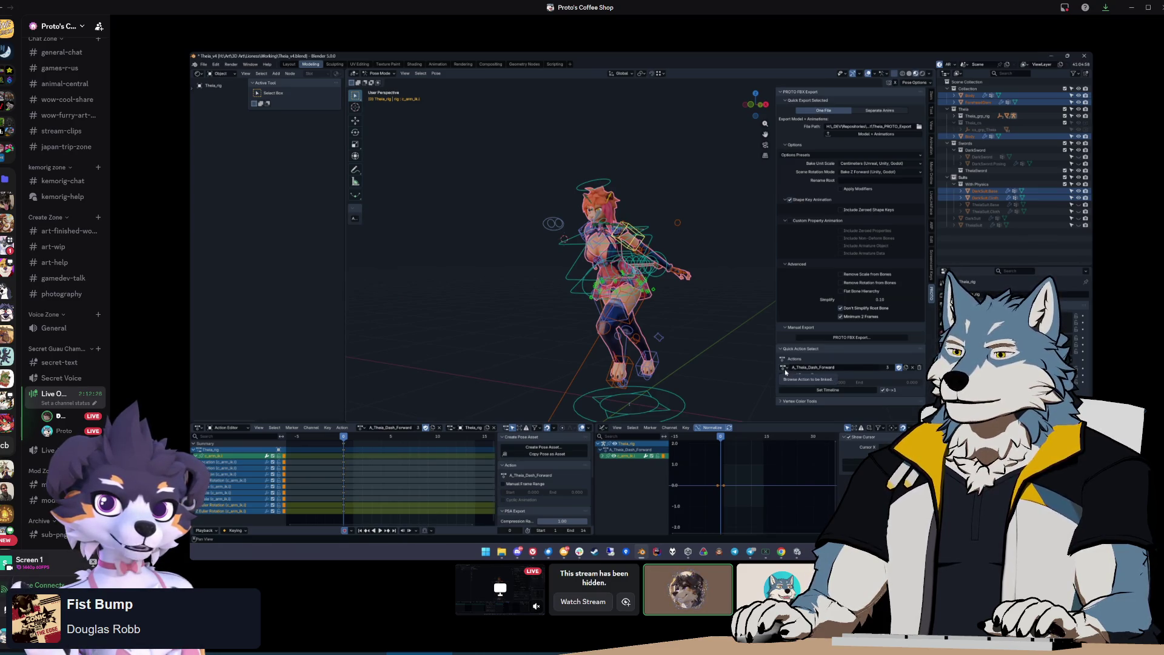
Check A_Theia_Fall and Idle, then make A_Theia_Jump active and migrate its legacy slot
{"action": "left_click", "coordinate": [784, 369]}
{"action": "left_click", "coordinate": [784, 368]}
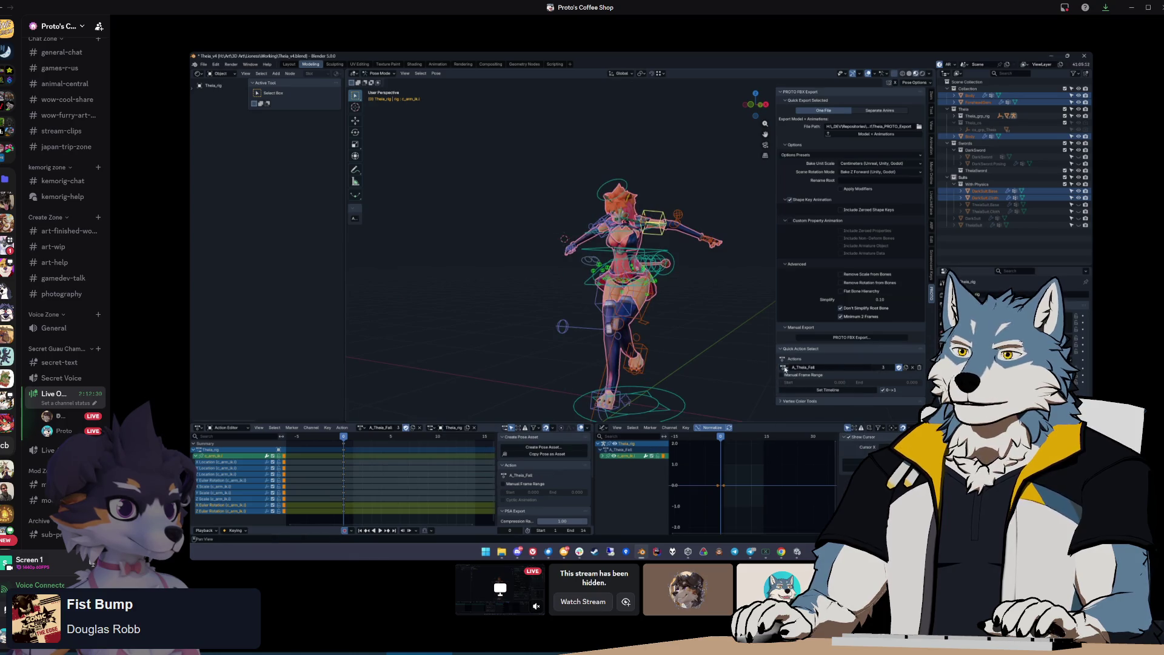
{"action": "left_click", "coordinate": [784, 369]}
{"action": "left_click", "coordinate": [799, 419]}
{"action": "left_click", "coordinate": [784, 368]}
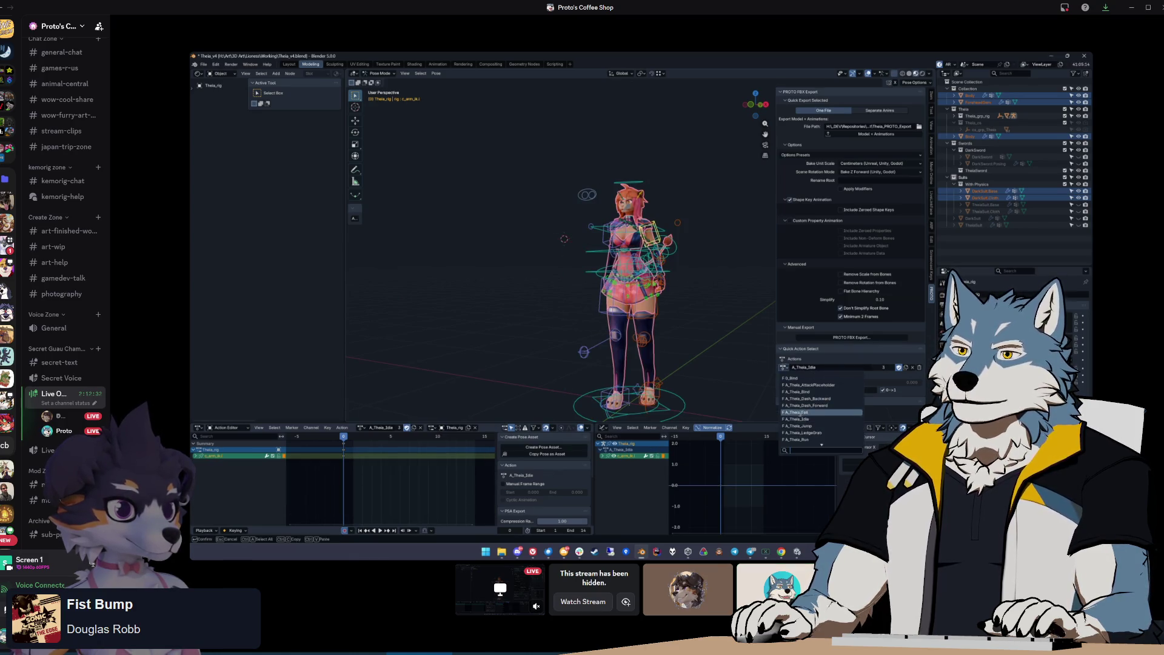
{"action": "left_click", "coordinate": [801, 426]}
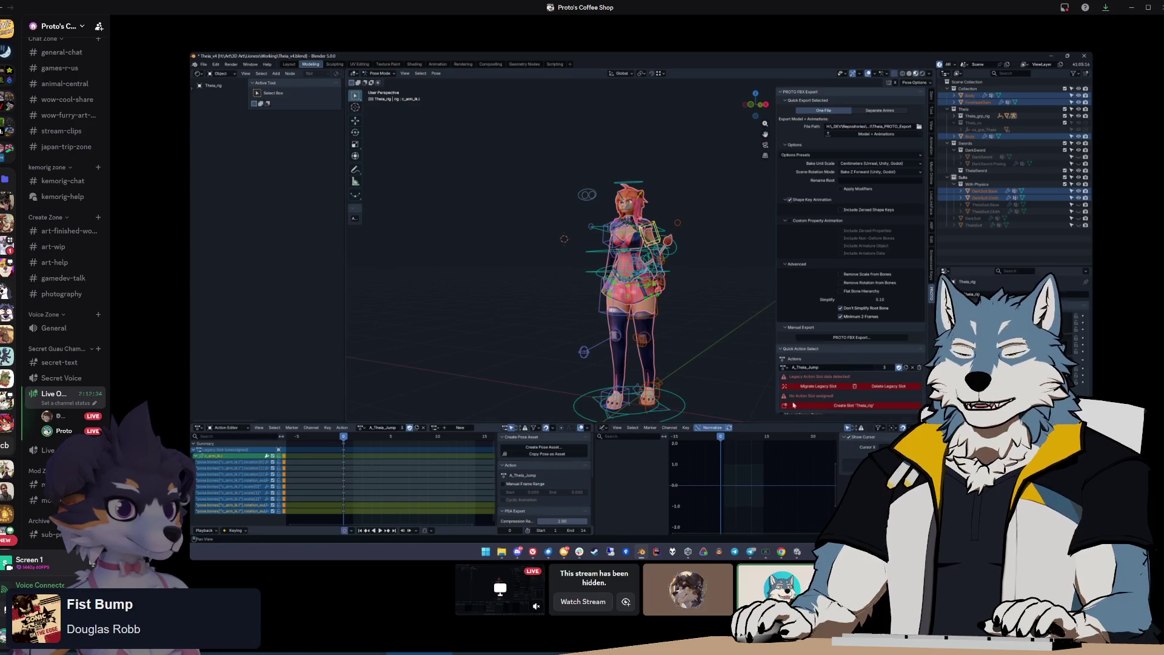
{"action": "left_click", "coordinate": [796, 387]}
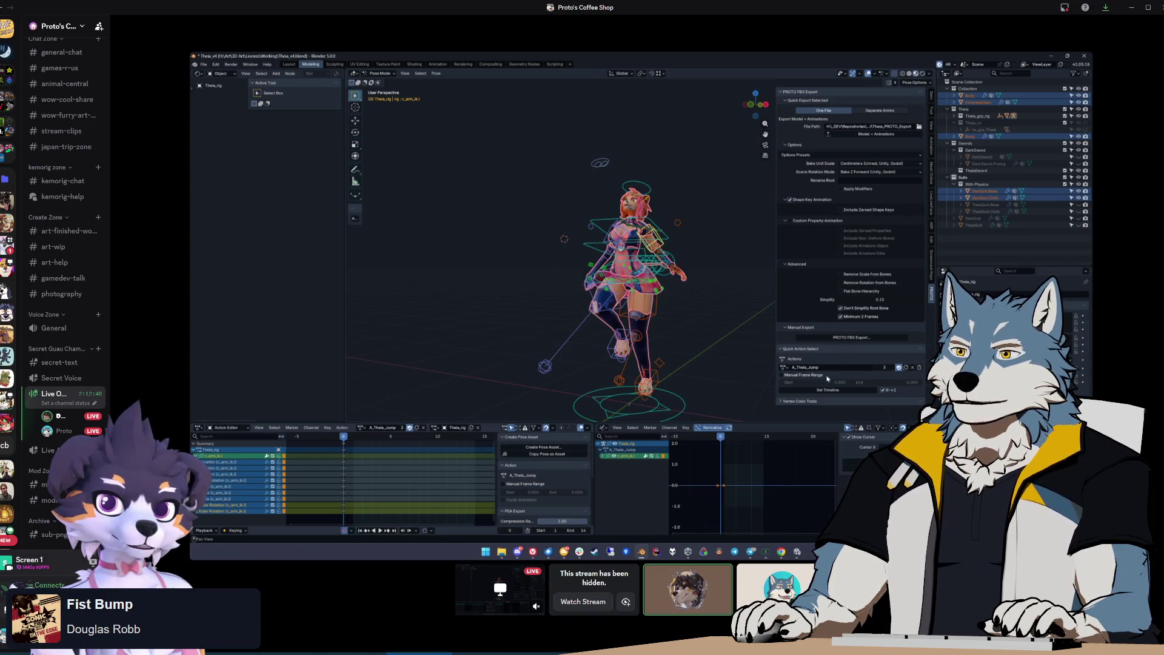
Check the rig's LedgeGrab, Sprint, AttackPlaceholder, Dash_Backward and Fall poses
{"action": "left_click", "coordinate": [784, 368]}
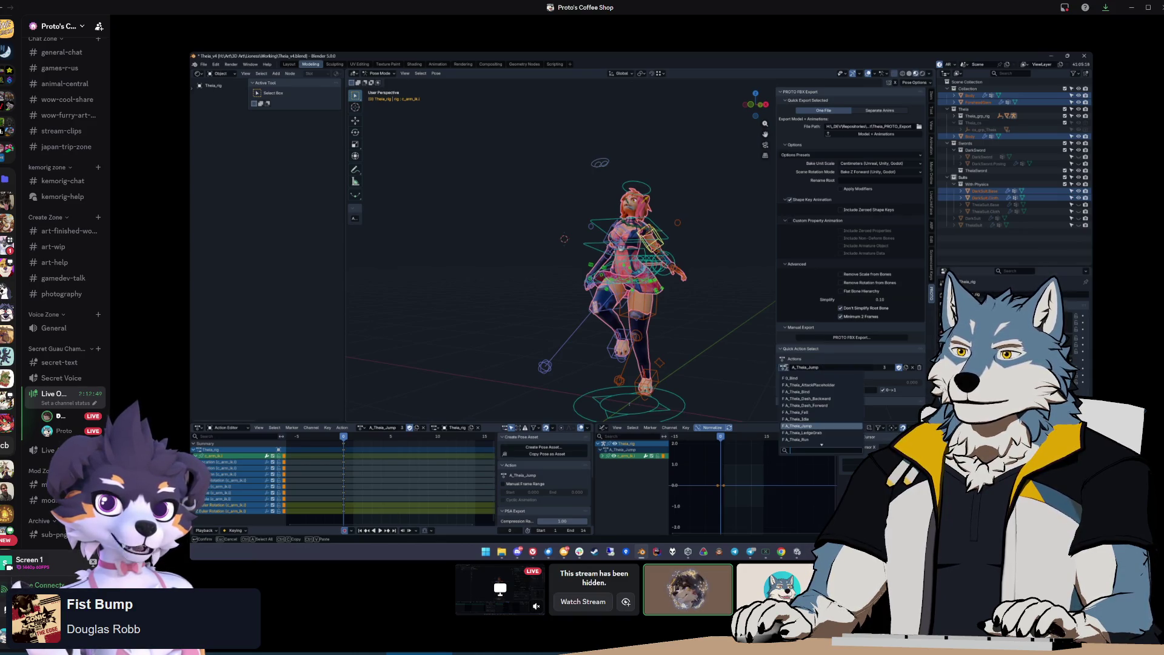
{"action": "left_click", "coordinate": [809, 433]}
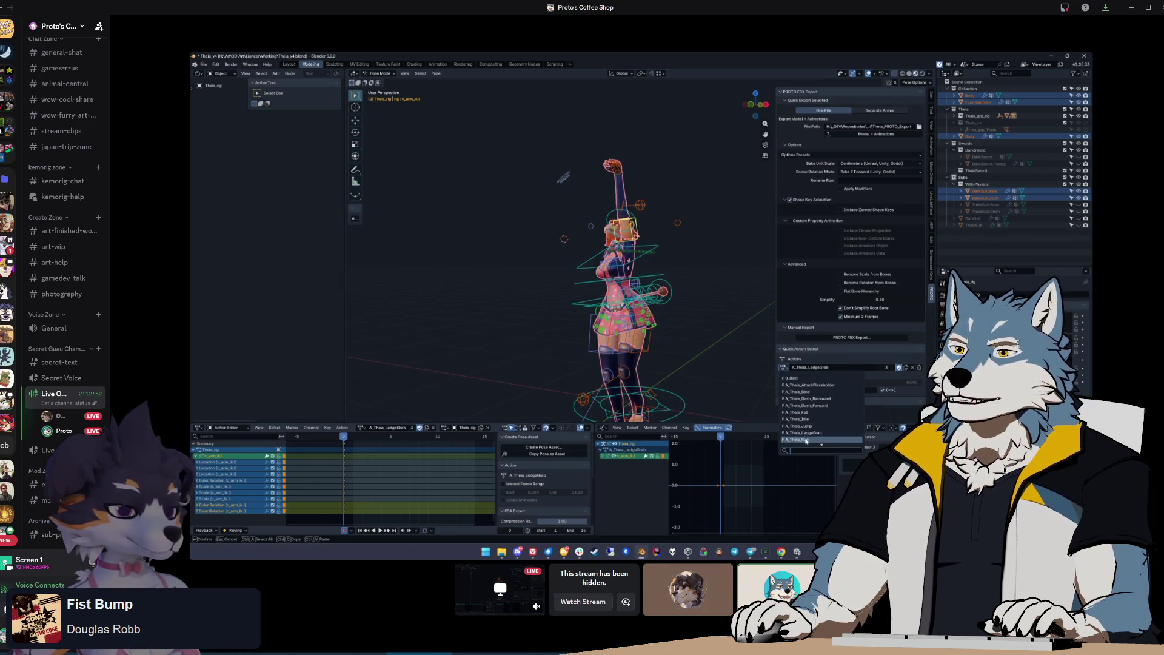
{"action": "left_click", "coordinate": [794, 439]}
{"action": "left_click", "coordinate": [785, 368]}
{"action": "left_click", "coordinate": [786, 368]}
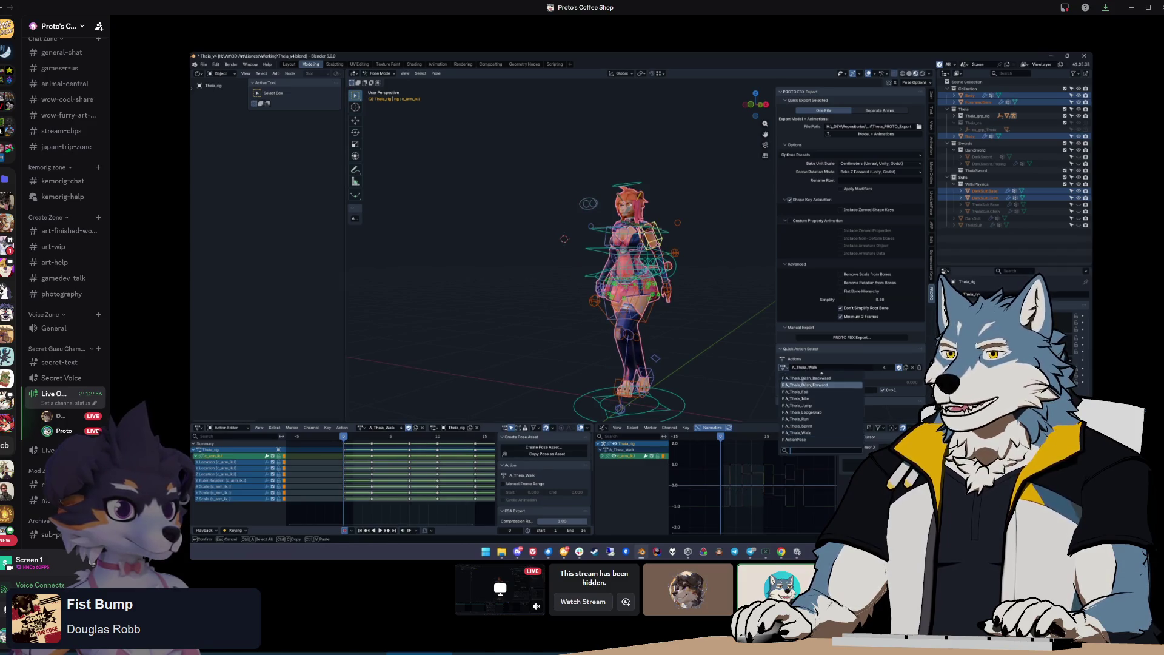
{"action": "left_click", "coordinate": [811, 385]}
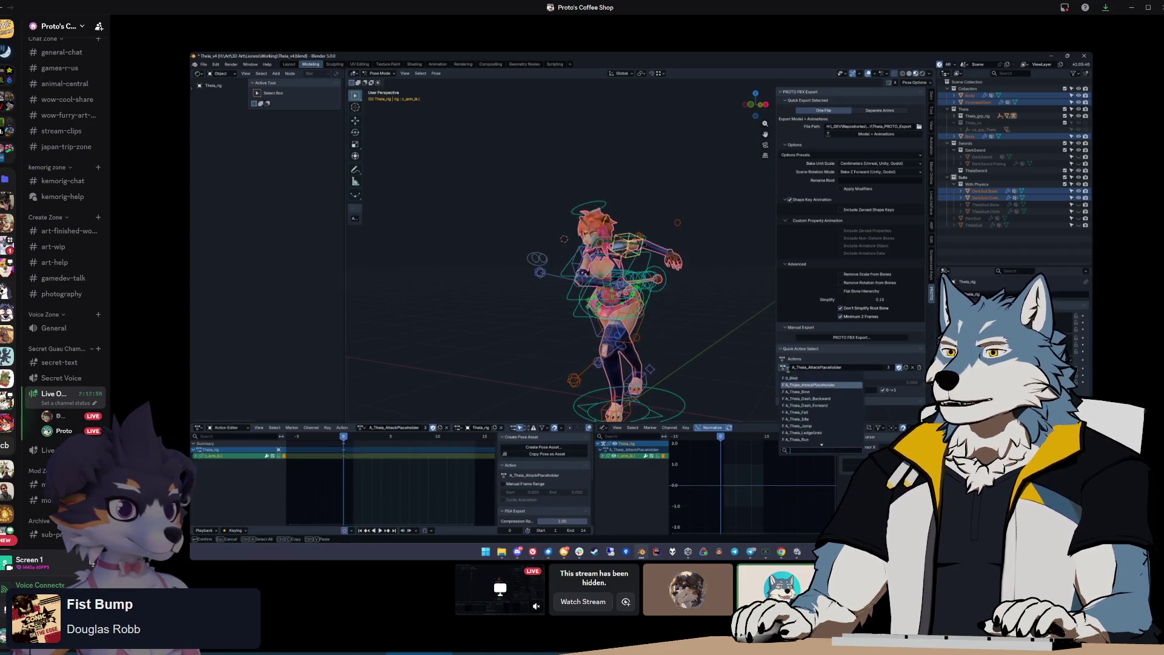
{"action": "left_click", "coordinate": [803, 392]}
{"action": "left_click", "coordinate": [810, 398]}
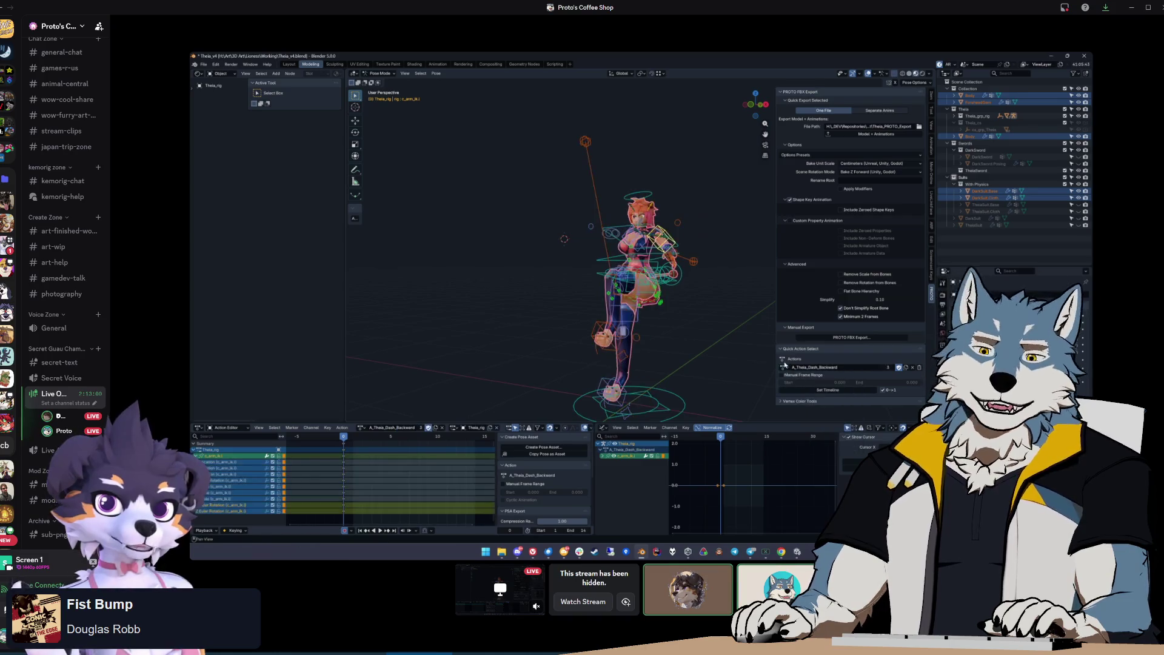
{"action": "left_click", "coordinate": [810, 405]}
{"action": "left_click", "coordinate": [810, 412]}
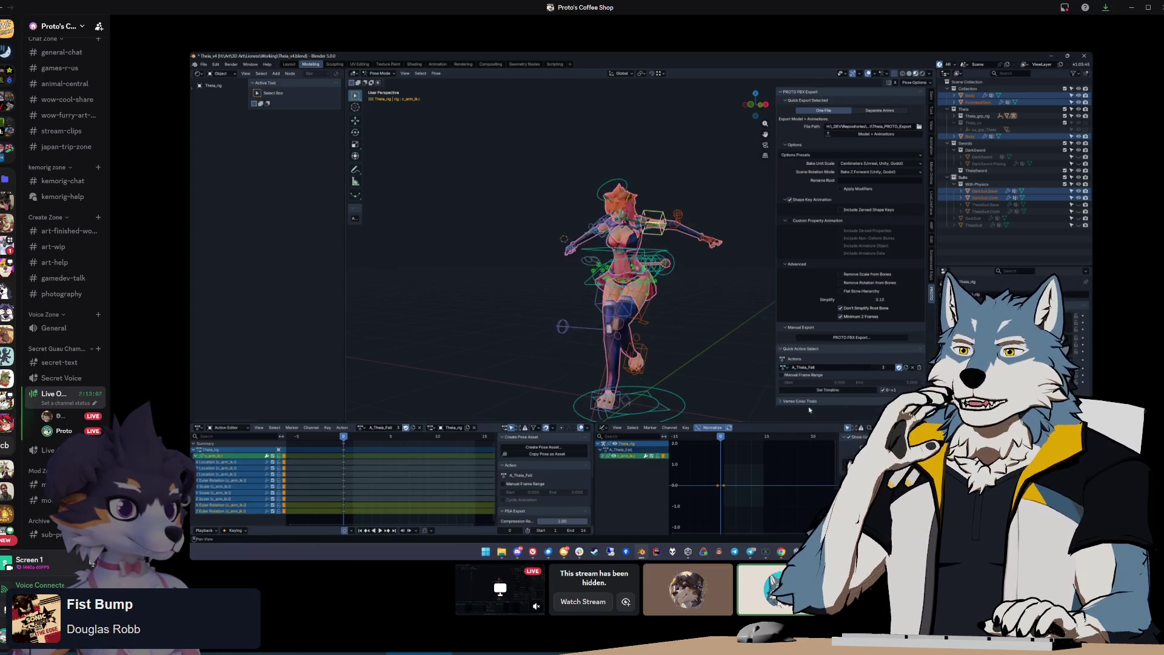
Check another action plus Jump and LedgeGrab, then return the rig to the 0_Bind T-pose
{"action": "left_click", "coordinate": [810, 367]}
{"action": "left_click", "coordinate": [809, 418]}
{"action": "left_click", "coordinate": [810, 367]}
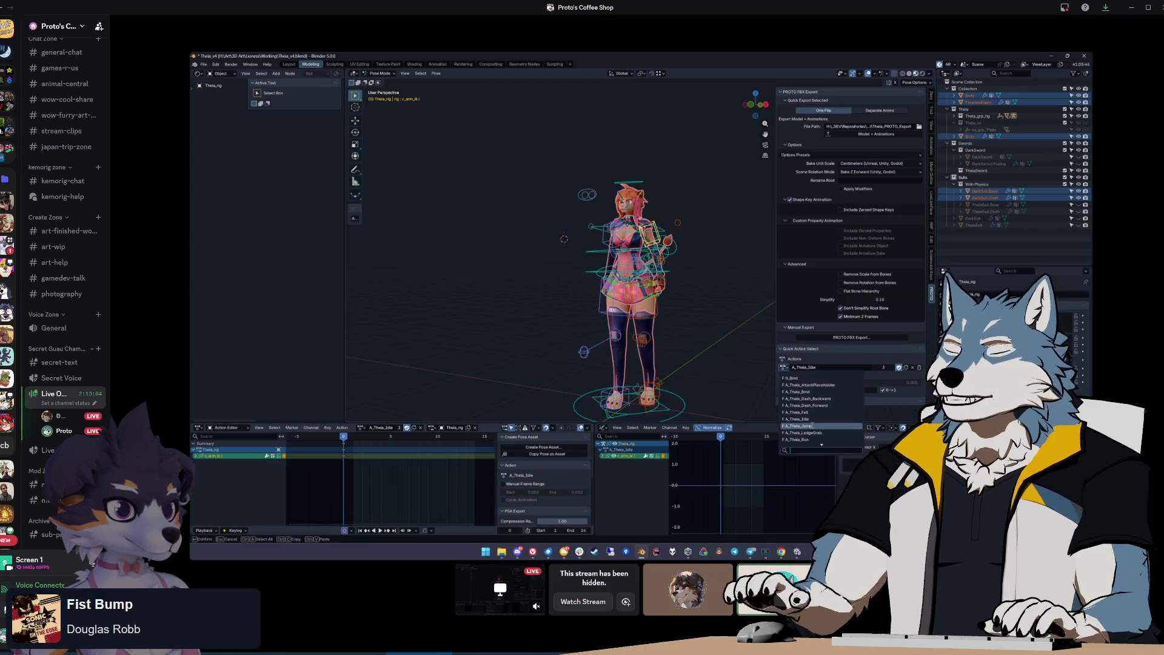
{"action": "left_click", "coordinate": [810, 425]}
{"action": "left_click", "coordinate": [784, 367]}
{"action": "left_click", "coordinate": [810, 431]}
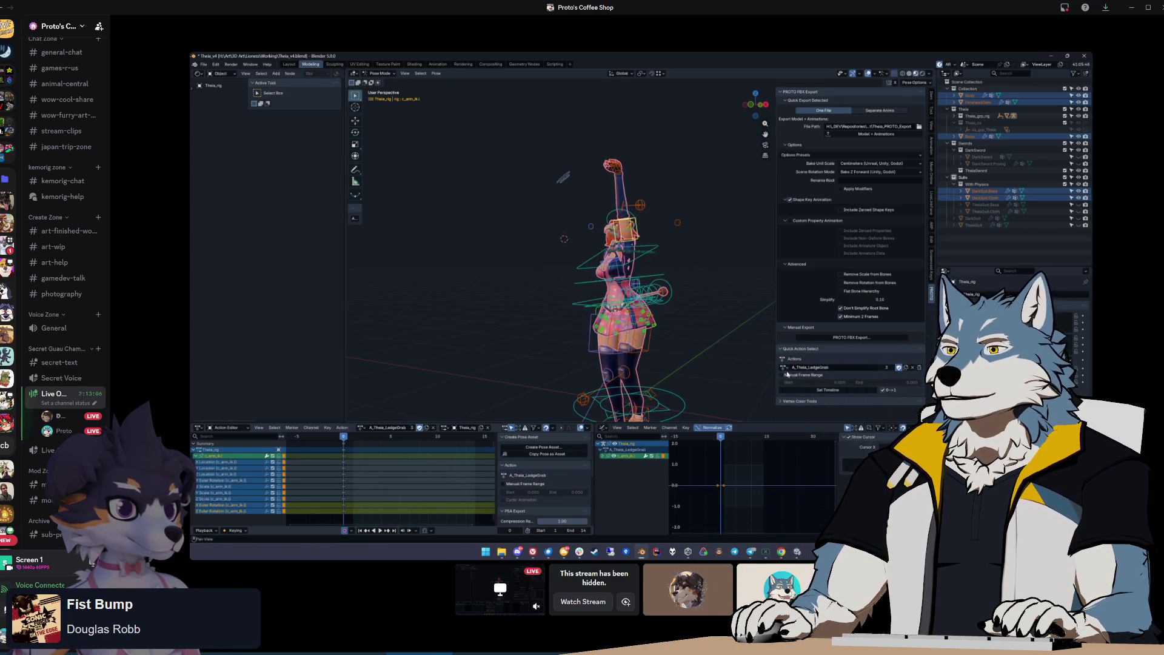
{"action": "left_click", "coordinate": [784, 368]}
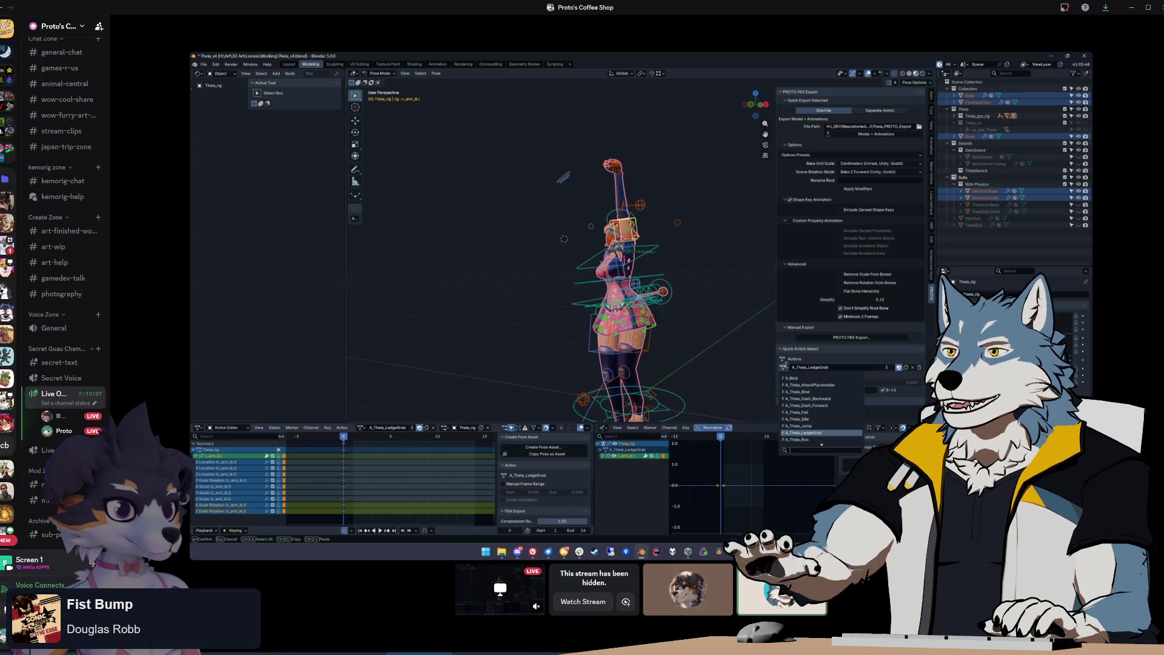
{"action": "left_click", "coordinate": [802, 378]}
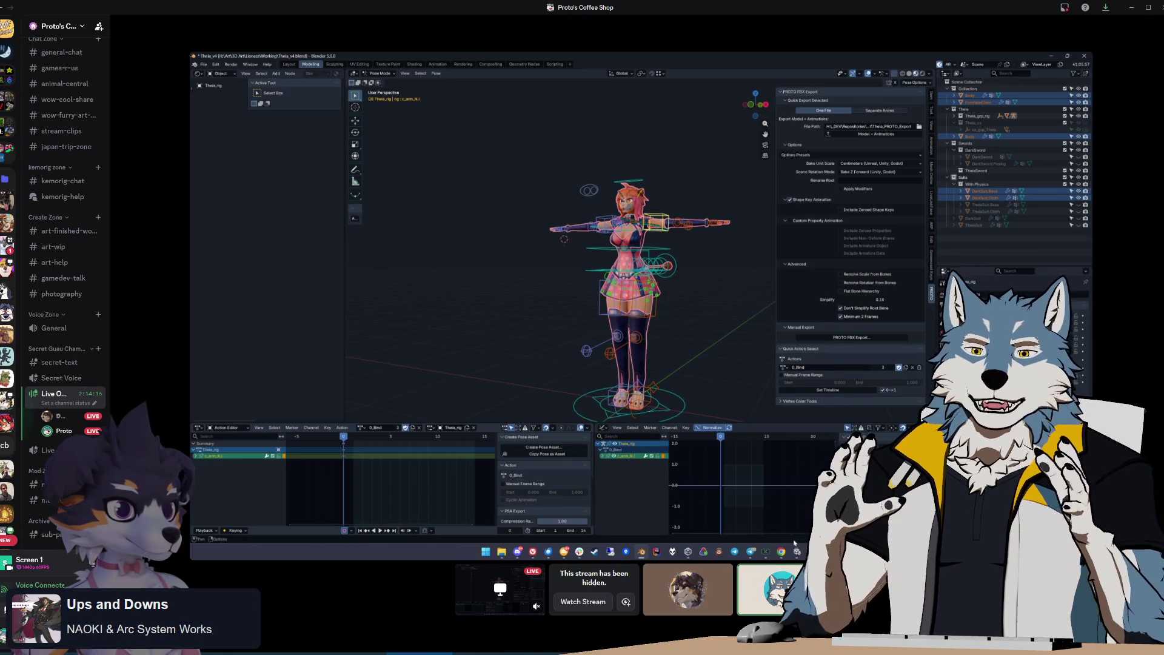
{"action": "key", "text": "alt+Tab"}
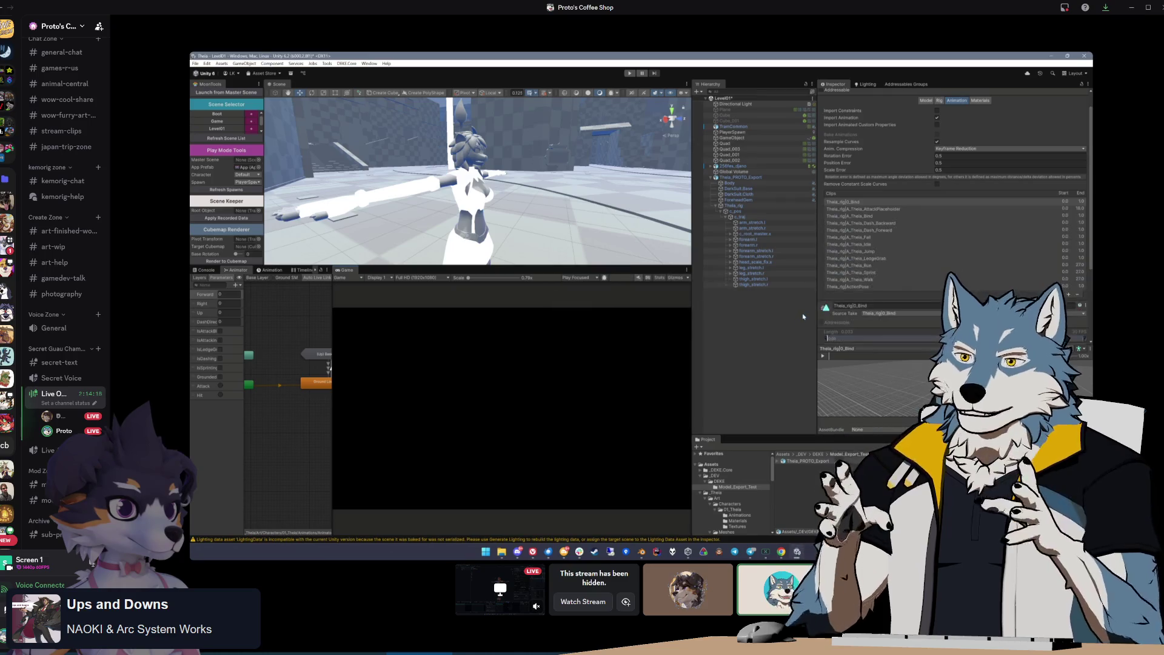
Play the Idle clip, then preview the Dash_Backward, Dash_Forward and Fall clips
{"action": "left_click", "coordinate": [849, 243]}
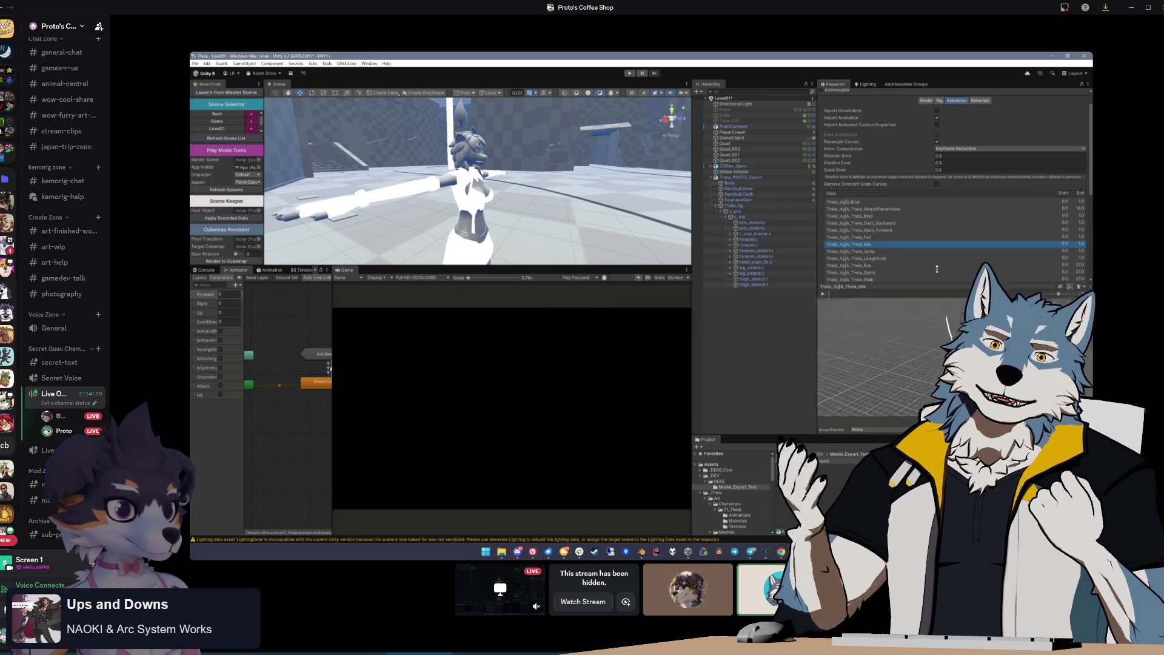
{"action": "left_click", "coordinate": [822, 243]}
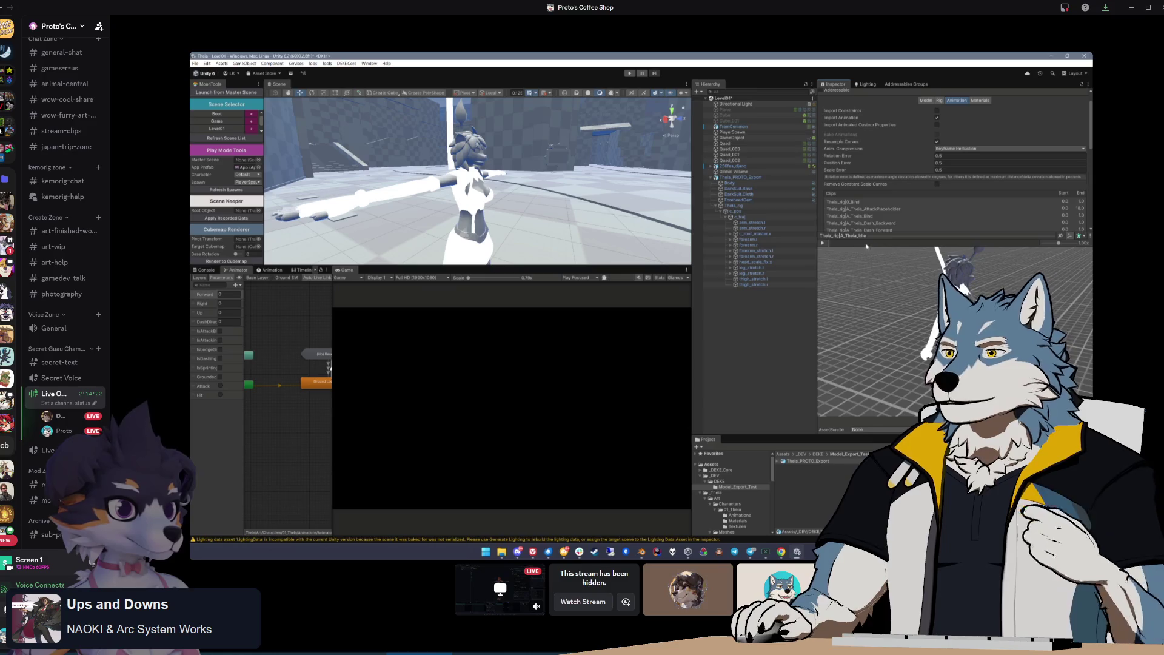
{"action": "left_click", "coordinate": [843, 223]}
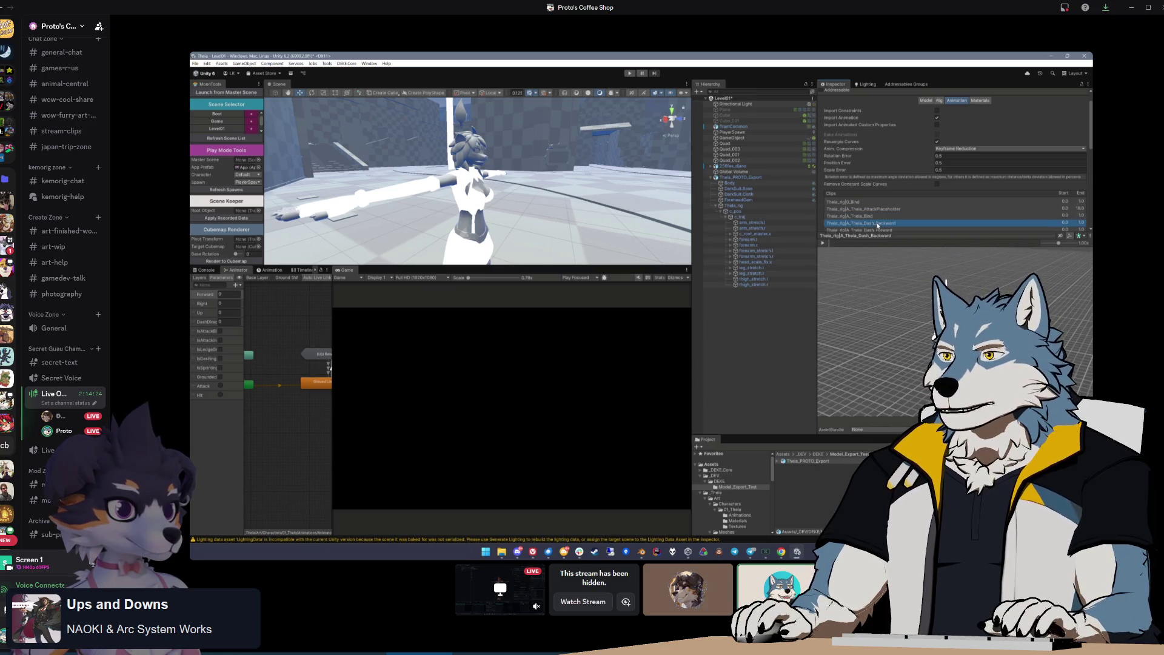
{"action": "left_click", "coordinate": [879, 229]}
{"action": "scroll", "coordinate": [880, 229], "scroll_direction": "down", "scroll_amount": 1}
{"action": "left_click", "coordinate": [870, 218]}
{"action": "scroll", "coordinate": [867, 215], "scroll_direction": "down", "scroll_amount": 3}
Play the Run and Sprint clips, check Walk, and orbit the Sprint preview
{"action": "left_click", "coordinate": [860, 197]}
{"action": "left_click", "coordinate": [861, 189]}
{"action": "left_click", "coordinate": [823, 243]}
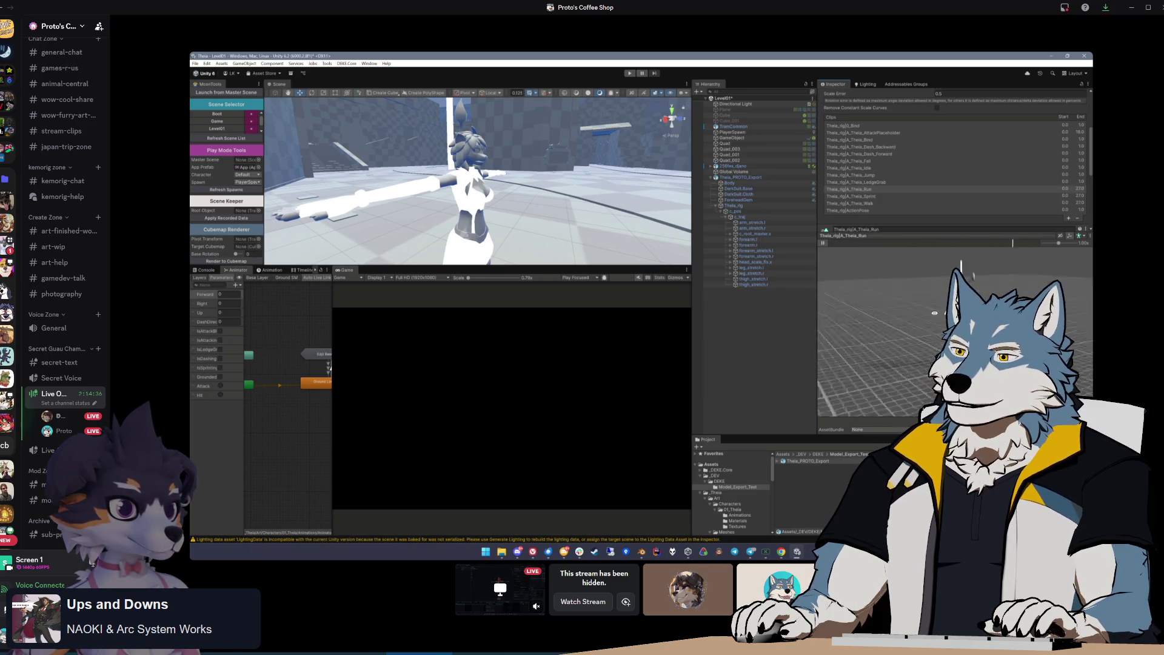
{"action": "left_click", "coordinate": [861, 196]}
{"action": "left_click", "coordinate": [823, 243]}
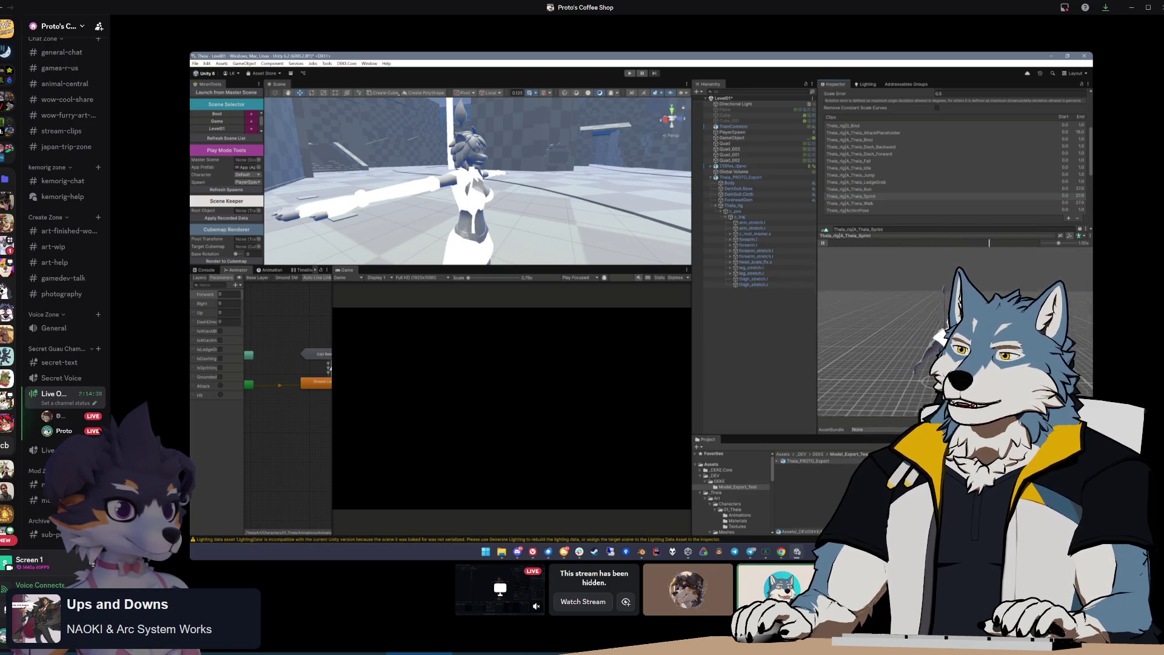
{"action": "left_click", "coordinate": [872, 204]}
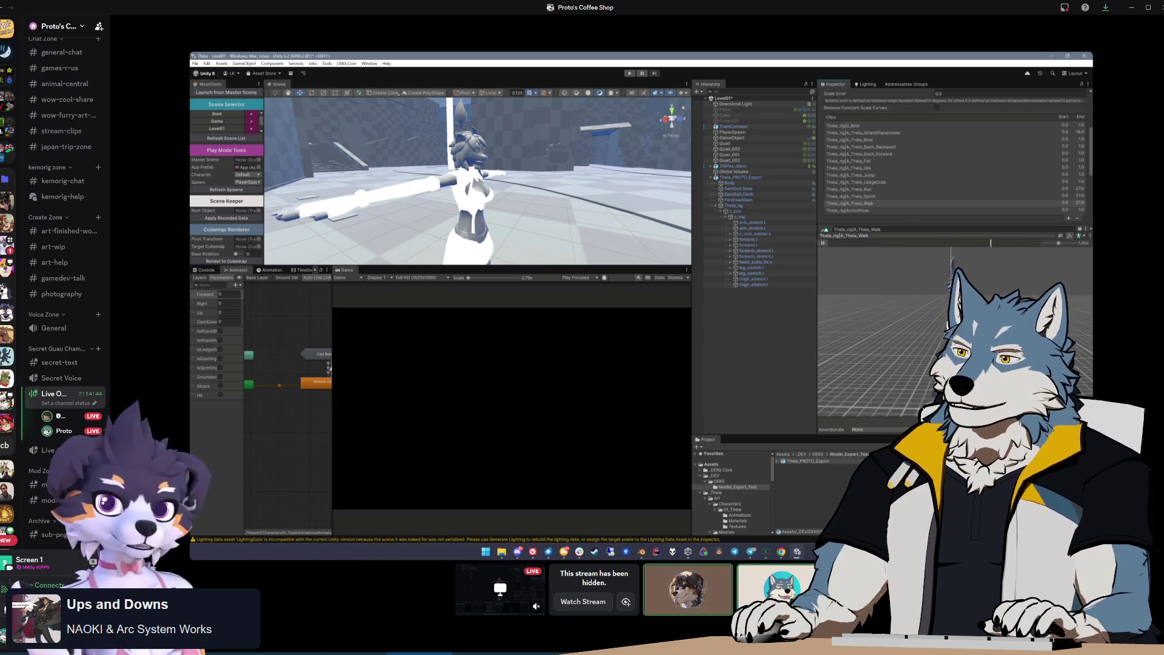
{"action": "left_click", "coordinate": [861, 195]}
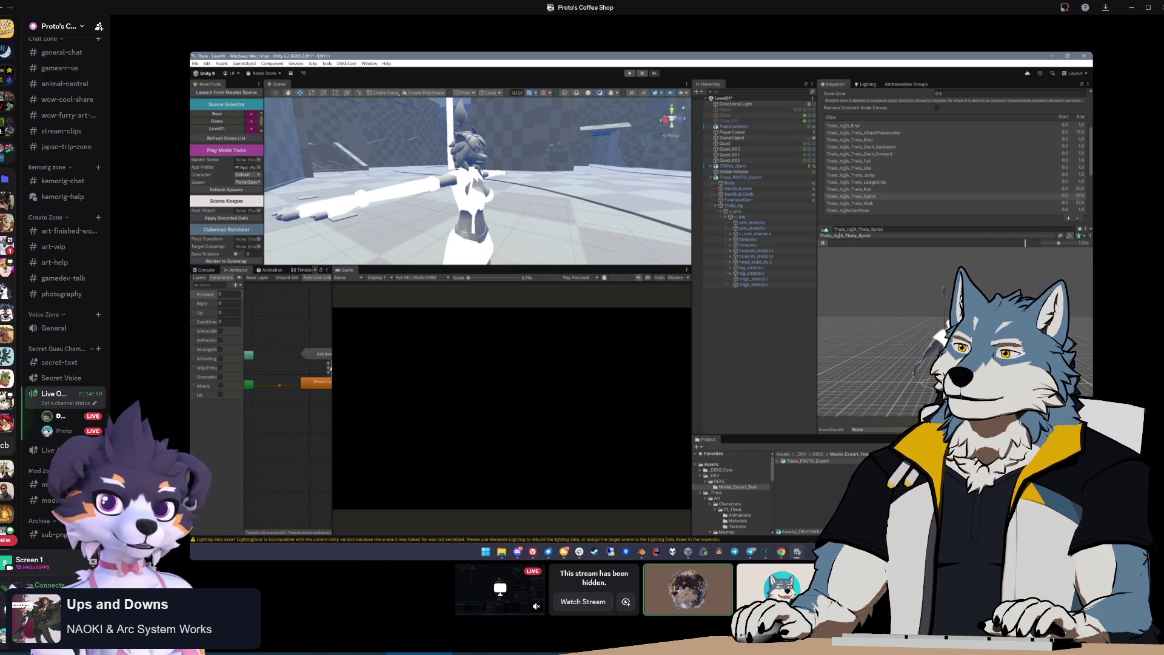
{"action": "left_click_drag", "start_coordinate": [834, 348], "coordinate": [914, 353]}
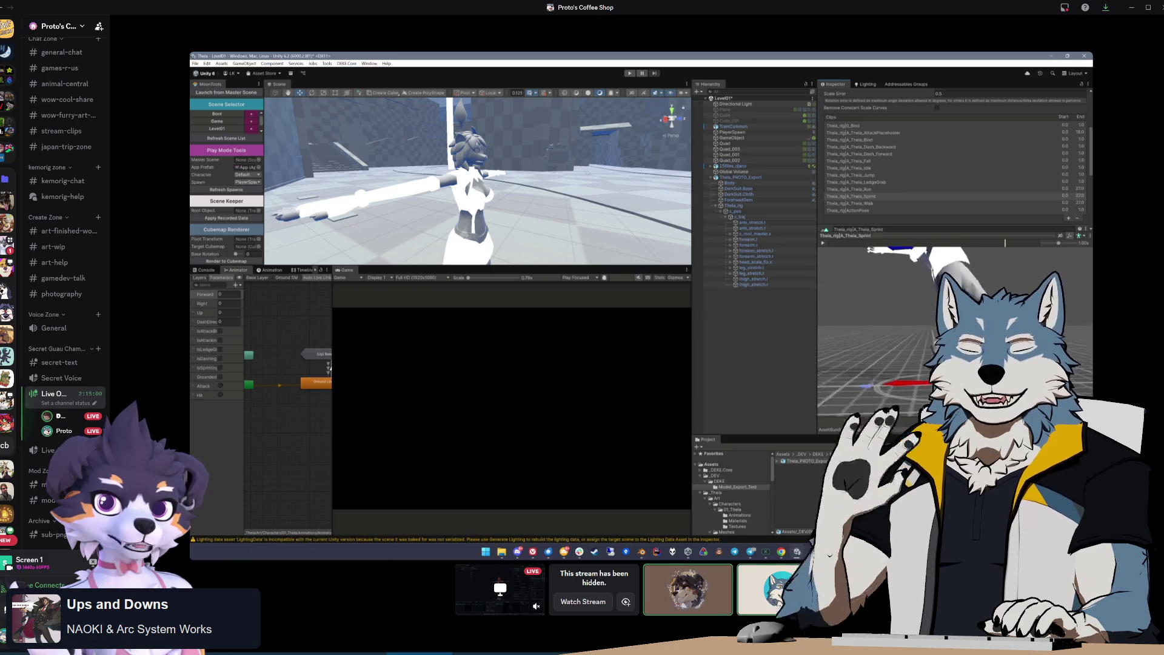
{"action": "key", "text": "alt+Tab"}
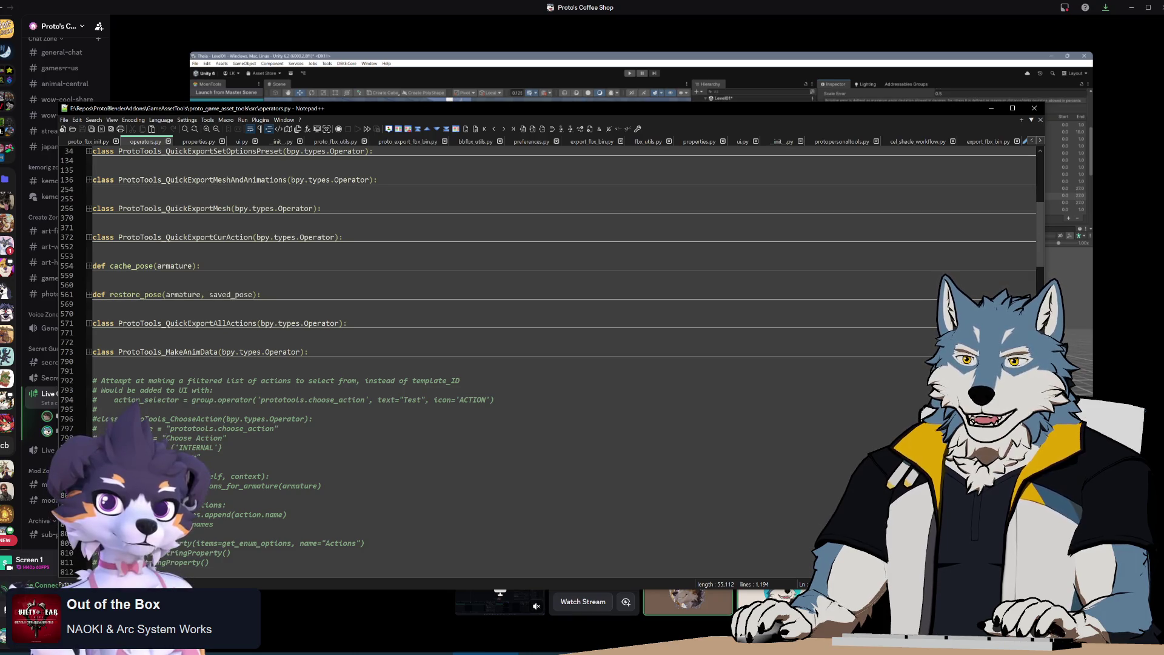
Drag the Notepad++ window down to the screen's bottom edge to uncover Unity
{"action": "left_click_drag", "start_coordinate": [549, 139], "coordinate": [558, 613]}
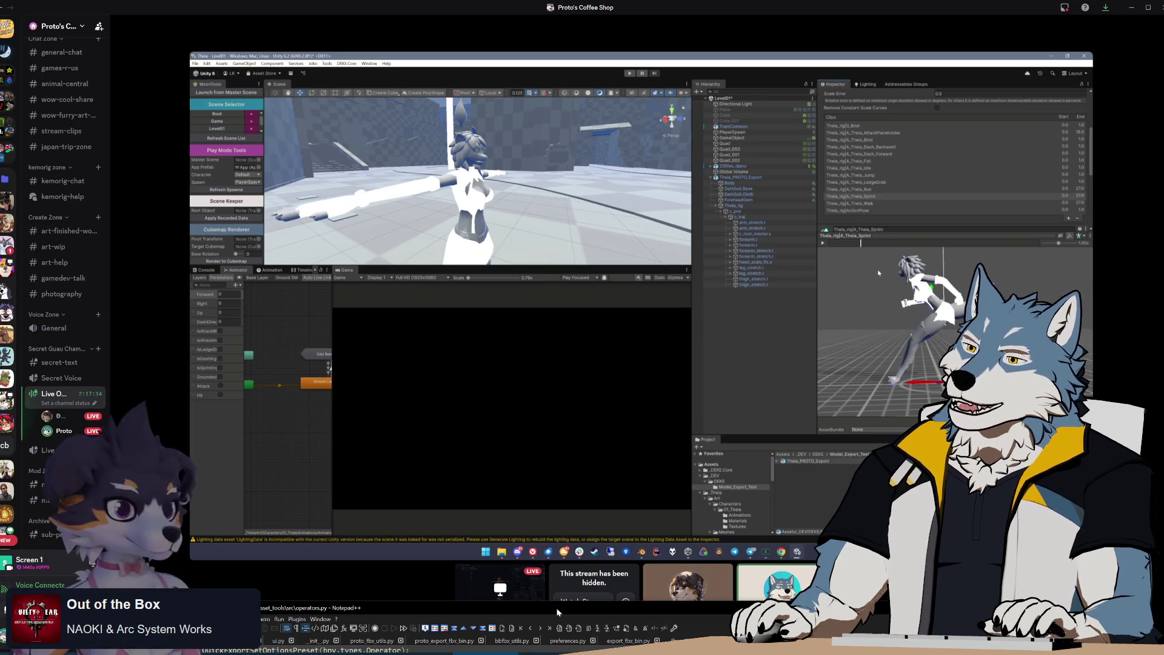
Nudge the Notepad++ window slightly upward from the bottom edge
{"action": "left_click_drag", "start_coordinate": [557, 612], "coordinate": [553, 597]}
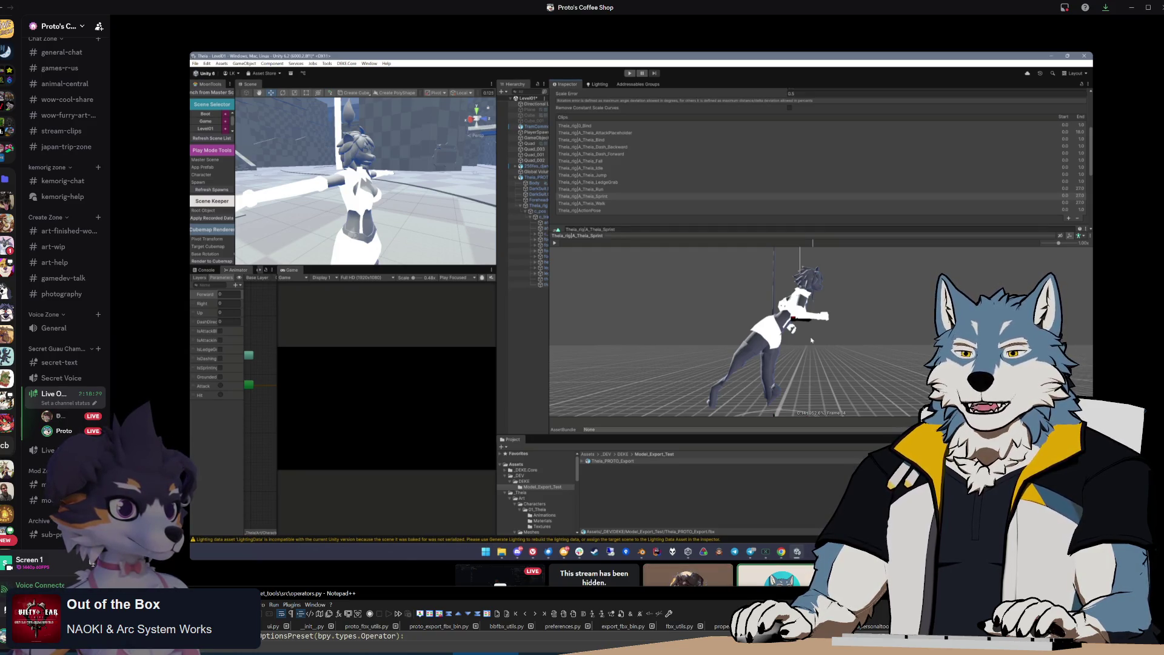
Open the 01_Theia folder and select the Theia_DarkSuit model to inspect its clips
{"action": "mouse_move", "coordinate": [782, 350]}
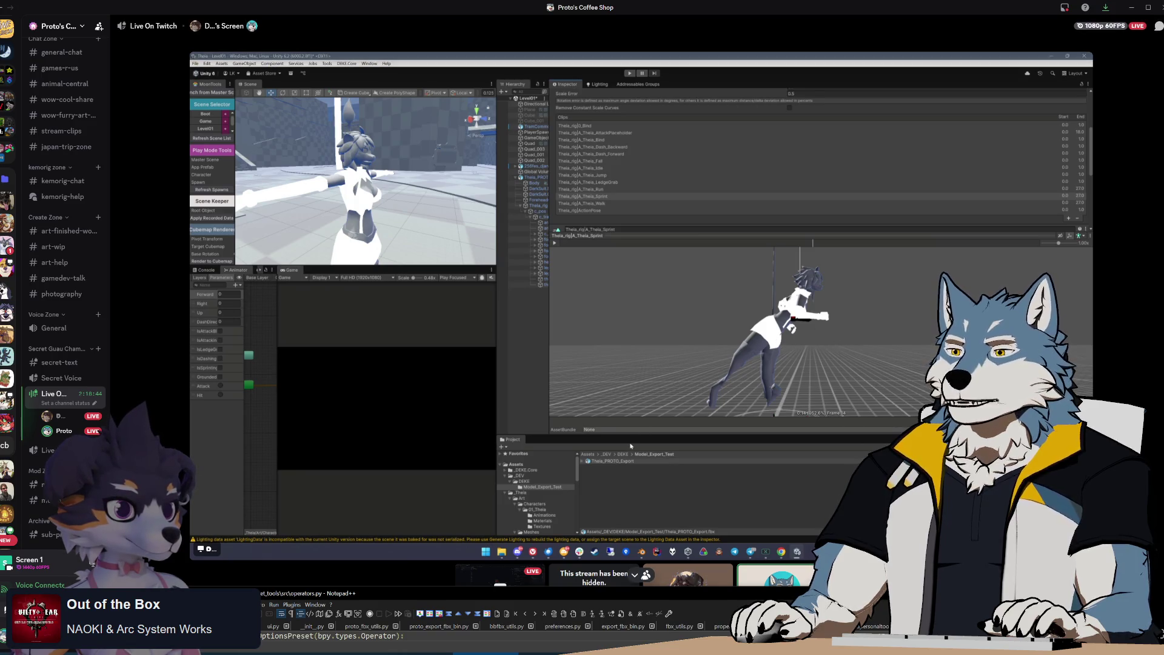
{"action": "left_click", "coordinate": [546, 521]}
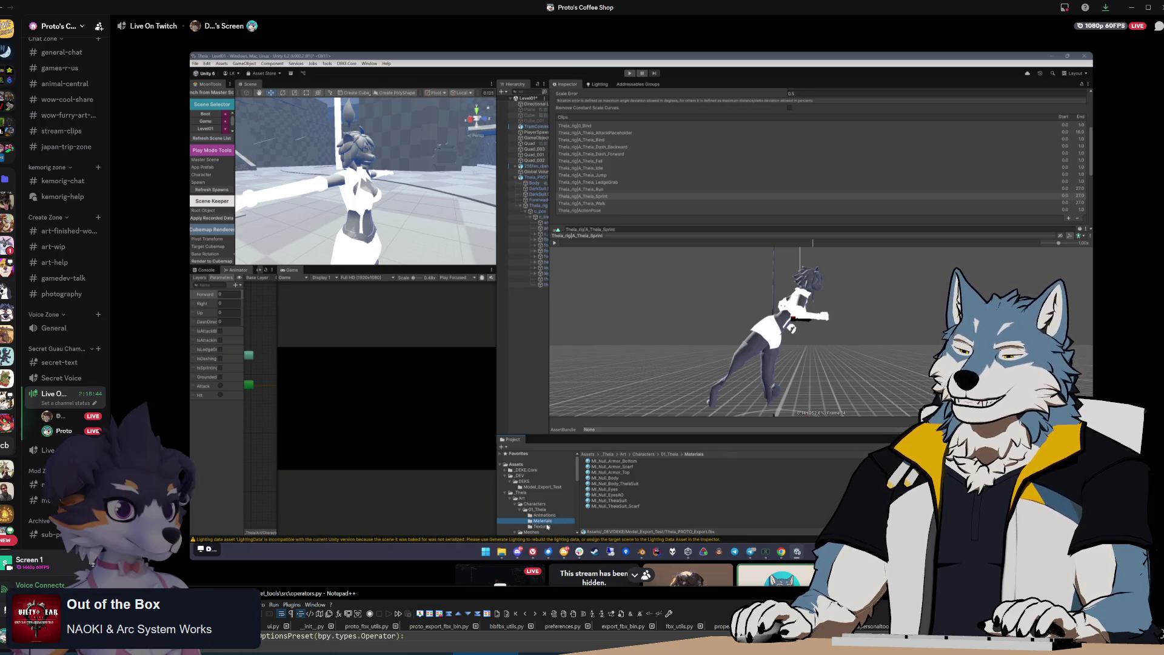
{"action": "left_click", "coordinate": [550, 511]}
{"action": "left_click", "coordinate": [607, 478]}
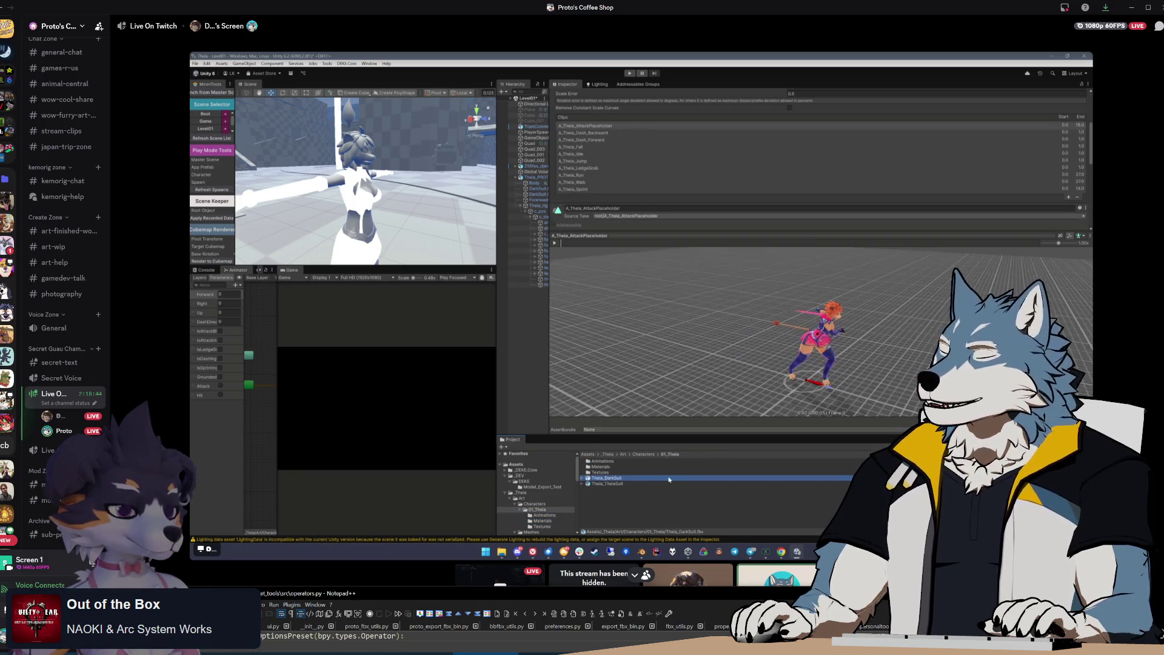
{"action": "left_click_drag", "start_coordinate": [757, 360], "coordinate": [764, 339]}
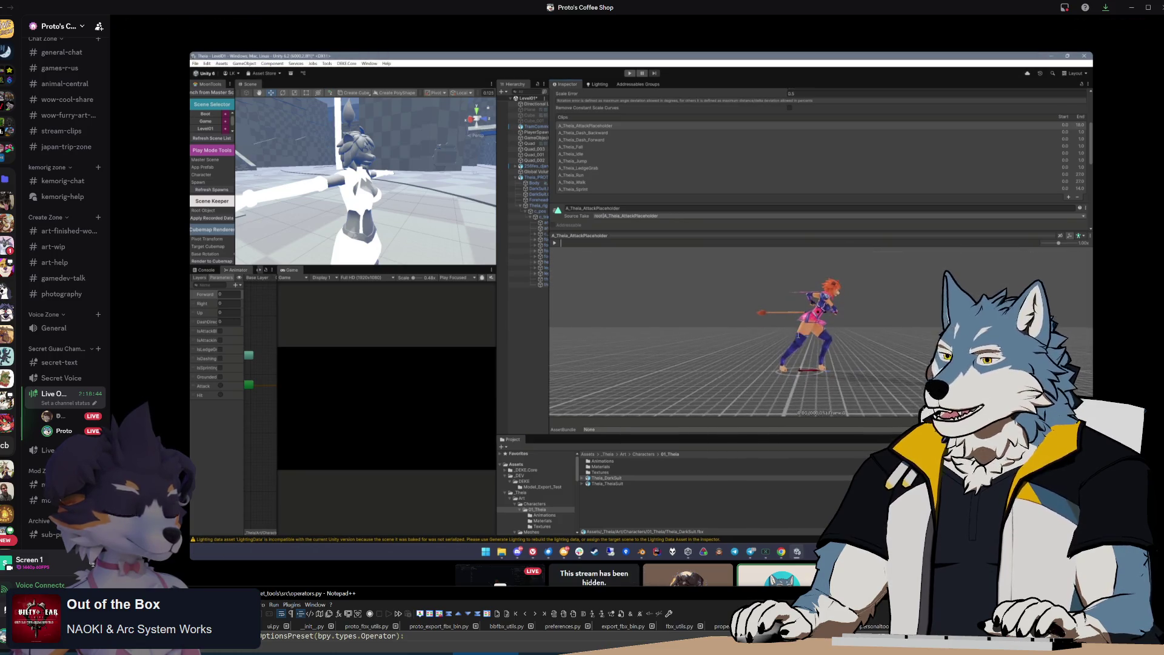
Play A_Theia_Run, A_Theia_Sprint and A_Theia_Walk, orbiting the preview to a lower angle
{"action": "left_click", "coordinate": [571, 175]}
{"action": "left_click", "coordinate": [554, 242]}
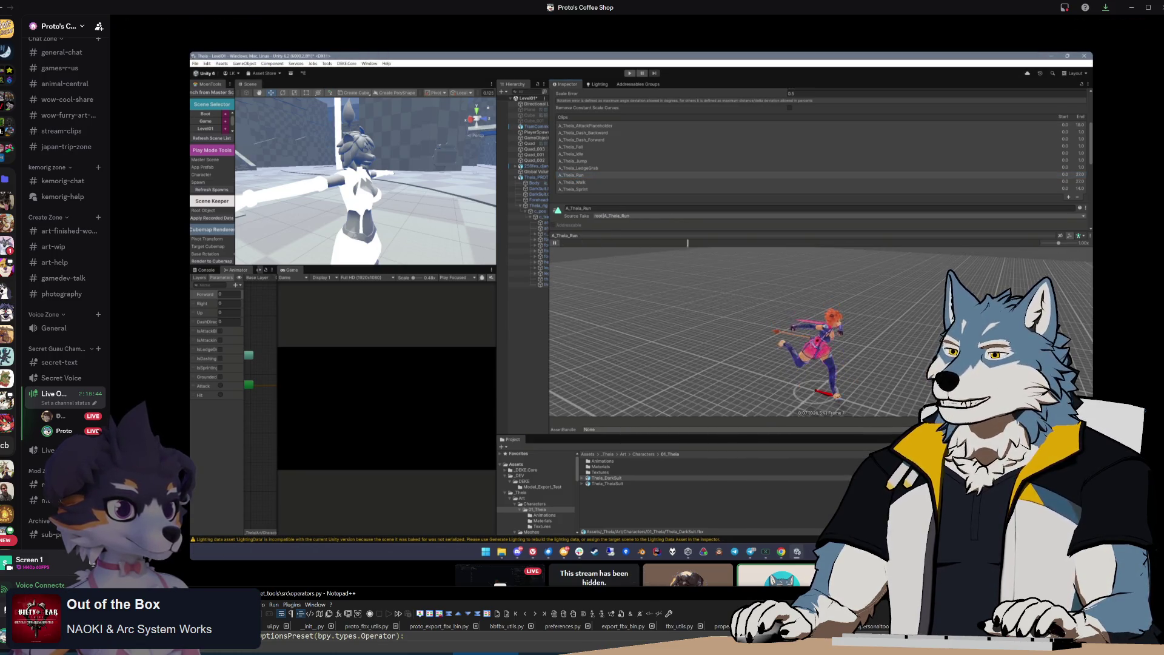
{"action": "left_click_drag", "start_coordinate": [842, 340], "coordinate": [852, 318]}
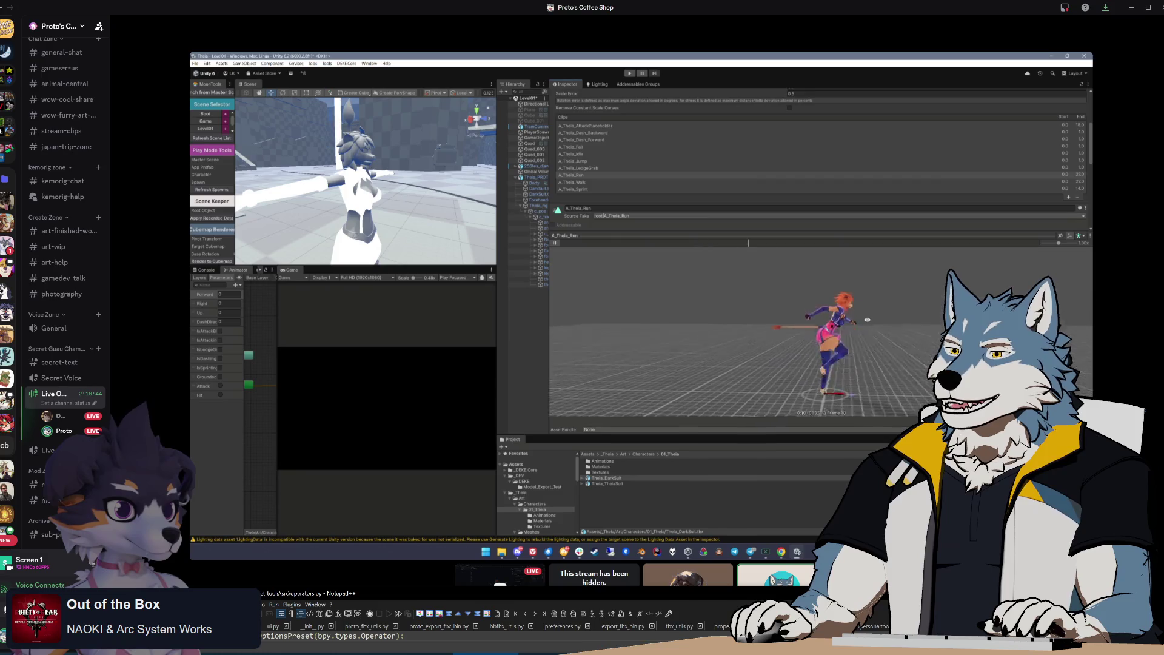
{"action": "left_click", "coordinate": [573, 189]}
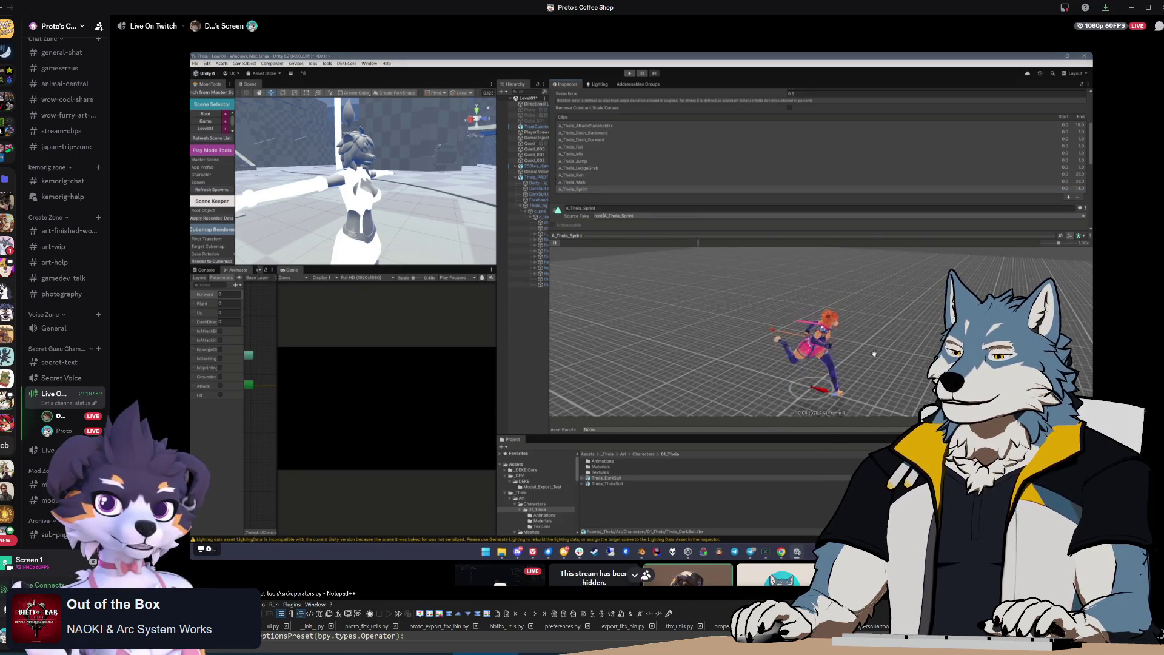
{"action": "left_click_drag", "start_coordinate": [697, 312], "coordinate": [676, 343]}
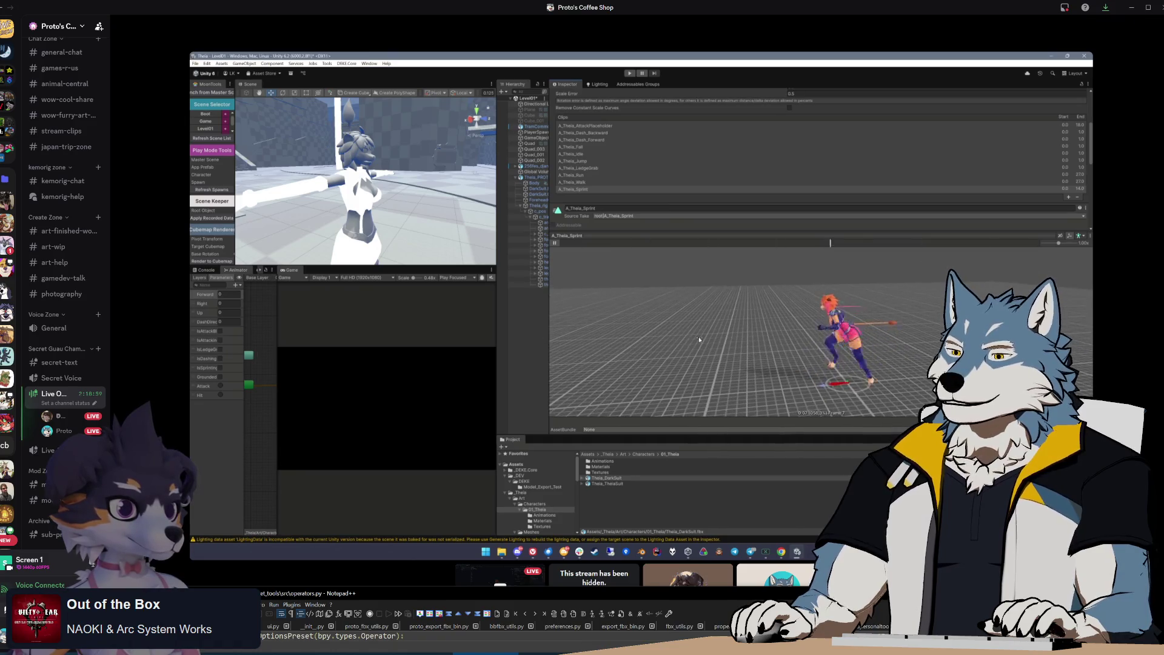
{"action": "left_click", "coordinate": [577, 183]}
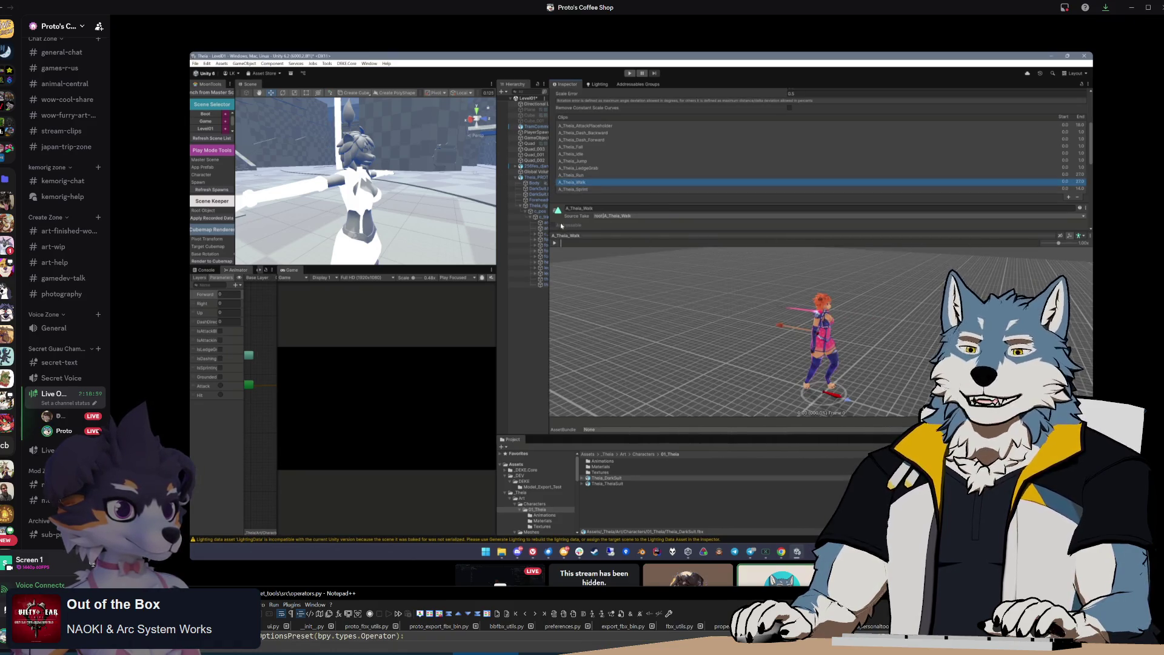
{"action": "left_click", "coordinate": [554, 243]}
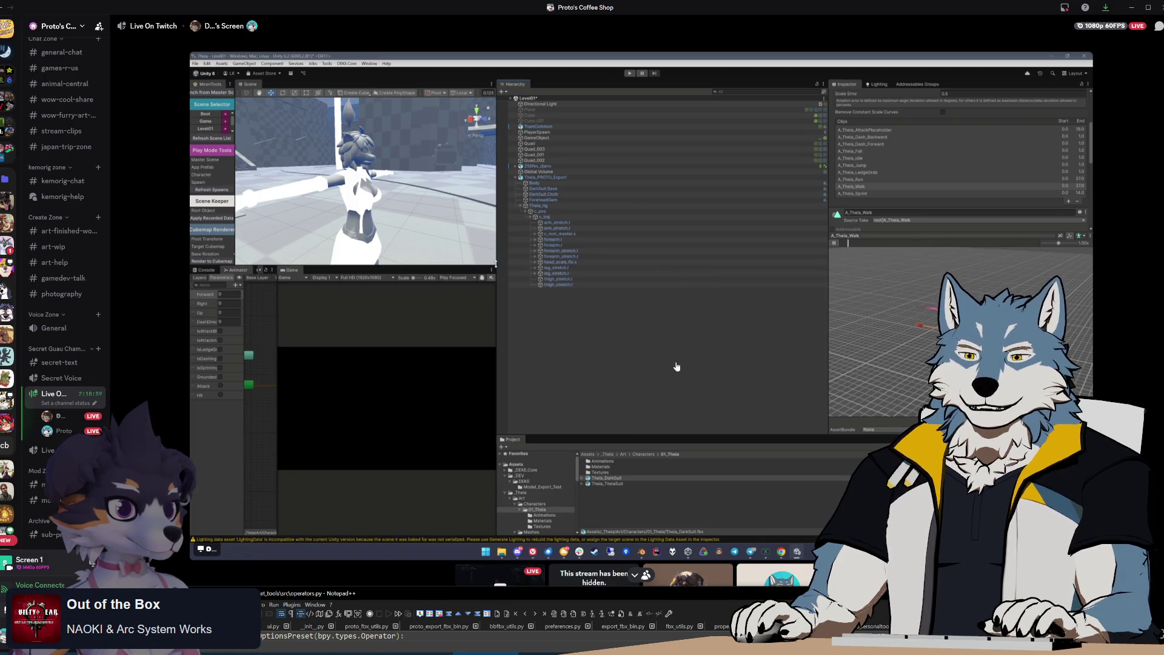
{"action": "key", "text": "alt+Tab"}
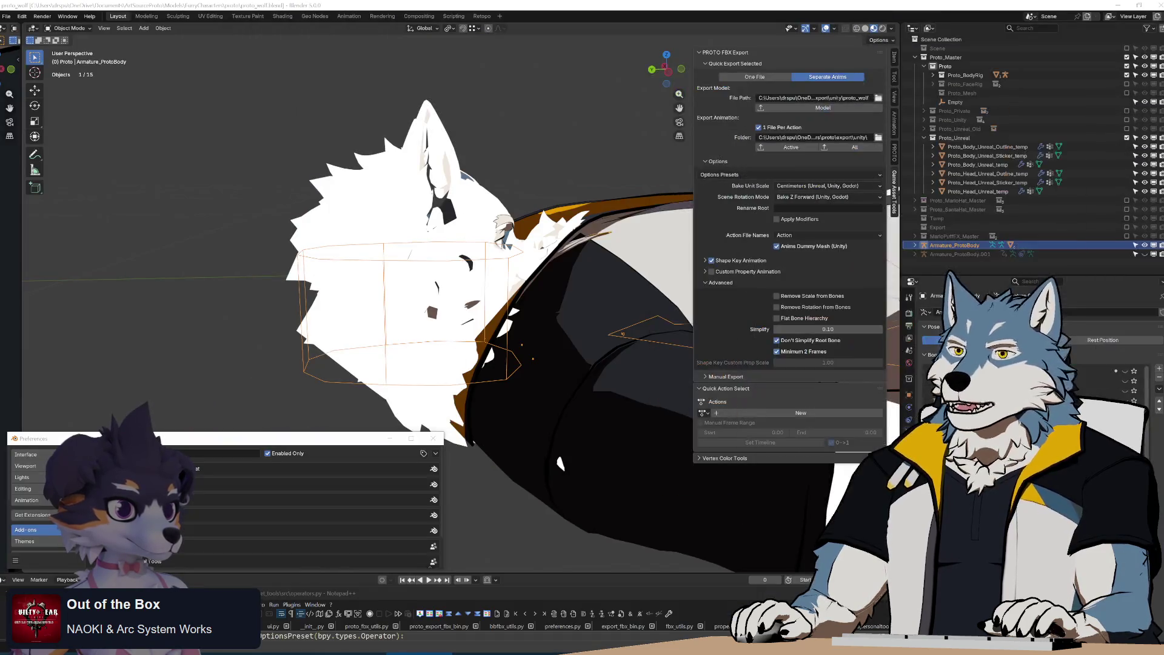
Put the armature in Pose Mode and select the ctrl-head bone
{"action": "scroll", "coordinate": [474, 292], "scroll_direction": "down", "scroll_amount": 5}
{"action": "mouse_move", "coordinate": [473, 293]}
{"action": "middle_mouse_down"}
{"action": "mouse_move", "coordinate": [528, 346]}
{"action": "mouse_move", "coordinate": [536, 301]}
{"action": "mouse_move", "coordinate": [566, 263]}
{"action": "mouse_move", "coordinate": [623, 271]}
{"action": "mouse_move", "coordinate": [526, 294]}
{"action": "middle_mouse_up"}
{"action": "scroll", "coordinate": [527, 347], "scroll_direction": "up", "scroll_amount": 4}
{"action": "key", "text": "ctrl+Tab"}
{"action": "left_click", "coordinate": [485, 297]}
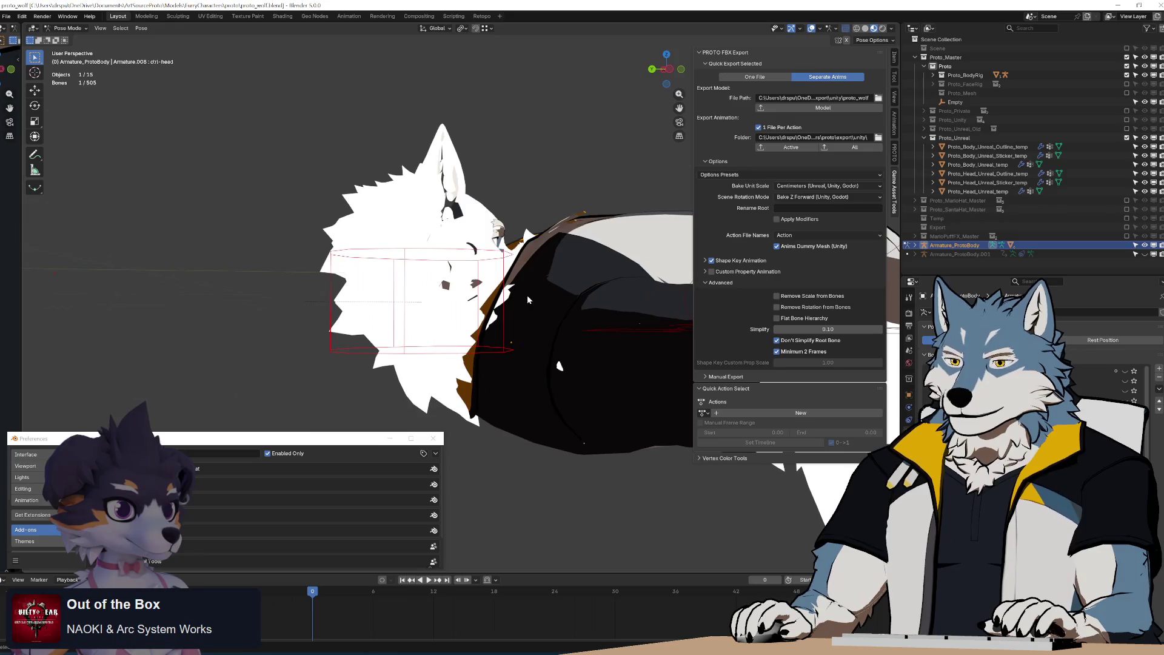
{"action": "mouse_move", "coordinate": [336, 286]}
{"action": "middle_mouse_down"}
{"action": "mouse_move", "coordinate": [559, 292]}
{"action": "mouse_move", "coordinate": [546, 285]}
{"action": "middle_mouse_up"}
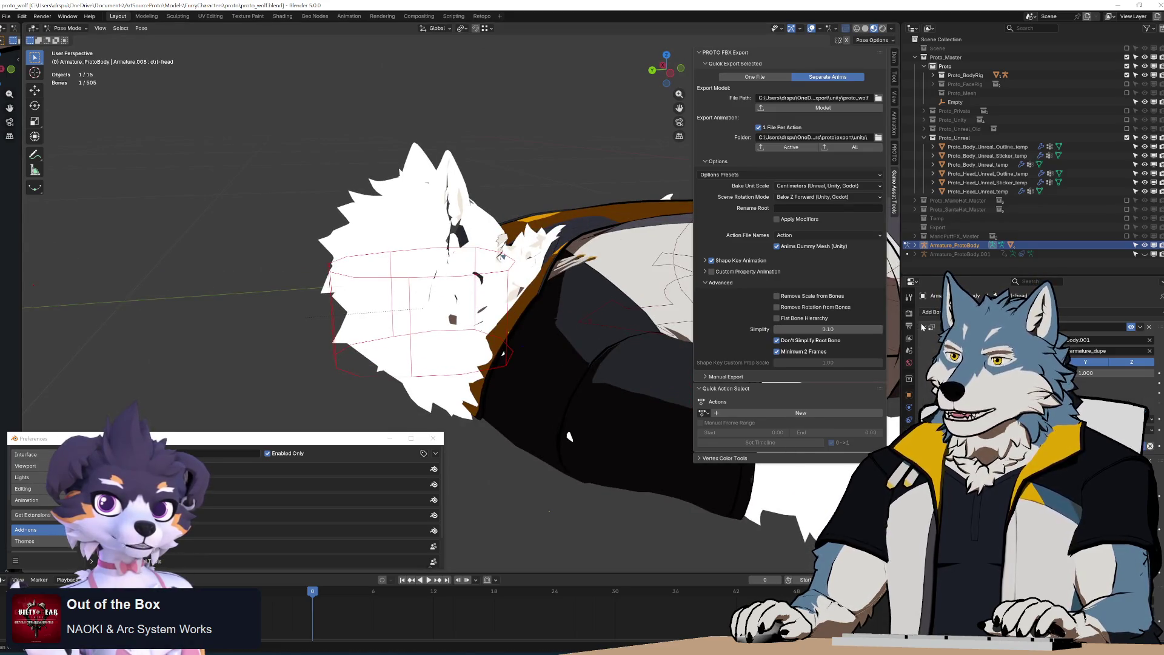
{"action": "left_click_drag", "start_coordinate": [923, 328], "coordinate": [924, 367]}
Test-rotate the ctrl-head bone, cancelling the first attempt
{"action": "key", "text": "r"}
{"action": "key", "text": "x"}
{"action": "key", "text": "Escape"}
{"action": "mouse_move", "coordinate": [508, 316]}
{"action": "middle_mouse_down"}
{"action": "mouse_move", "coordinate": [606, 325]}
{"action": "mouse_move", "coordinate": [613, 344]}
{"action": "mouse_move", "coordinate": [664, 371]}
{"action": "middle_mouse_up"}
{"action": "key", "text": "r"}
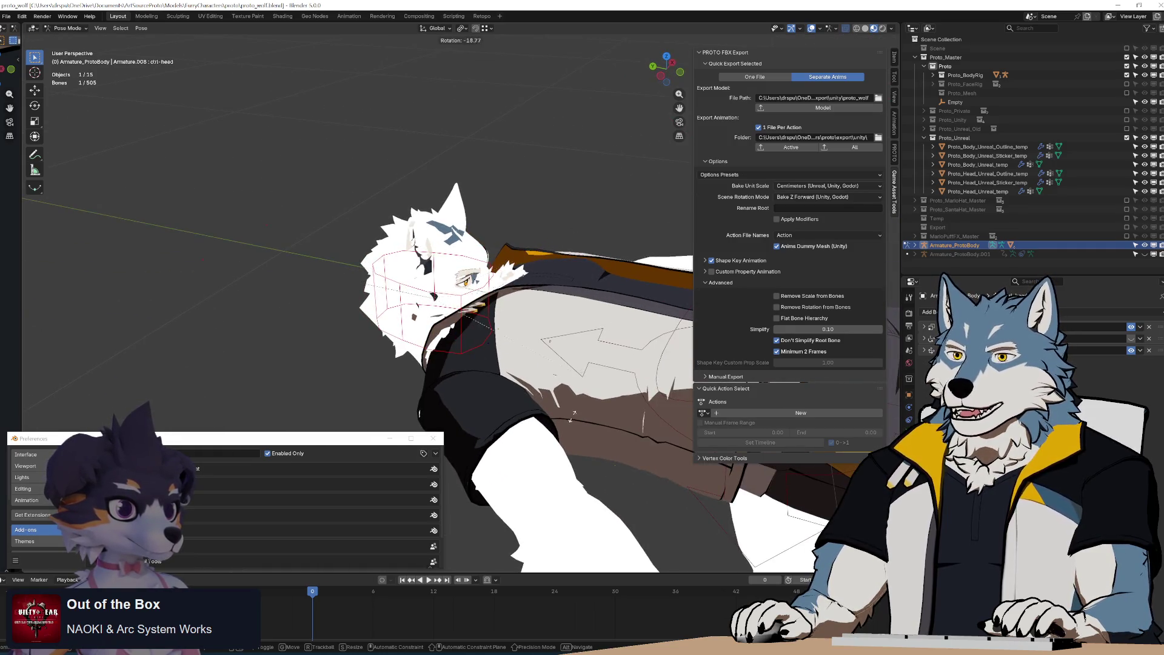
{"action": "key", "text": "Return"}
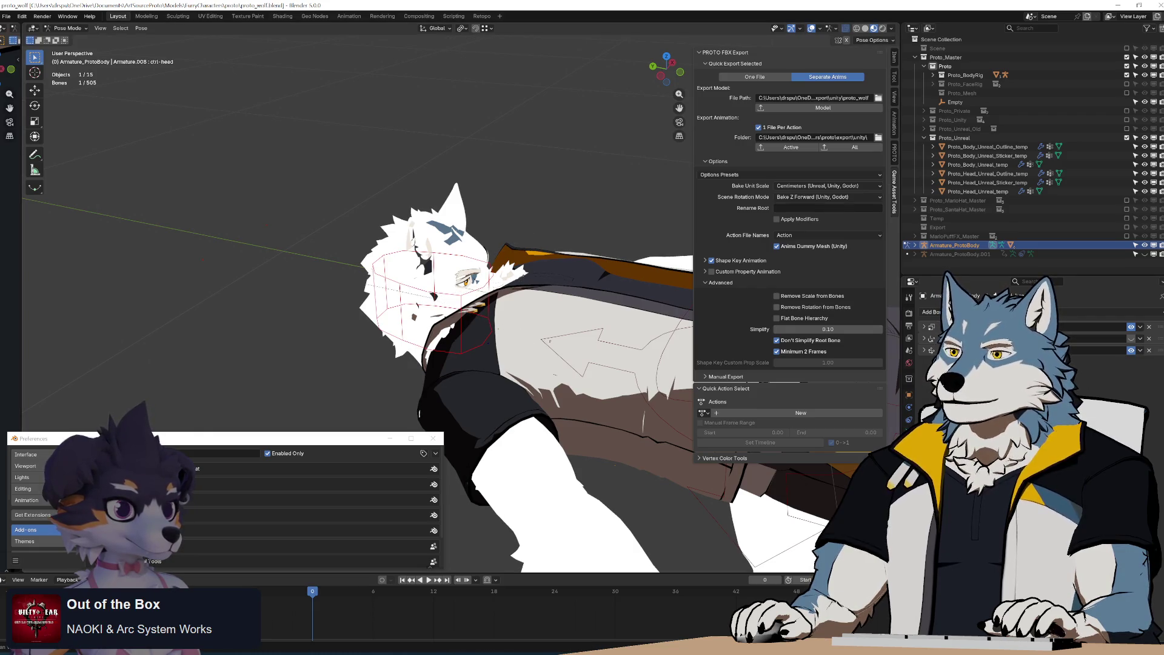
Rotate the ctrl-head bone with its transform values shown, then clear the rotation to 0°
{"action": "mouse_move", "coordinate": [576, 315]}
{"action": "middle_mouse_down"}
{"action": "mouse_move", "coordinate": [613, 284]}
{"action": "mouse_move", "coordinate": [621, 367]}
{"action": "middle_mouse_up"}
{"action": "left_click", "coordinate": [894, 58]}
{"action": "key", "text": "r"}
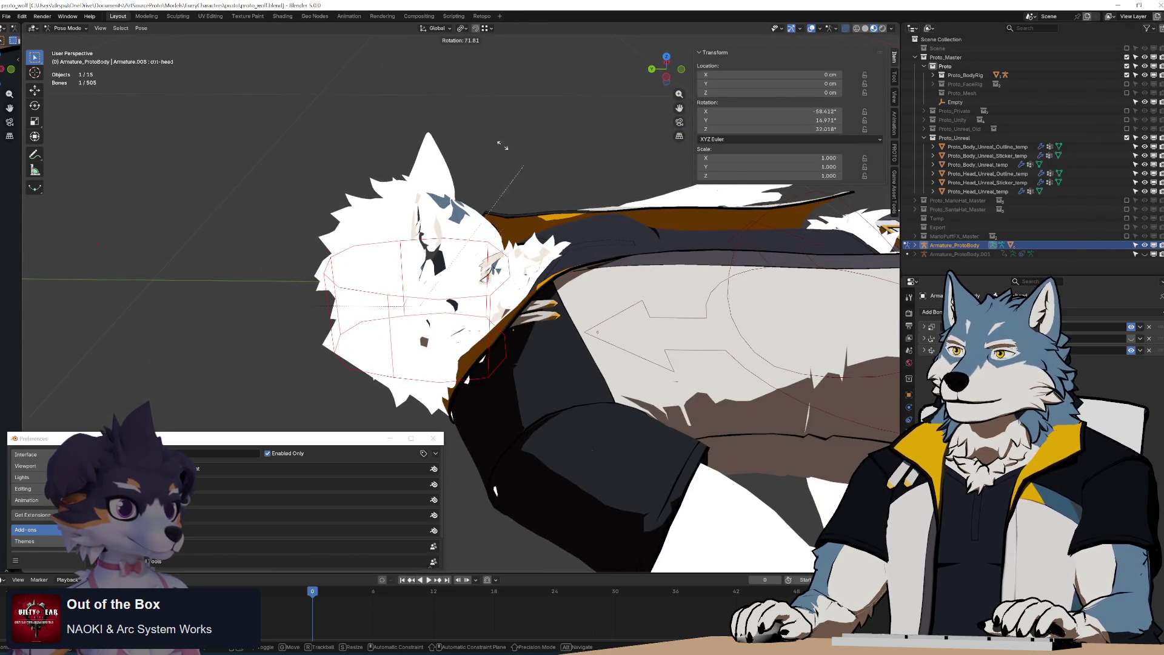
{"action": "left_click", "coordinate": [570, 223]}
{"action": "key", "text": "alt+r"}
{"action": "mouse_move", "coordinate": [570, 223]}
{"action": "middle_mouse_down"}
{"action": "mouse_move", "coordinate": [609, 277]}
{"action": "mouse_move", "coordinate": [651, 279]}
{"action": "mouse_move", "coordinate": [657, 267]}
{"action": "middle_mouse_up"}
{"action": "mouse_move", "coordinate": [600, 291]}
{"action": "middle_mouse_down"}
{"action": "mouse_move", "coordinate": [580, 292]}
{"action": "mouse_move", "coordinate": [689, 278]}
{"action": "mouse_move", "coordinate": [717, 297]}
{"action": "mouse_move", "coordinate": [663, 301]}
{"action": "mouse_move", "coordinate": [675, 289]}
{"action": "middle_mouse_up"}
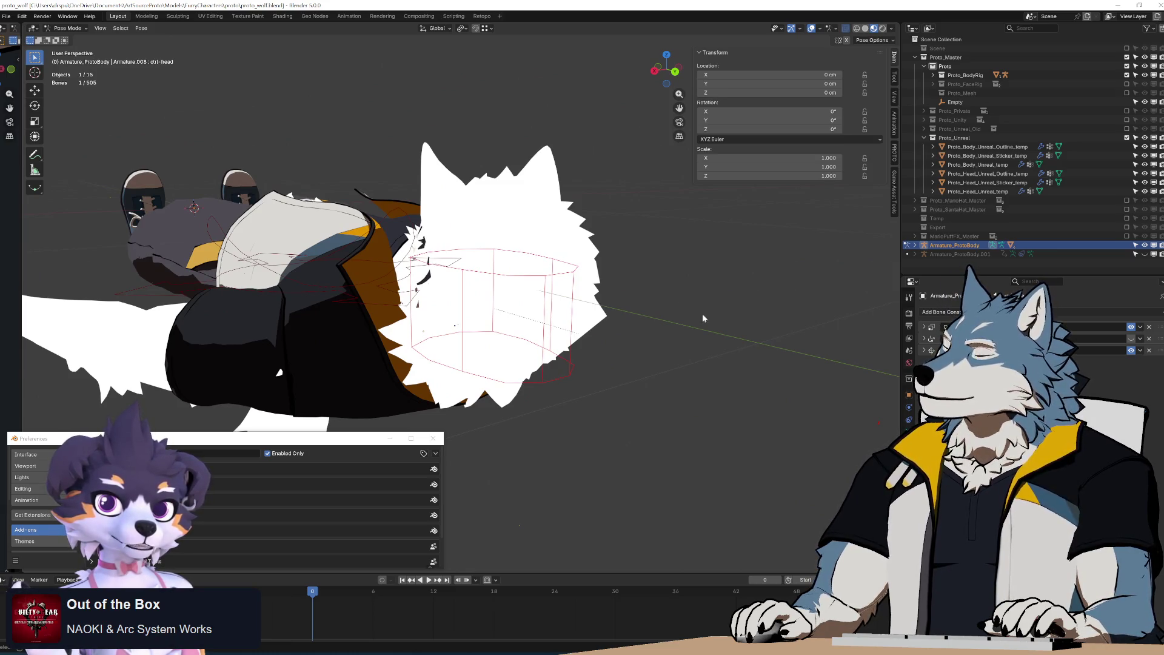
{"action": "left_click", "coordinate": [485, 654]}
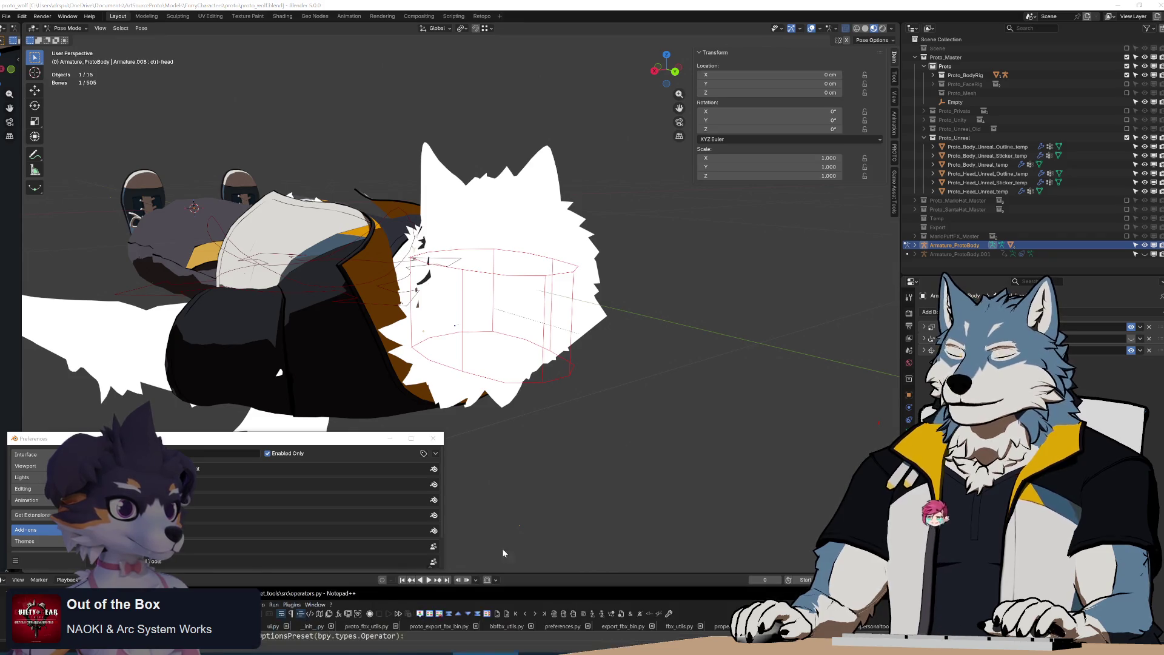
Bring Notepad++ over Blender and fold the DeleteMeshAnimationData class in operators.py
{"action": "mouse_move", "coordinate": [517, 593]}
{"action": "left_mouse_down"}
{"action": "mouse_move", "coordinate": [525, 28]}
{"action": "mouse_move", "coordinate": [502, 94]}
{"action": "left_mouse_up"}
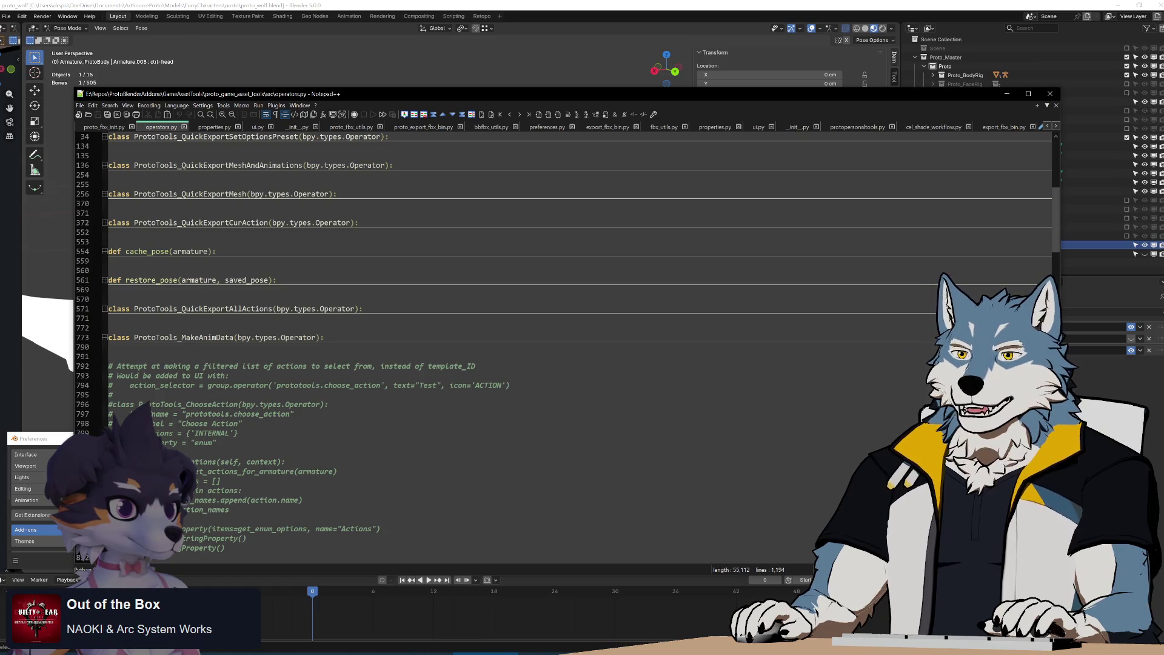
{"action": "scroll", "coordinate": [564, 345], "scroll_direction": "down", "scroll_amount": 18}
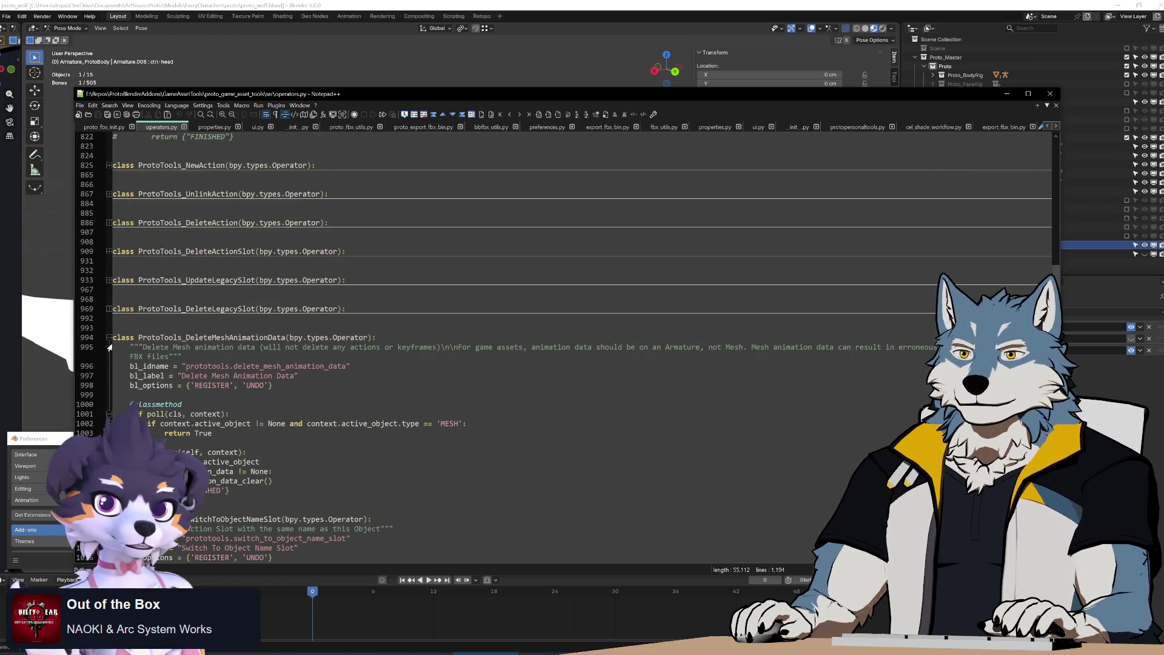
{"action": "left_click", "coordinate": [108, 338]}
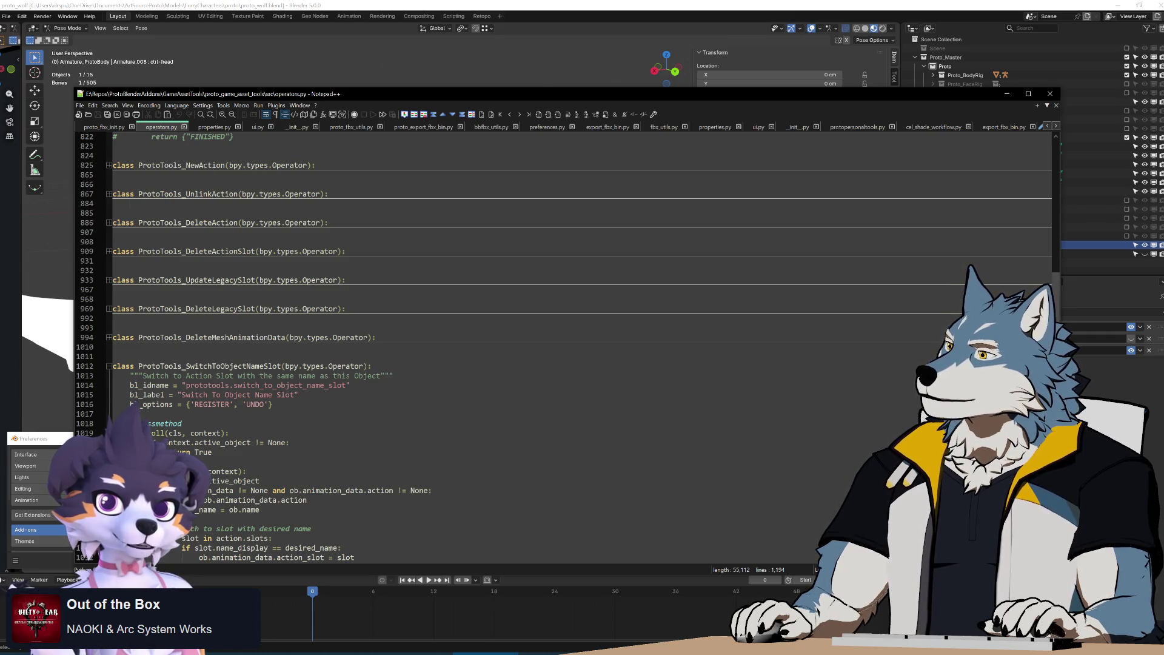
Fold the SwitchToObjectNameSlot, CreateObjectNameSlot, RenameCurrentSlotToObjectName and InfoPopup classes to single header lines
{"action": "scroll", "coordinate": [563, 345], "scroll_direction": "down", "scroll_amount": 4}
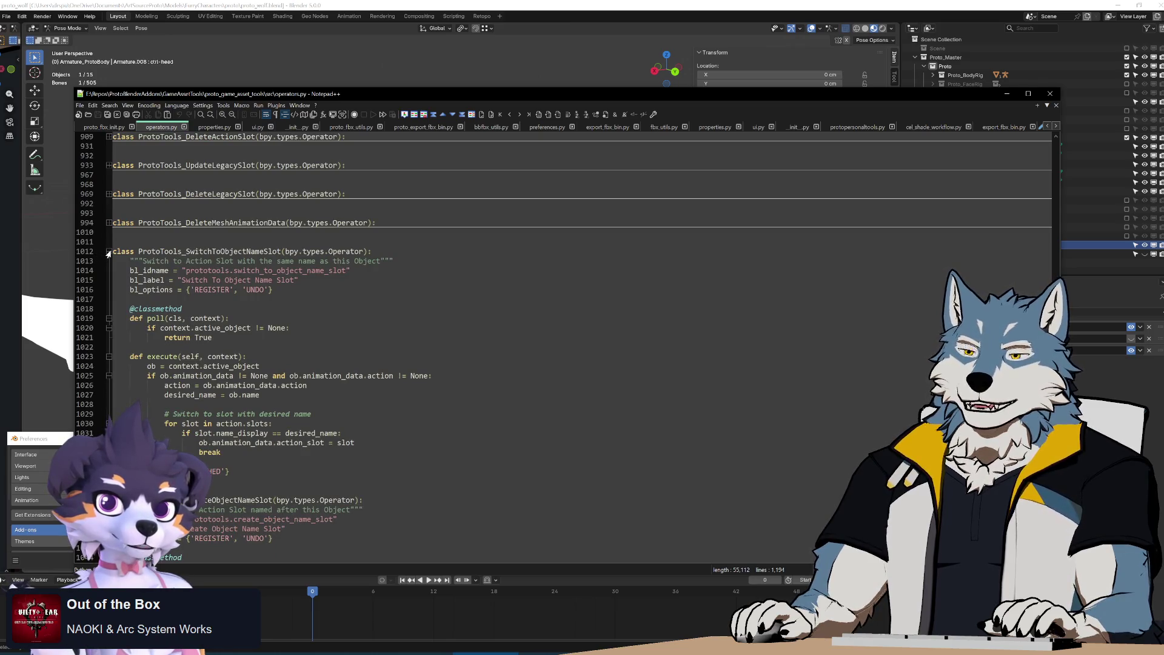
{"action": "left_click", "coordinate": [108, 252]}
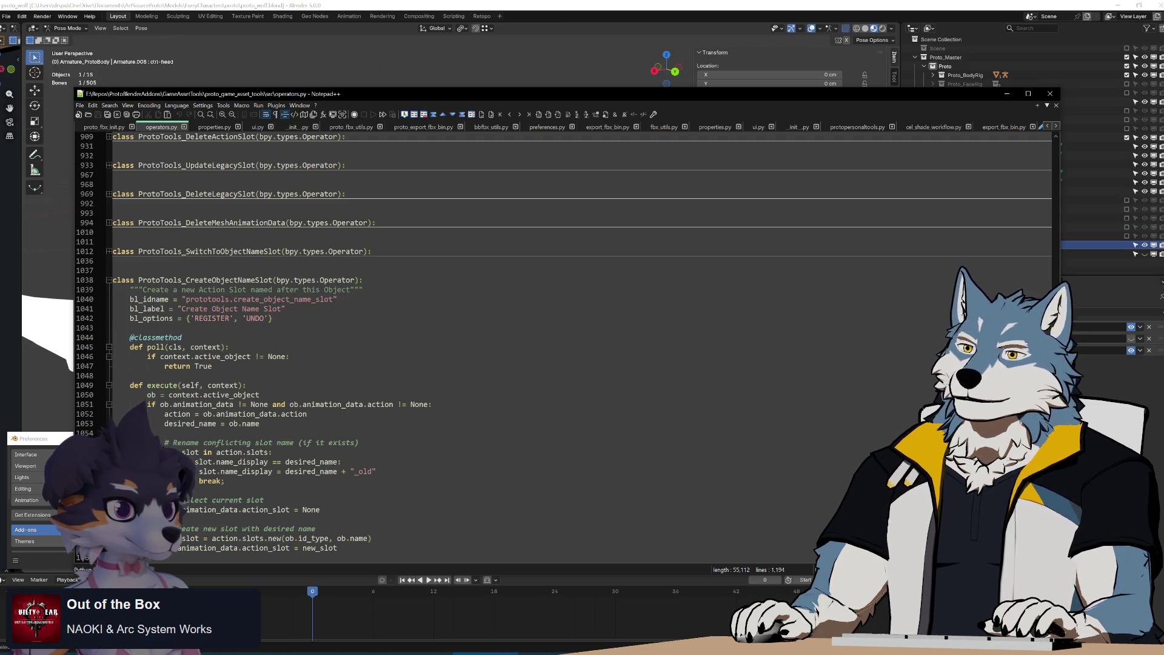
{"action": "left_click", "coordinate": [108, 281]}
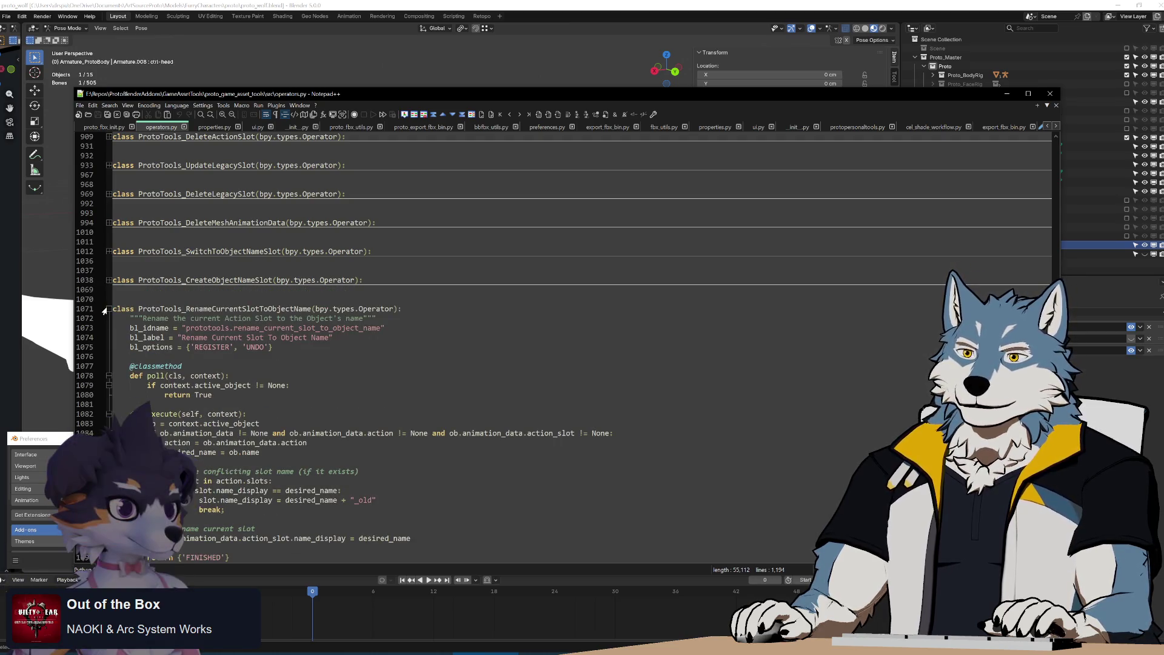
{"action": "left_click", "coordinate": [108, 309]}
{"action": "left_click", "coordinate": [108, 366]}
{"action": "scroll", "coordinate": [108, 367], "scroll_direction": "down", "scroll_amount": 6}
{"action": "scroll", "coordinate": [108, 367], "scroll_direction": "up", "scroll_amount": 12}
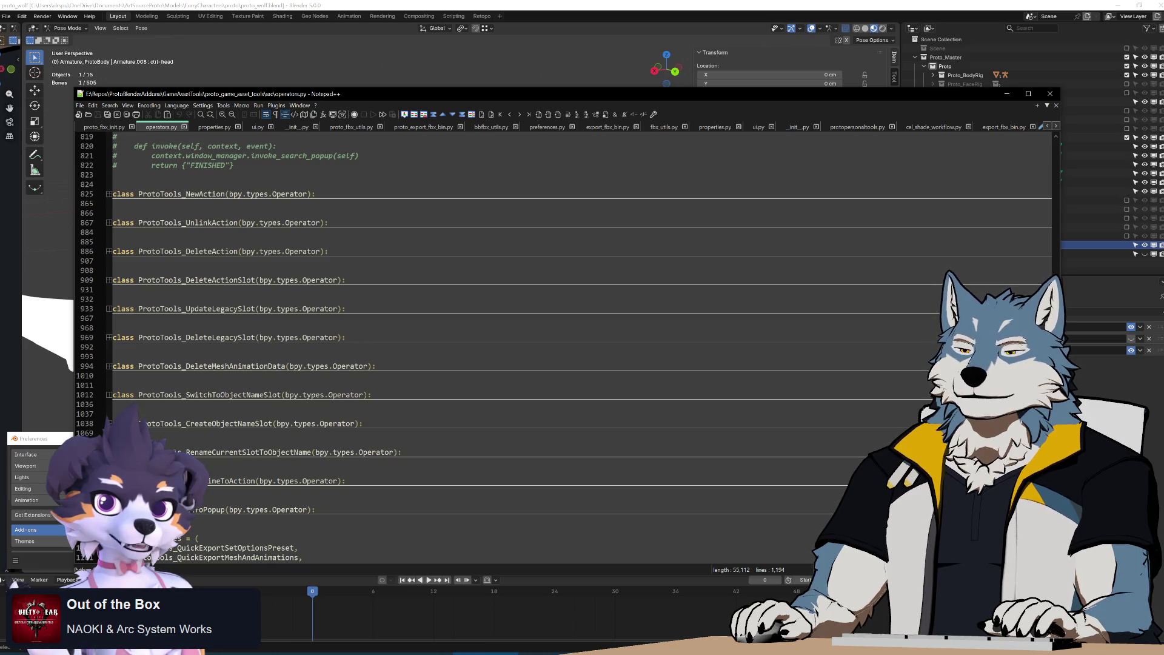
{"action": "left_click", "coordinate": [185, 395]}
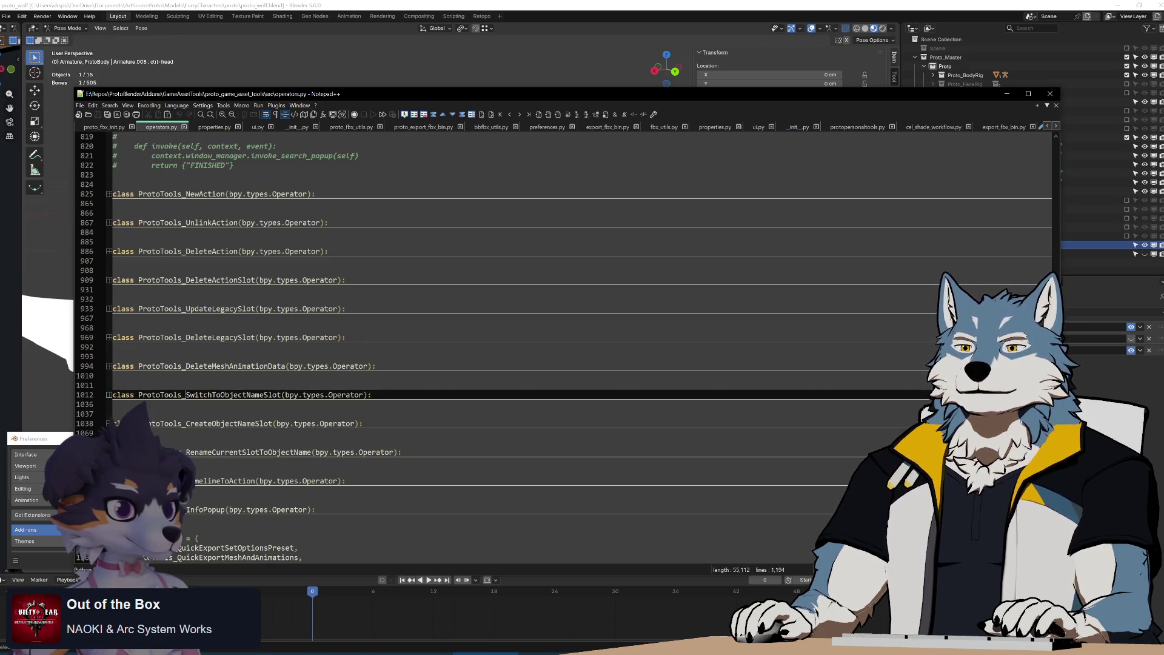
{"action": "left_click", "coordinate": [186, 423]}
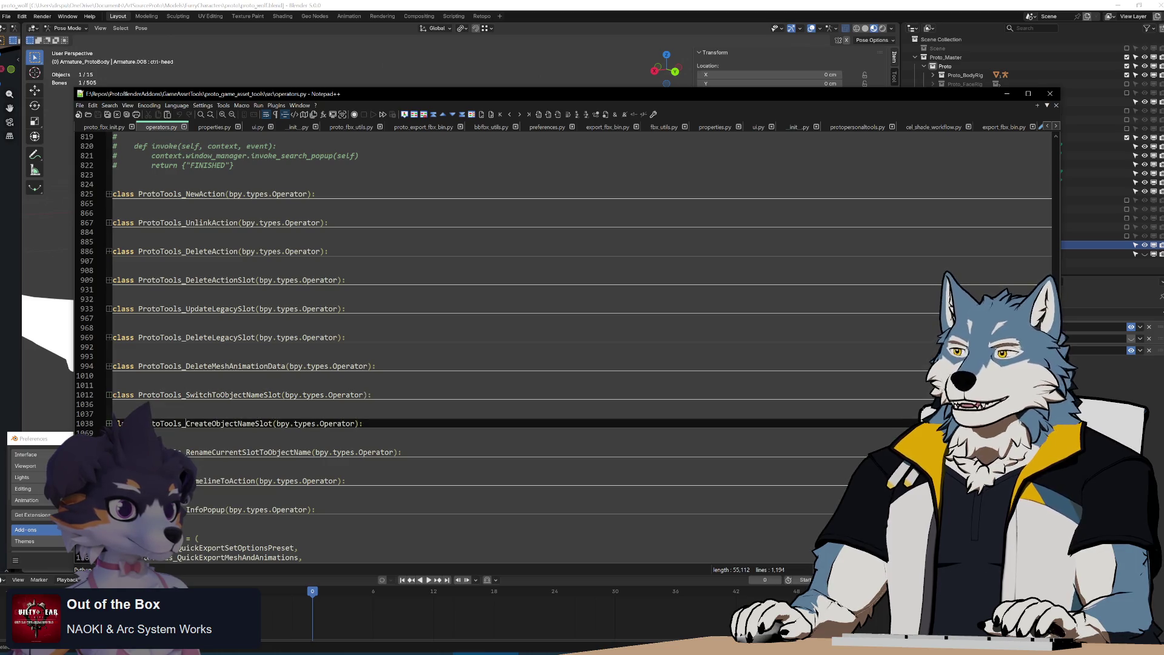
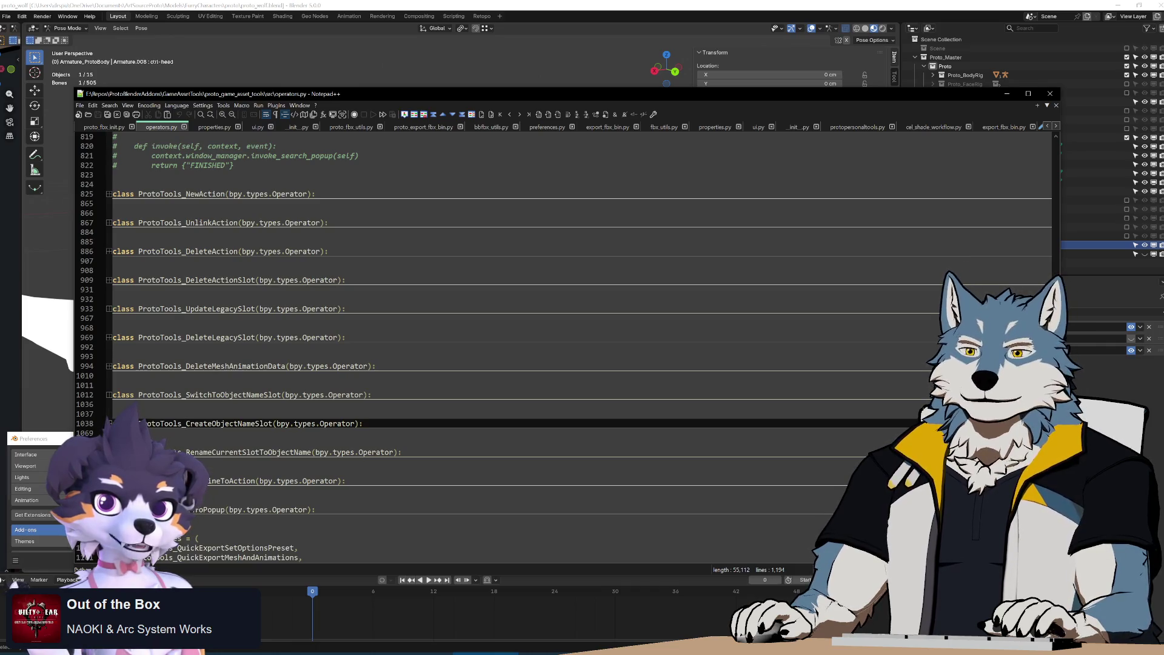
Glance at the Blender scene, then return to operators.py in Notepad++
{"action": "scroll", "coordinate": [563, 339], "scroll_direction": "down", "scroll_amount": 5}
{"action": "scroll", "coordinate": [564, 340], "scroll_direction": "up", "scroll_amount": 4}
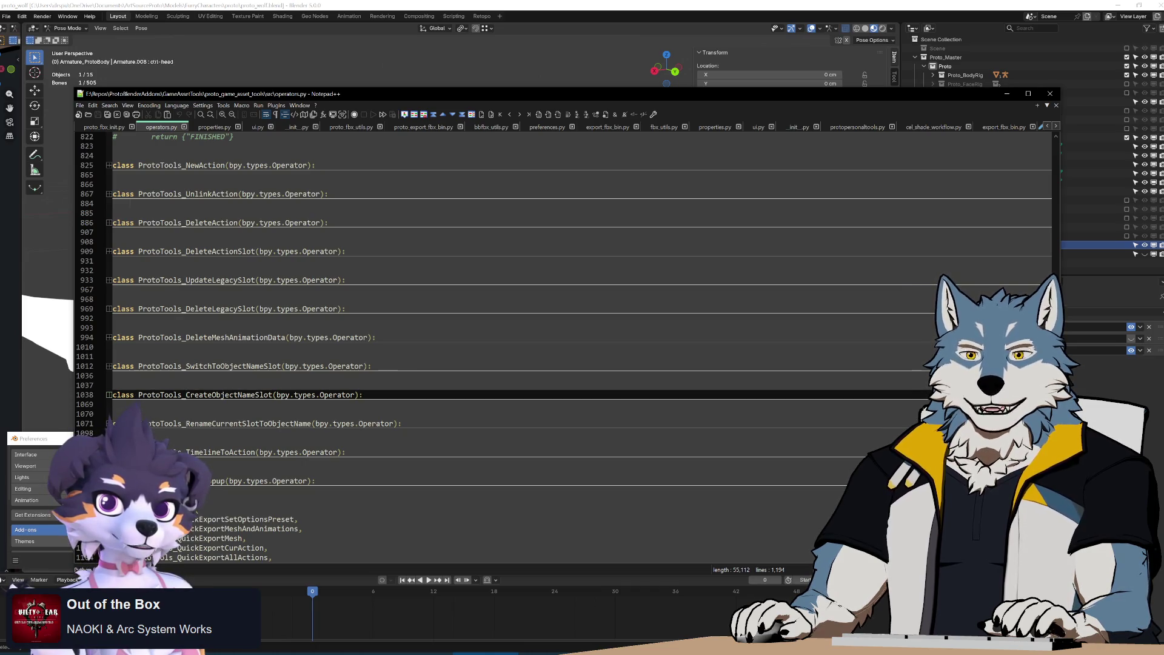
{"action": "key", "text": "alt+Tab"}
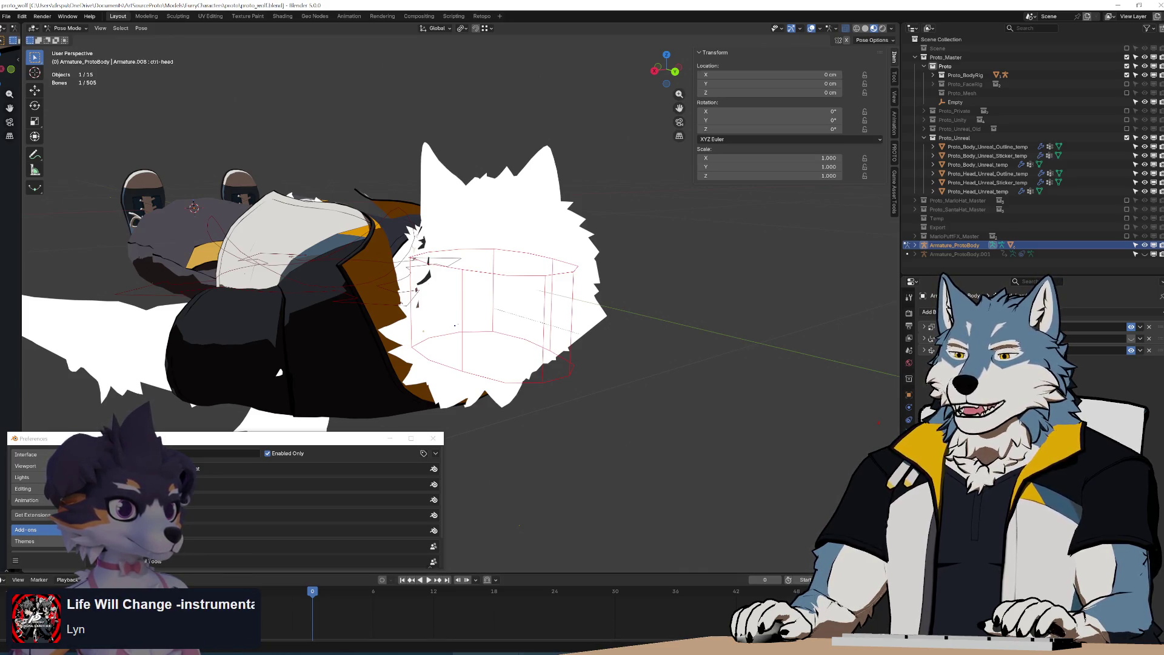
{"action": "key", "text": "alt+Tab"}
Place the caret on the ProtoTools_TimelineToAction class line and unfold its body
{"action": "left_click", "coordinate": [243, 338]}
{"action": "double_click", "coordinate": [211, 366]}
{"action": "left_click", "coordinate": [242, 395]}
{"action": "left_click", "coordinate": [243, 423]}
{"action": "left_click", "coordinate": [243, 452]}
{"action": "left_click", "coordinate": [243, 471]}
{"action": "left_click", "coordinate": [243, 480]}
{"action": "left_click", "coordinate": [220, 452]}
{"action": "key", "text": "End"}
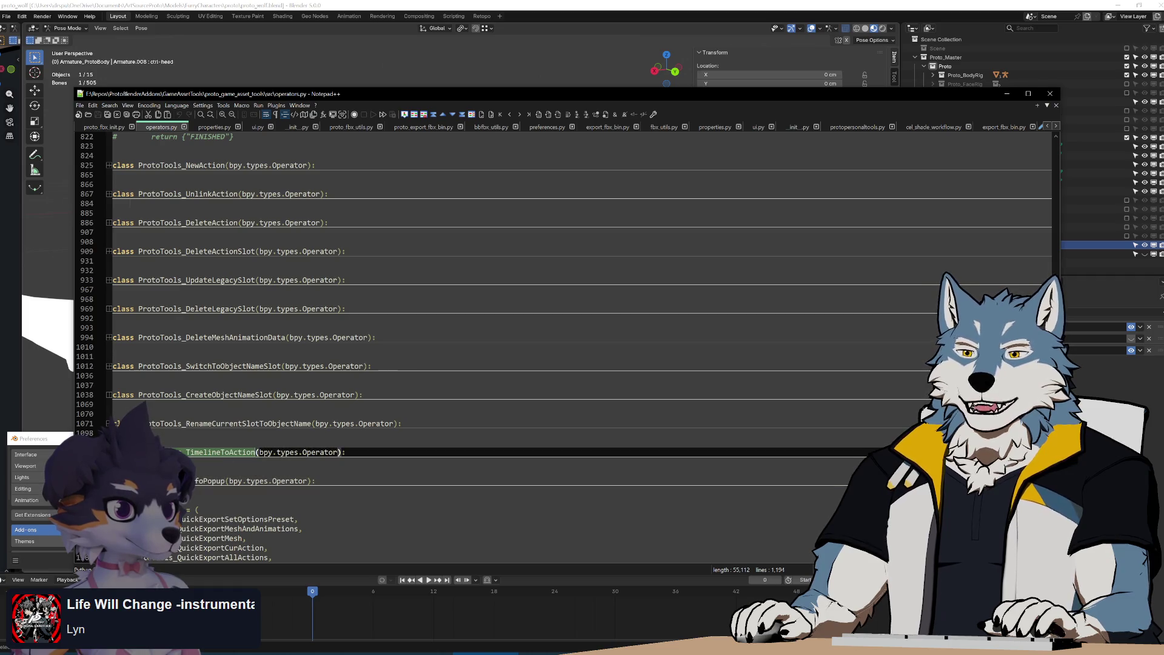
{"action": "key", "text": "ctrl+alt+shift+f"}
{"action": "scroll", "coordinate": [564, 285], "scroll_direction": "down", "scroll_amount": 9}
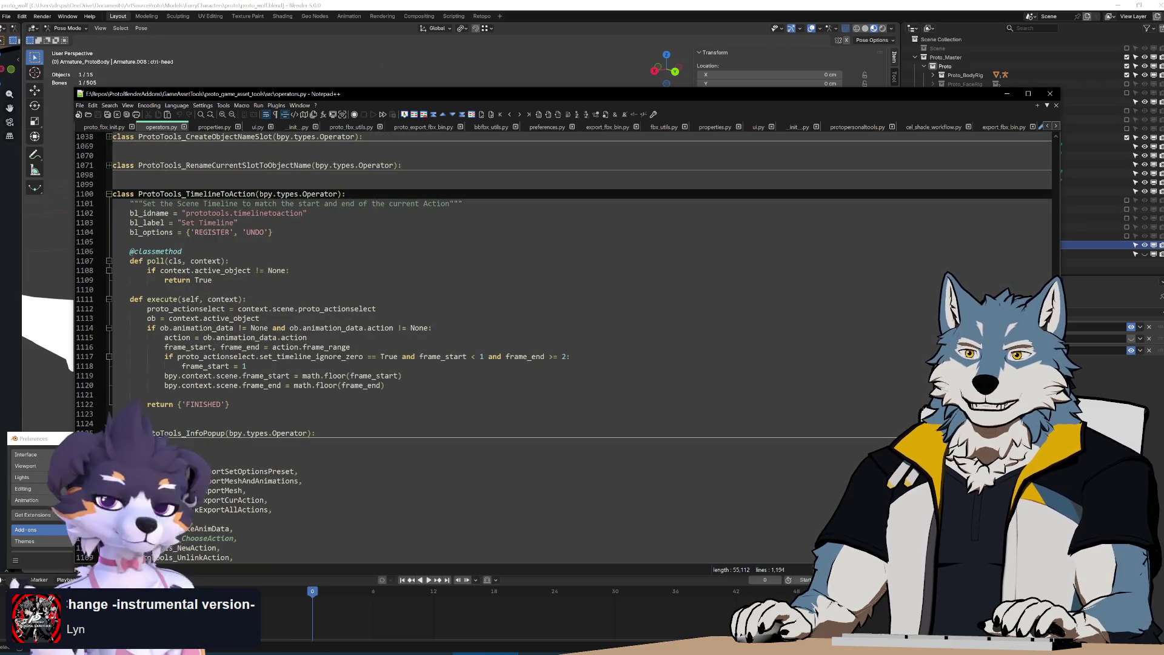
Select the action.frame_range expression on line 1116
{"action": "left_click", "coordinate": [350, 347]}
{"action": "key", "text": "shift+Home"}
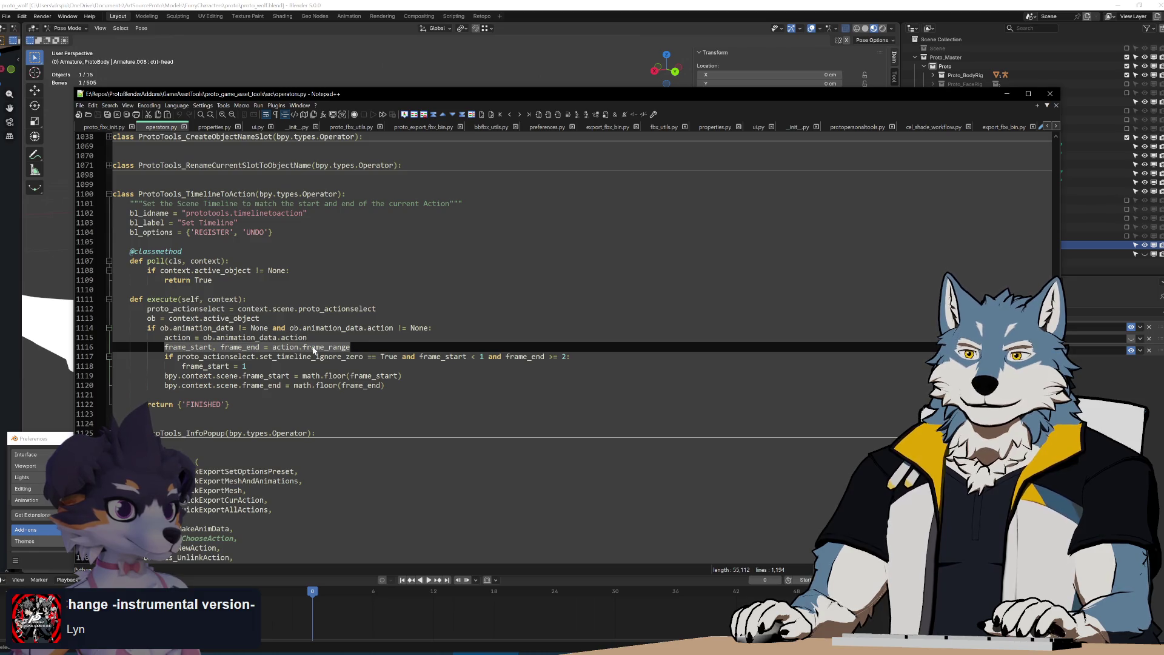
{"action": "double_click", "coordinate": [314, 347]}
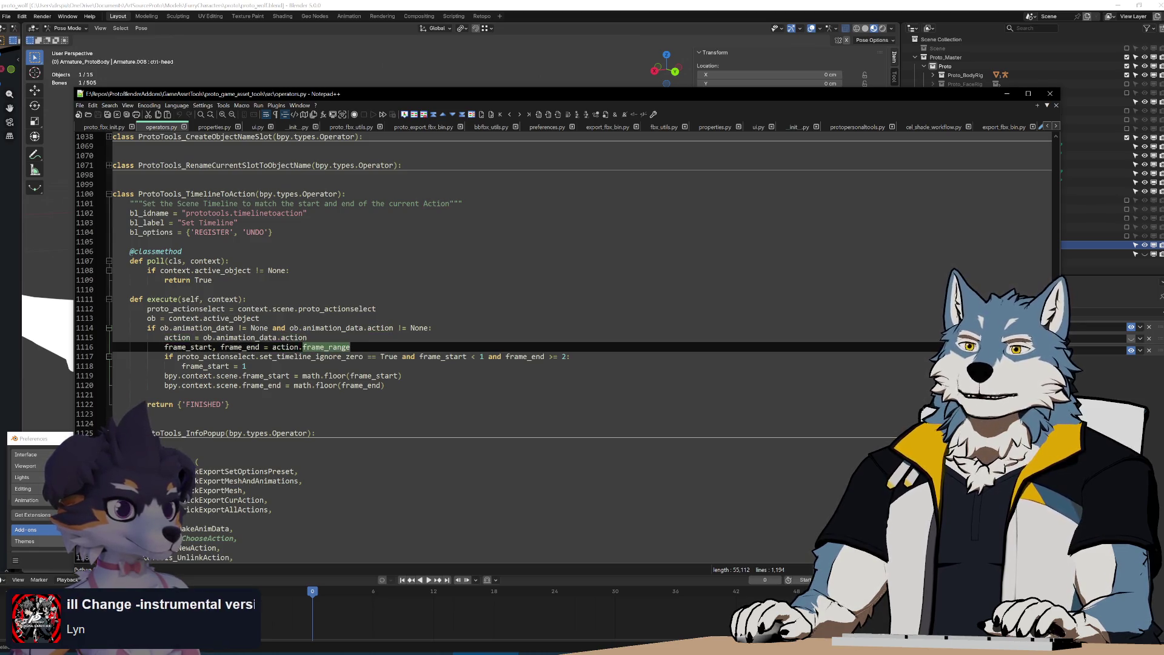
{"action": "double_click", "coordinate": [285, 347]}
{"action": "key", "text": "shift+End"}
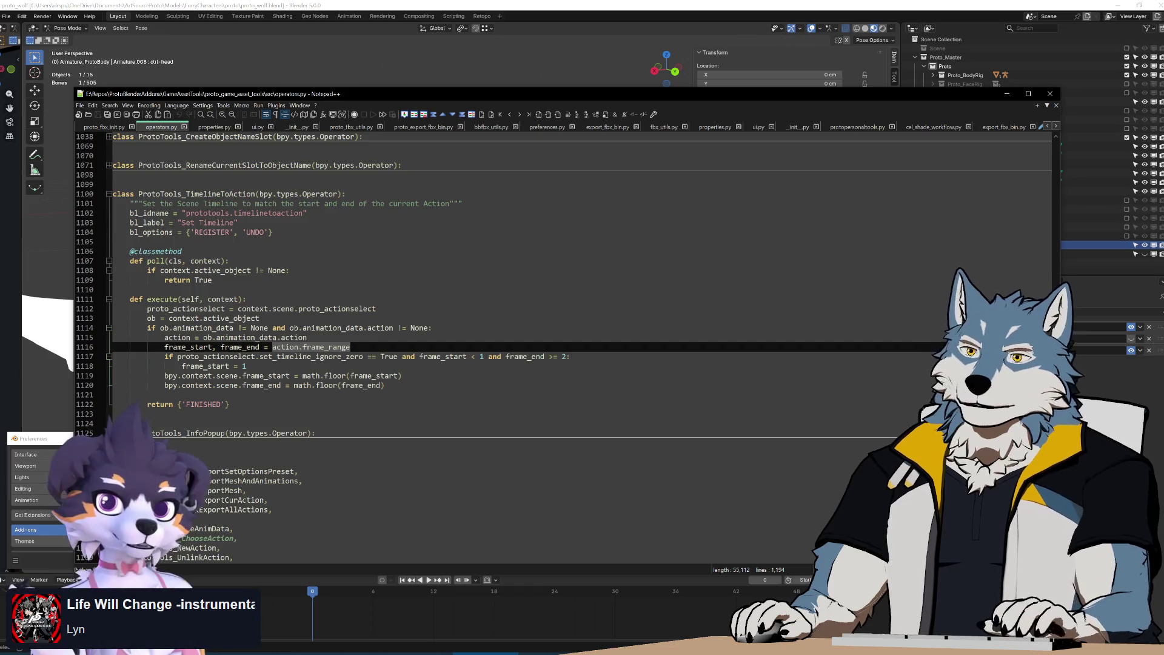
Highlight uses of frame_end, frame_start and action to compare how they're set
{"action": "double_click", "coordinate": [236, 347]}
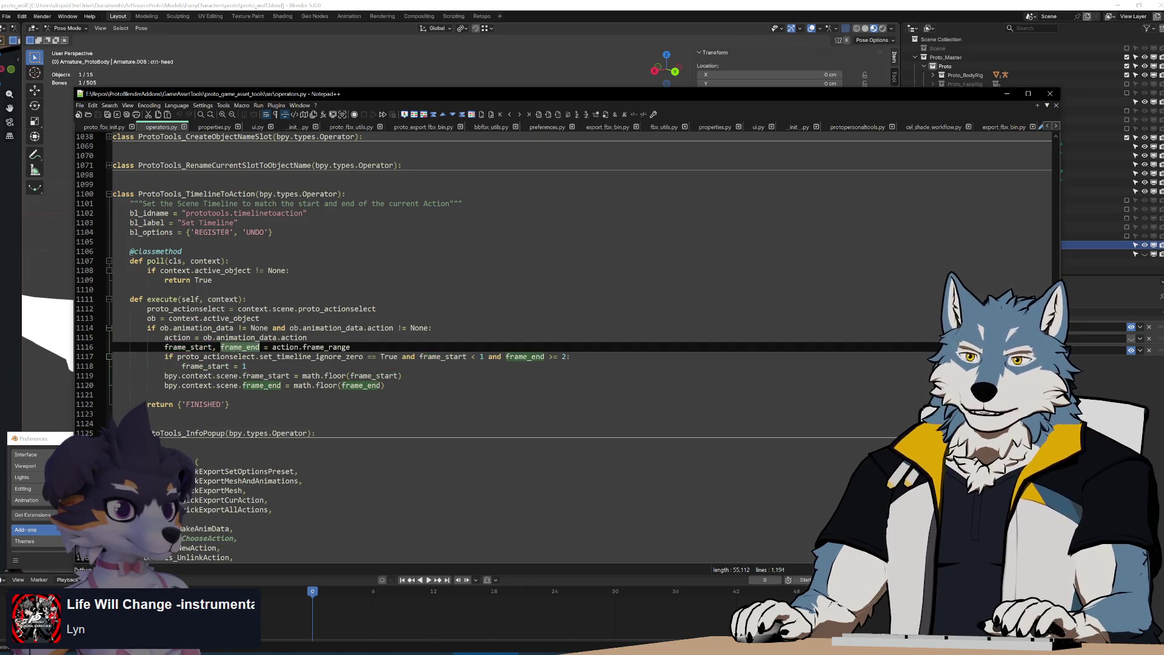
{"action": "double_click", "coordinate": [285, 347]}
{"action": "left_click", "coordinate": [350, 347], "text": "shift"}
{"action": "double_click", "coordinate": [240, 346]}
{"action": "double_click", "coordinate": [188, 347]}
{"action": "double_click", "coordinate": [240, 347]}
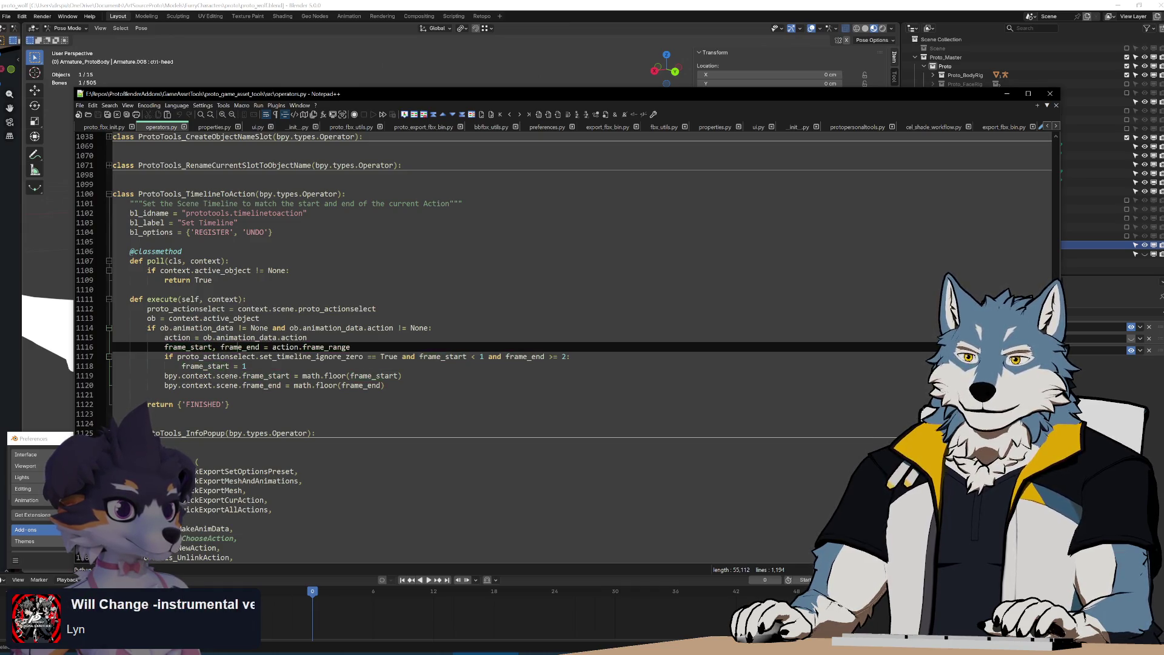
{"action": "left_click", "coordinate": [246, 366]}
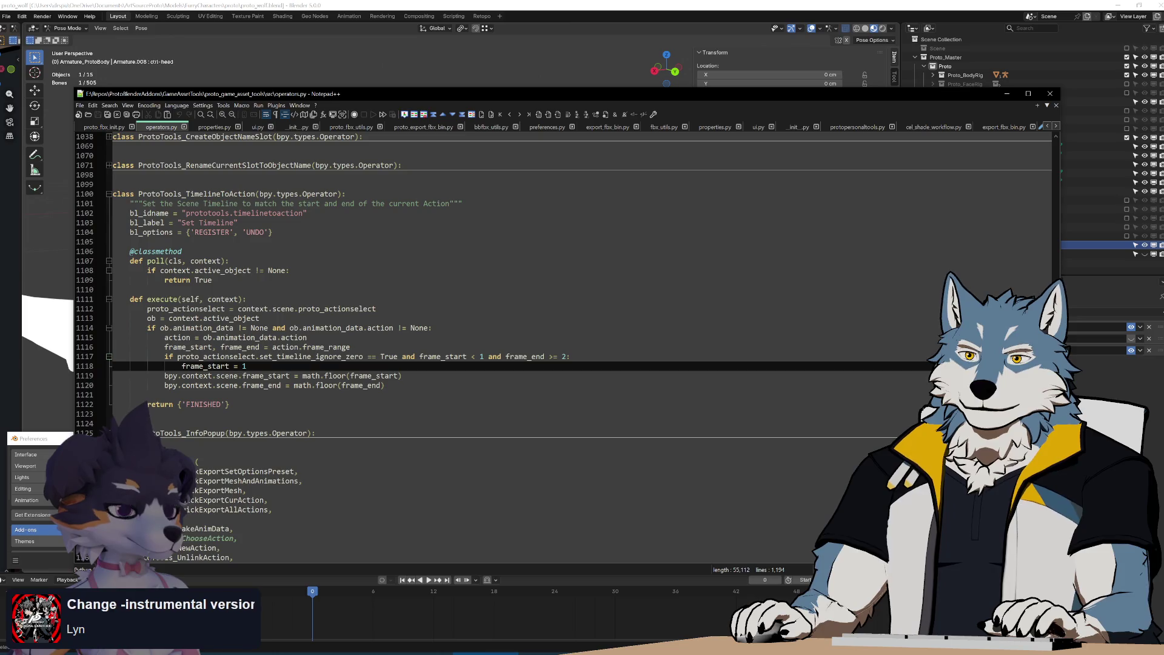
{"action": "double_click", "coordinate": [380, 328]}
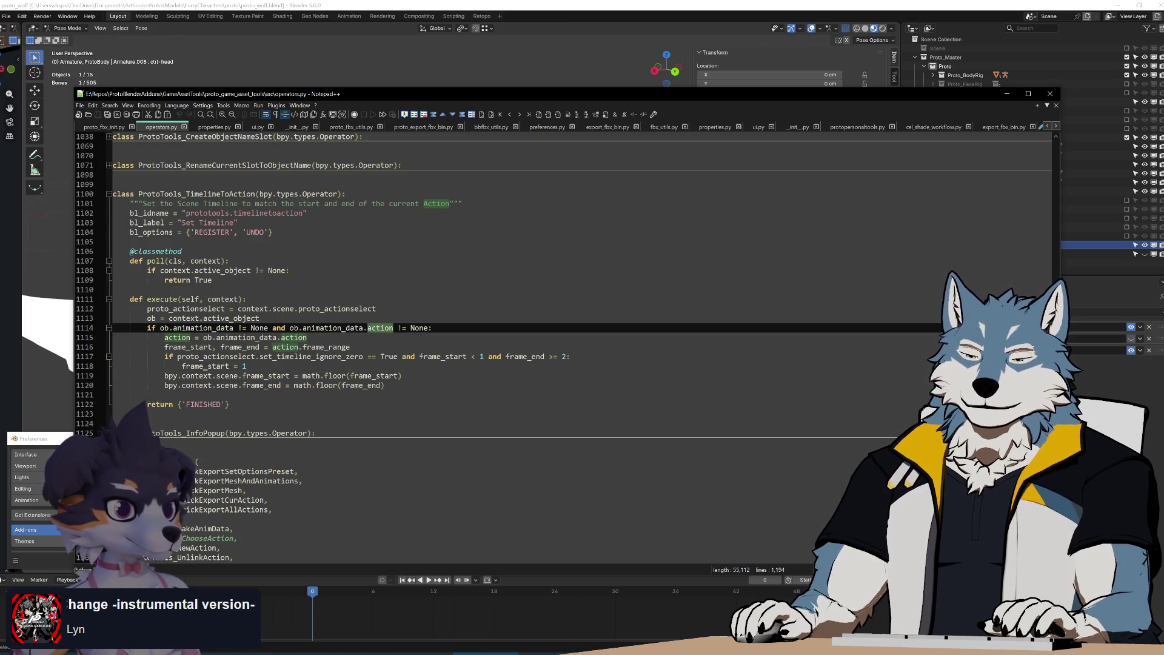
Select lines 1115–1116, clear the selection, and go back to Blender
{"action": "left_click", "coordinate": [351, 347]}
{"action": "key", "text": "shift+Up"}
{"action": "key", "text": "shift+Home"}
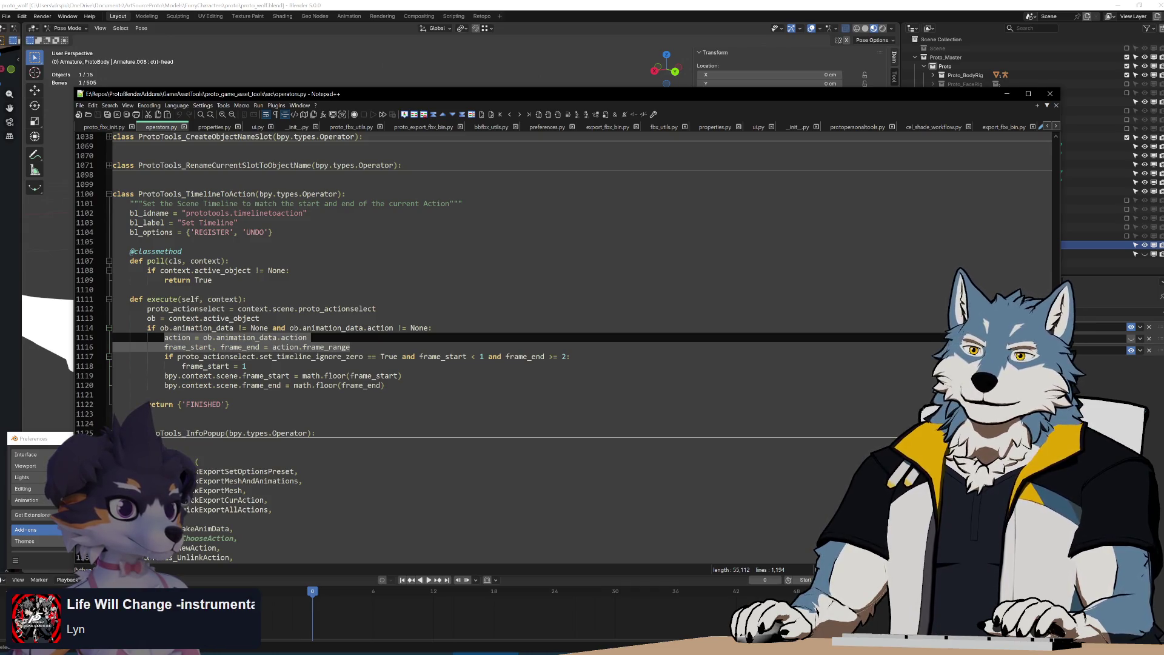
{"action": "left_click", "coordinate": [376, 327]}
{"action": "key", "text": "Down"}
{"action": "key", "text": "Down"}
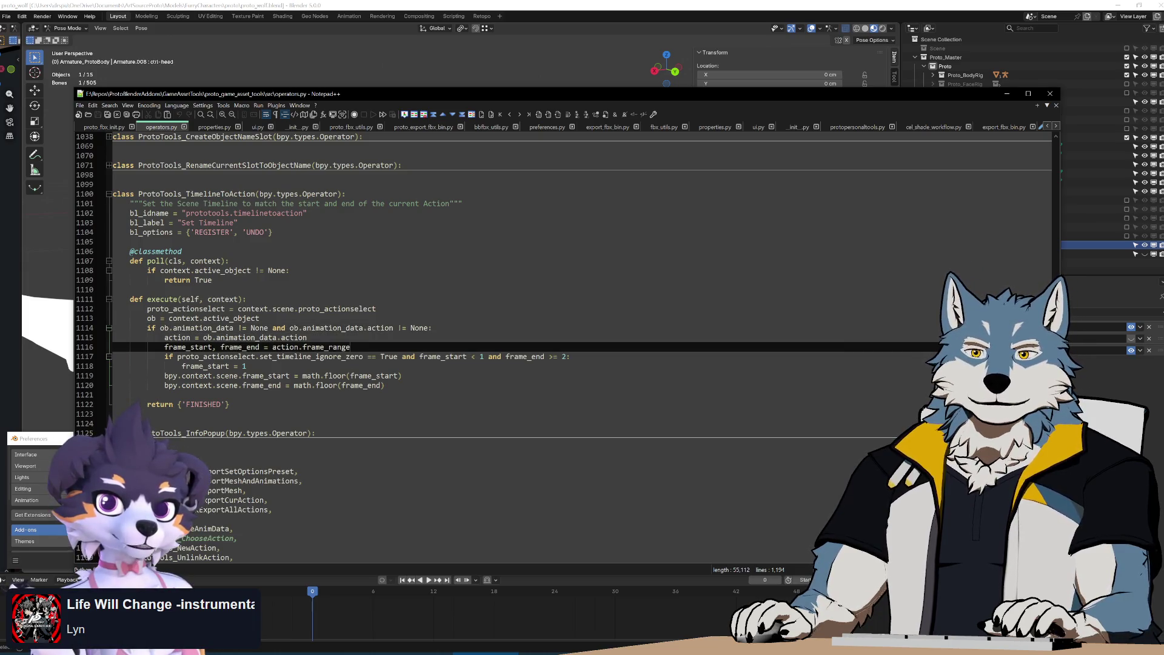
{"action": "key", "text": "alt+Tab"}
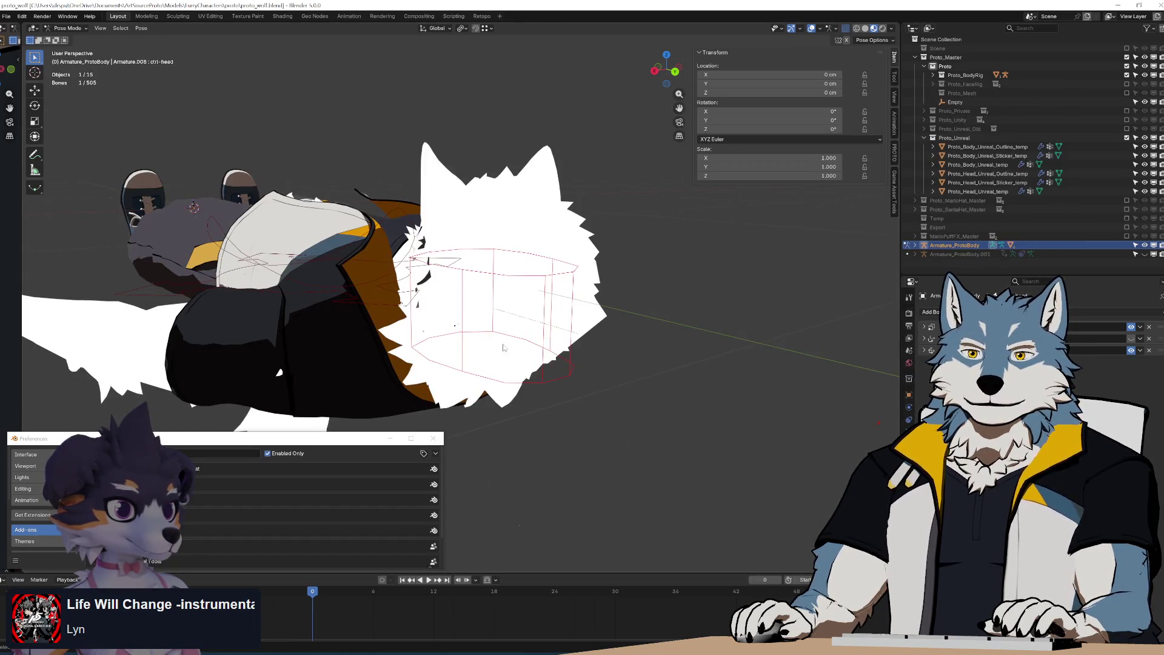
Test-rotate the head bone several times, cancelling each, and compare against the rest pose
{"action": "key", "text": "r"}
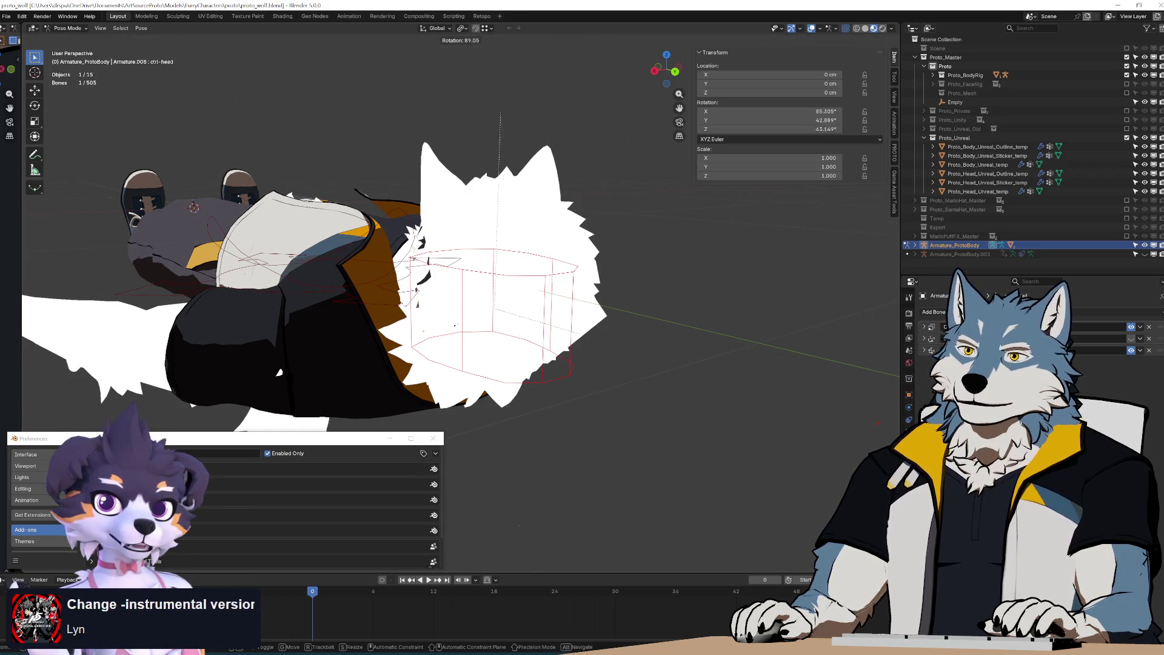
{"action": "key", "text": "Escape"}
{"action": "middle_click_drag", "start_coordinate": [631, 304], "coordinate": [647, 266]}
{"action": "key", "text": "r"}
{"action": "key", "text": "Escape"}
{"action": "key", "text": "Tab"}
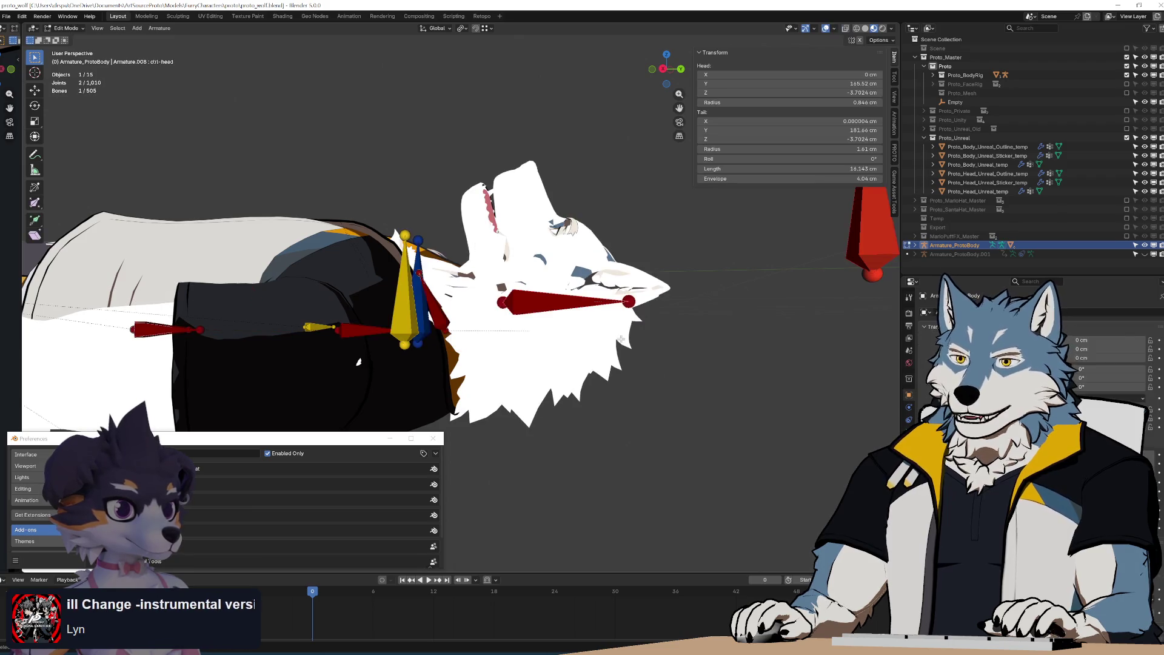
{"action": "key", "text": "Tab"}
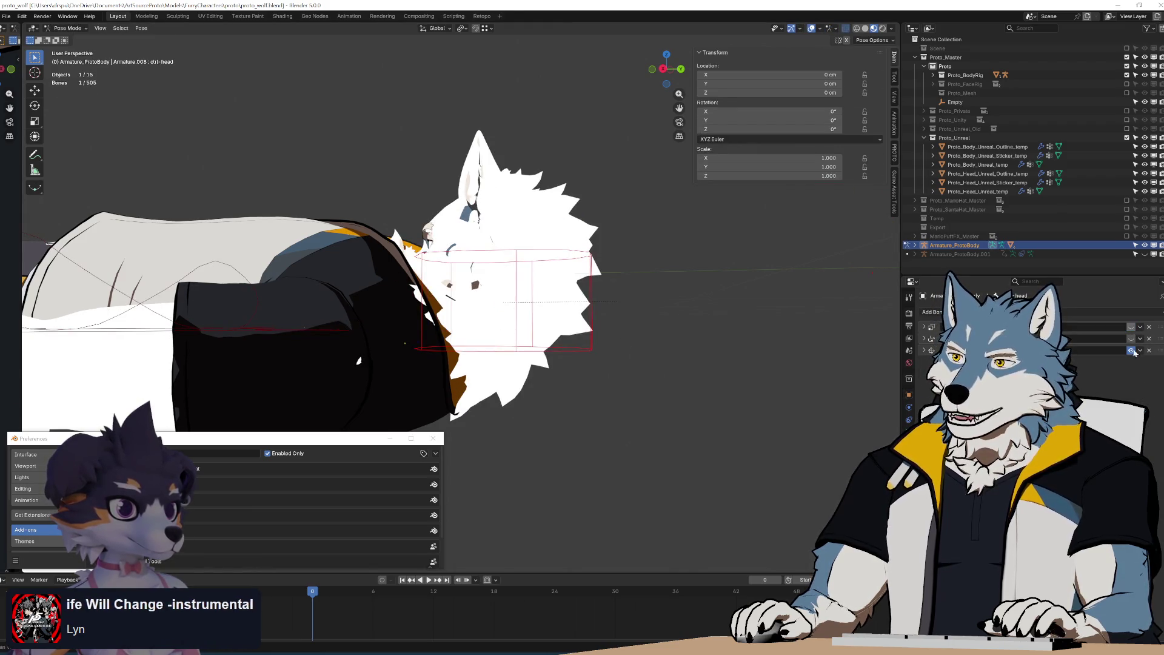
{"action": "key", "text": "r"}
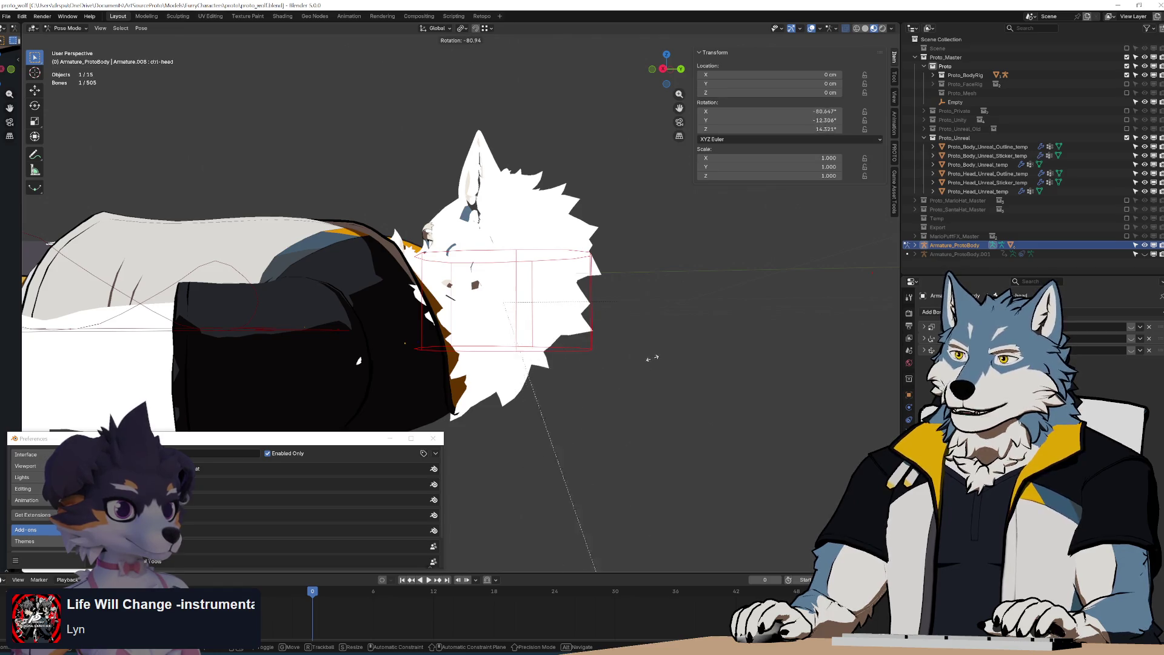
{"action": "key", "text": "Escape"}
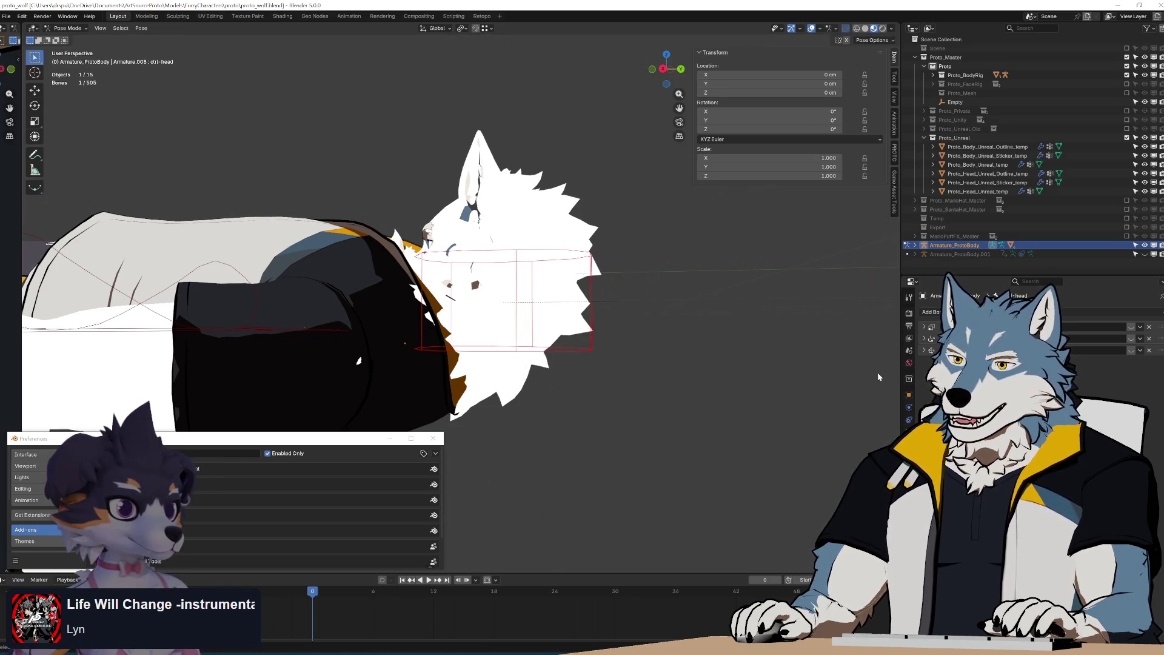
Check the armature's constraints and transform, then the ctrl-head bone's properties in rest pose
{"action": "left_click", "coordinate": [909, 420]}
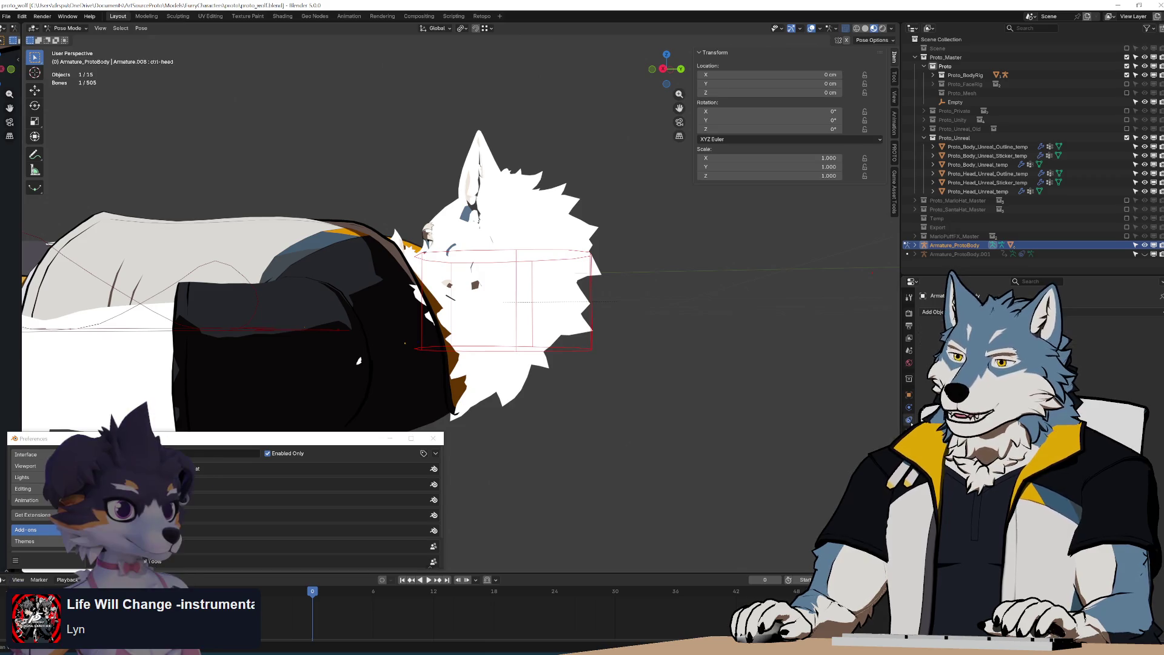
{"action": "middle_click_drag", "start_coordinate": [620, 338], "coordinate": [600, 346]}
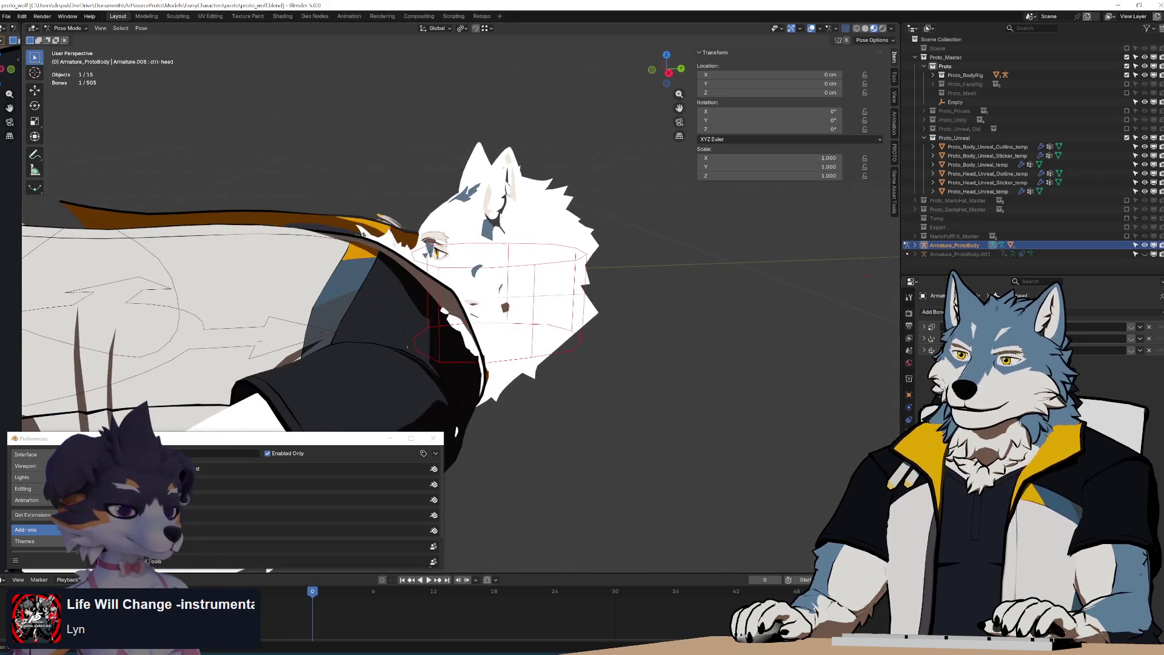
{"action": "left_click", "coordinate": [909, 394]}
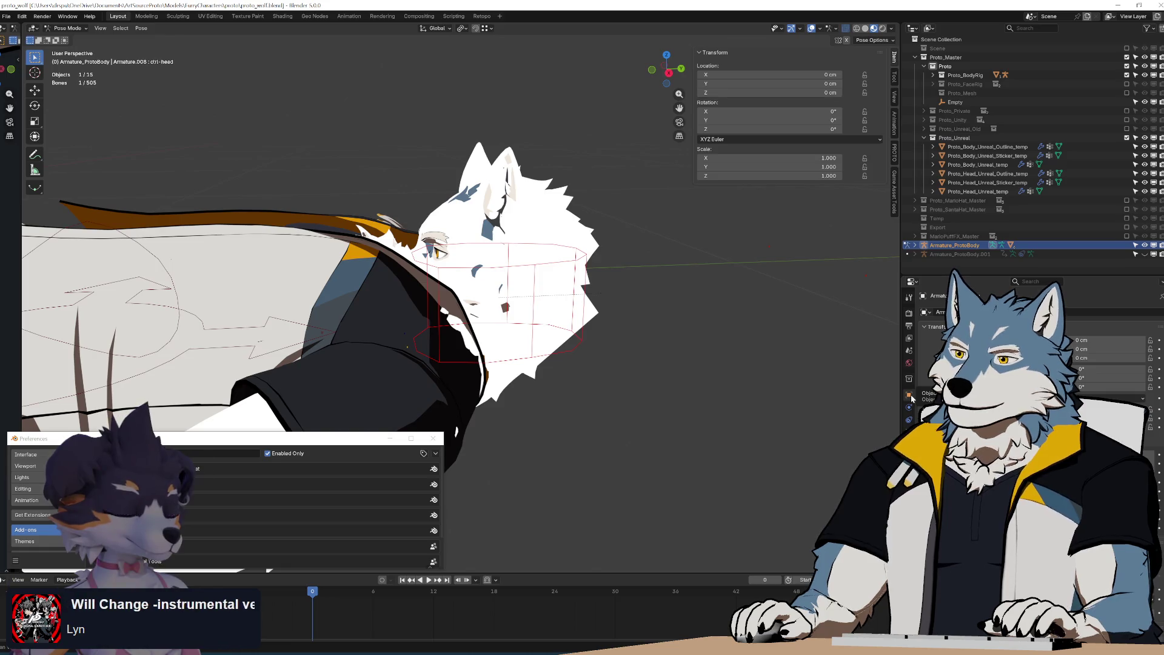
{"action": "left_click", "coordinate": [916, 413]}
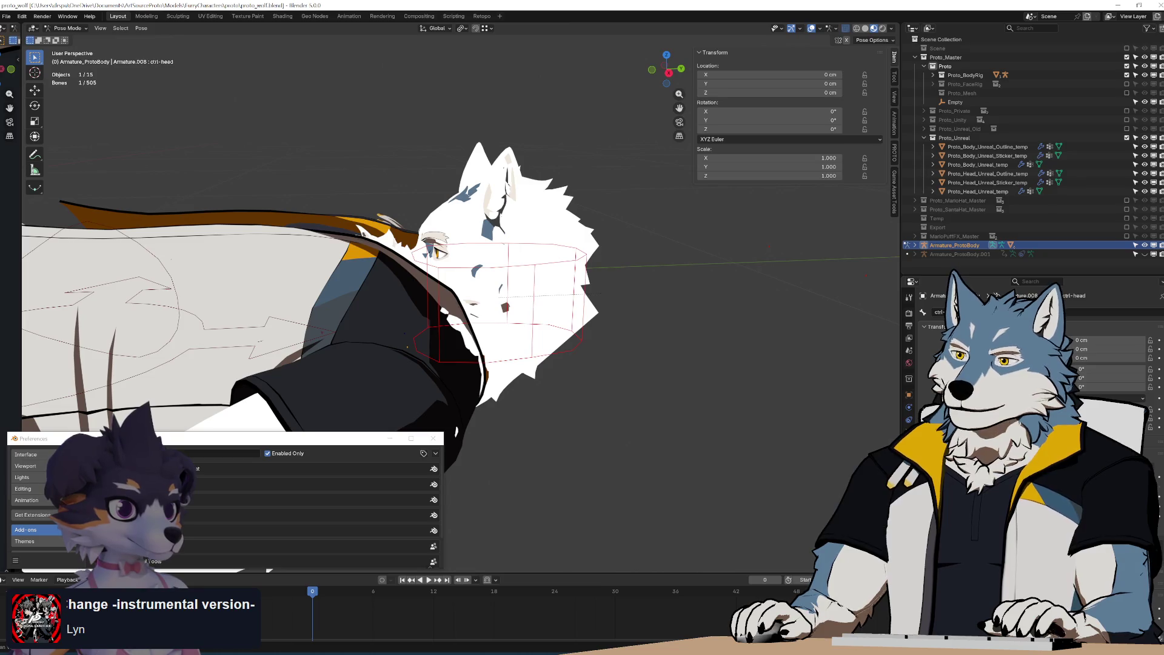
{"action": "key", "text": "Tab"}
{"action": "mouse_move", "coordinate": [682, 371]}
{"action": "middle_mouse_down"}
{"action": "mouse_move", "coordinate": [642, 345]}
{"action": "mouse_move", "coordinate": [620, 366]}
{"action": "mouse_move", "coordinate": [571, 289]}
{"action": "mouse_move", "coordinate": [572, 348]}
{"action": "mouse_move", "coordinate": [607, 311]}
{"action": "mouse_move", "coordinate": [583, 300]}
{"action": "mouse_move", "coordinate": [546, 308]}
{"action": "mouse_move", "coordinate": [519, 241]}
{"action": "middle_mouse_up"}
{"action": "key", "text": "Tab"}
Select ctrl-head, test-scale and free-rotate it, and review its three bone constraints
{"action": "left_click", "coordinate": [550, 241]}
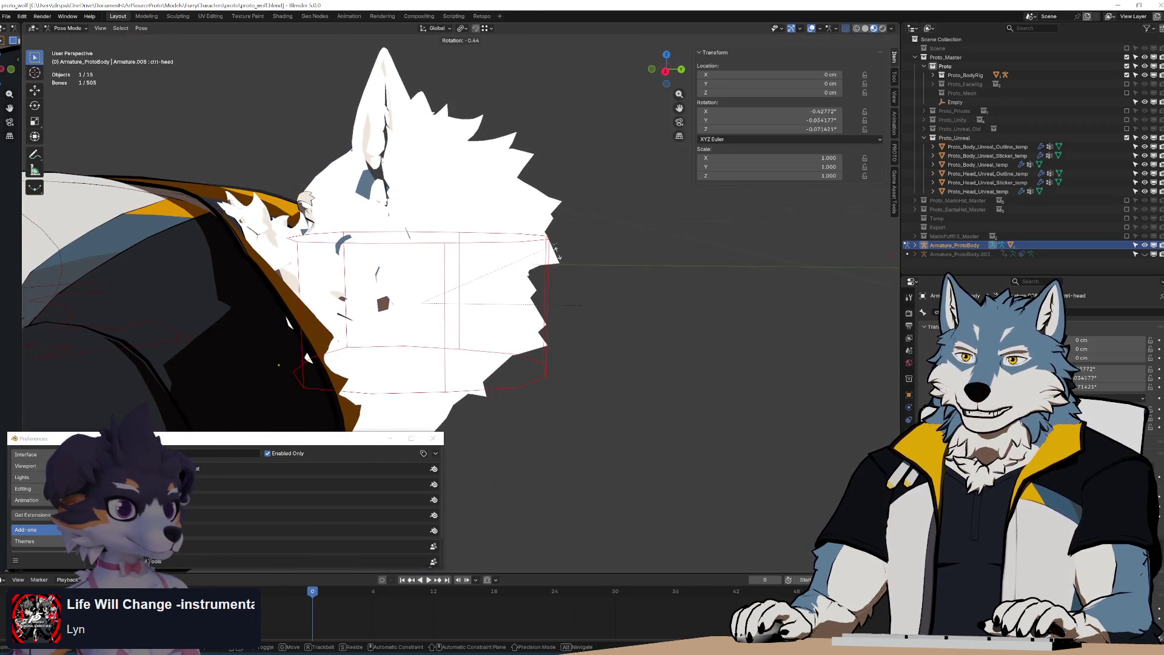
{"action": "key", "text": "s"}
{"action": "key", "text": "Escape"}
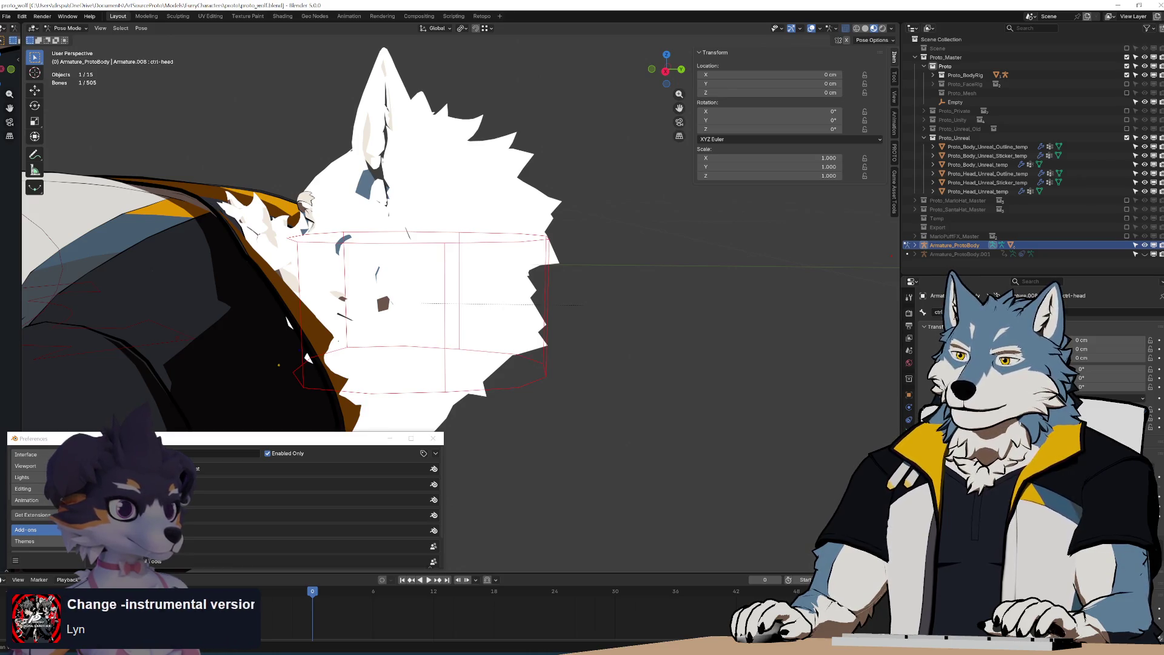
{"action": "scroll", "coordinate": [1031, 364], "scroll_direction": "down", "scroll_amount": 10}
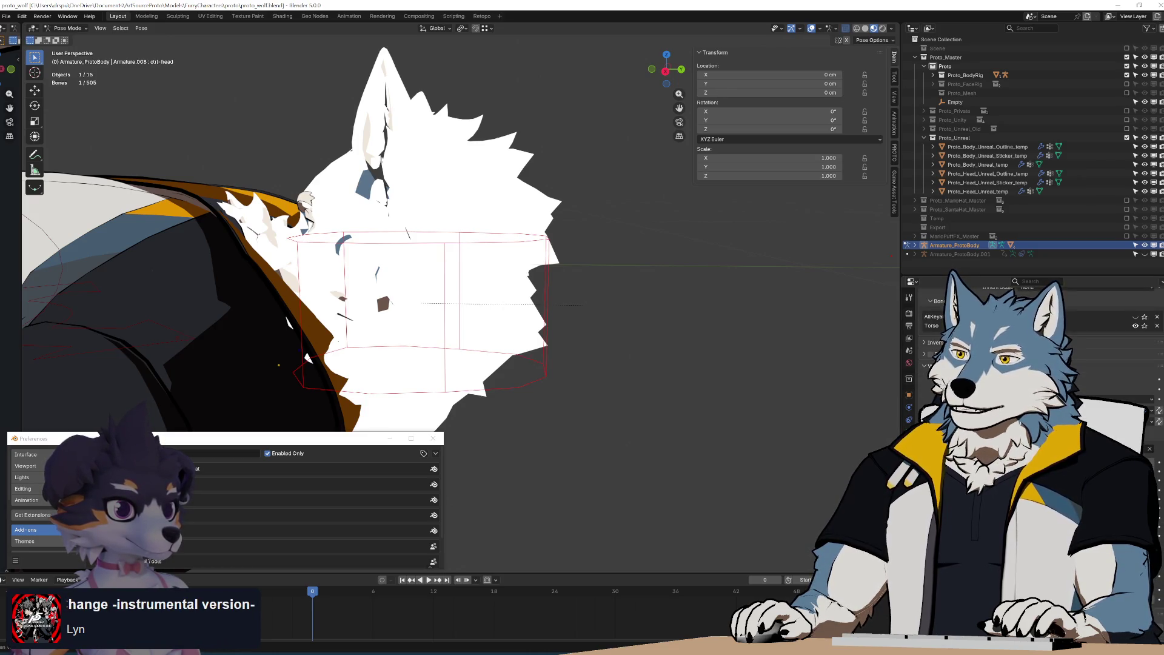
{"action": "scroll", "coordinate": [1031, 364], "scroll_direction": "up", "scroll_amount": 4}
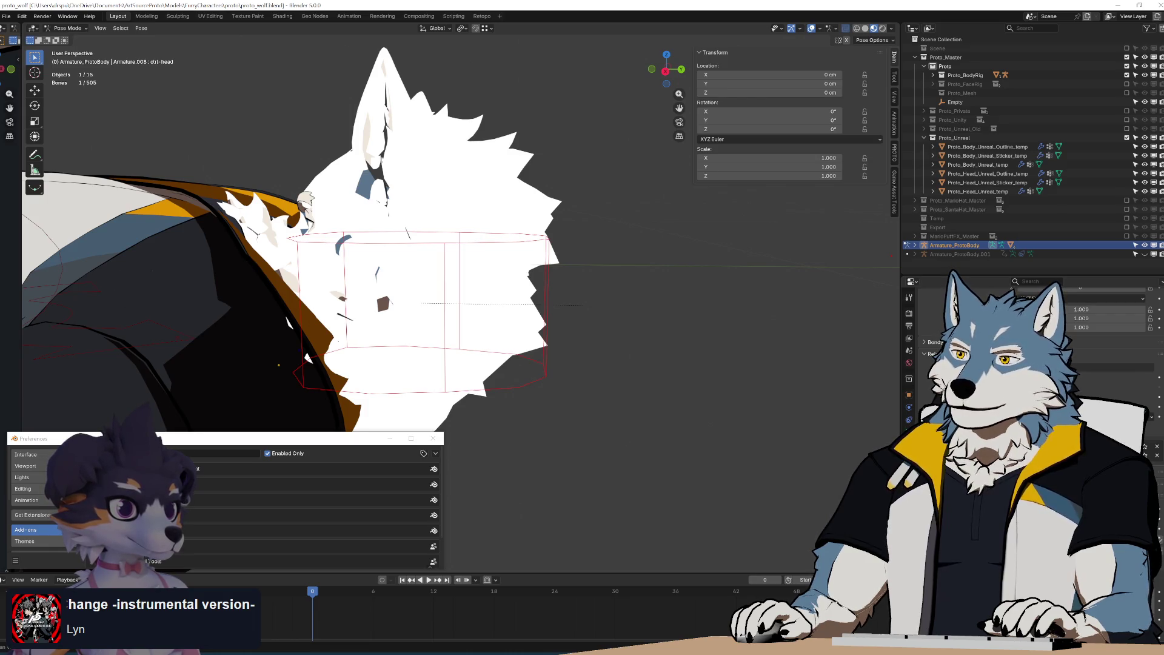
{"action": "left_click", "coordinate": [909, 420]}
{"action": "key", "text": "r"}
{"action": "key", "text": "r"}
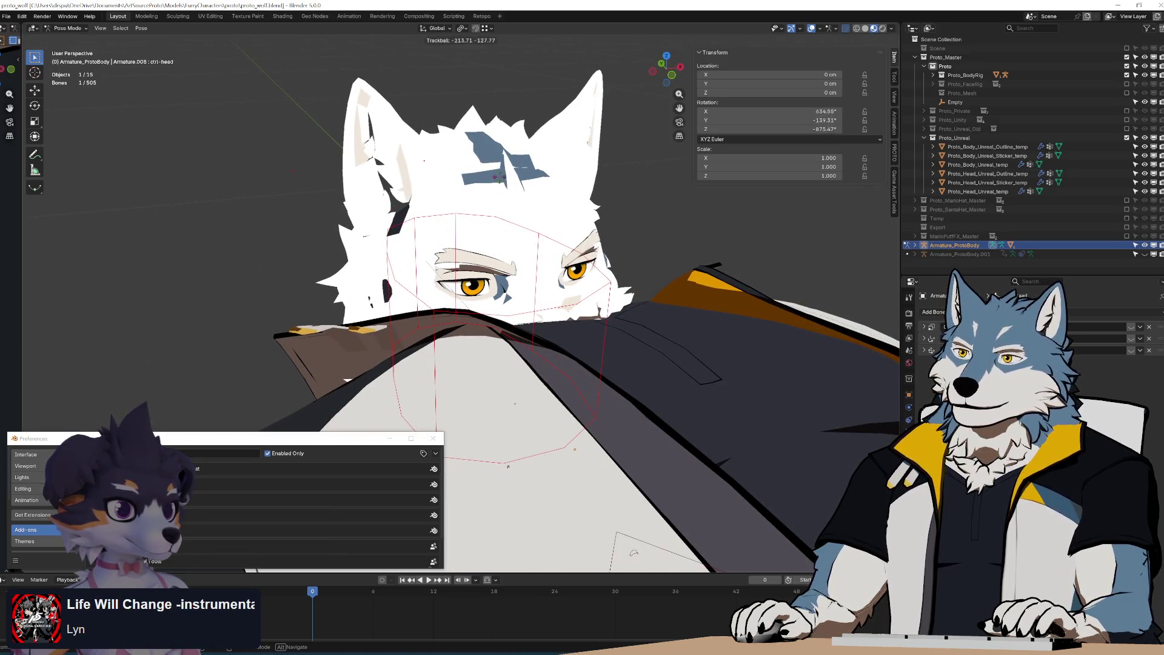
{"action": "key", "text": "Escape"}
Orbit around the posed character and start moving the torso control bone
{"action": "mouse_move", "coordinate": [511, 183]}
{"action": "middle_mouse_down"}
{"action": "mouse_move", "coordinate": [623, 311]}
{"action": "mouse_move", "coordinate": [611, 265]}
{"action": "mouse_move", "coordinate": [624, 303]}
{"action": "middle_mouse_up"}
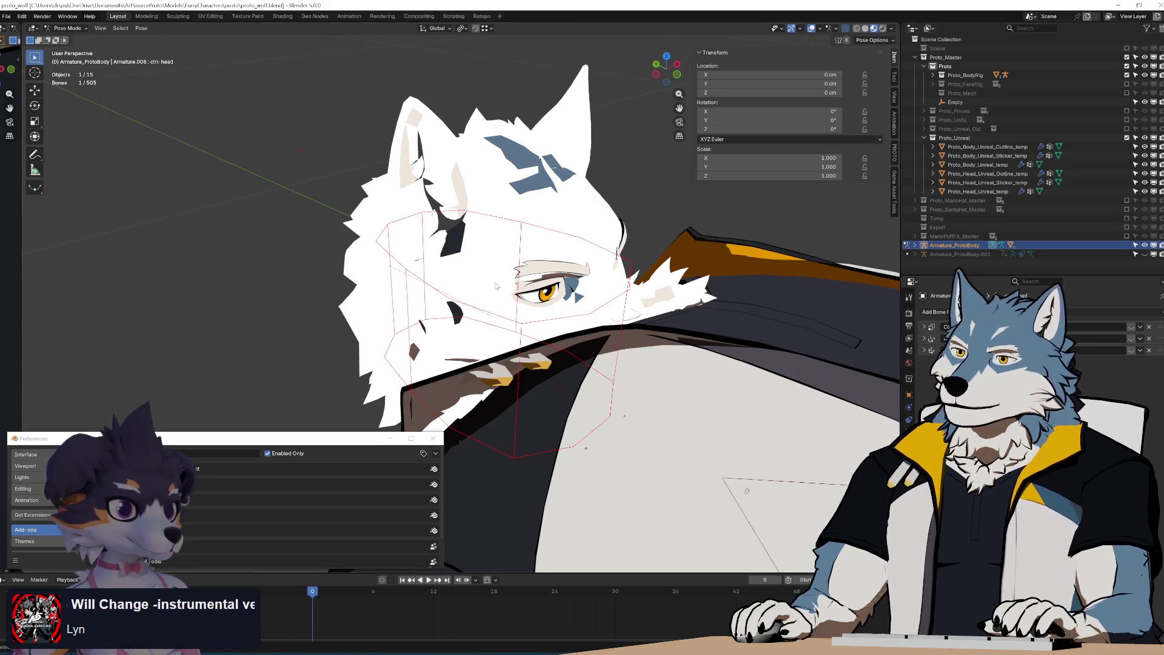
{"action": "scroll", "coordinate": [674, 413], "scroll_direction": "down", "scroll_amount": 6}
{"action": "middle_click_drag", "start_coordinate": [674, 412], "coordinate": [527, 243]}
{"action": "left_click", "coordinate": [518, 234]}
{"action": "key", "text": "g"}
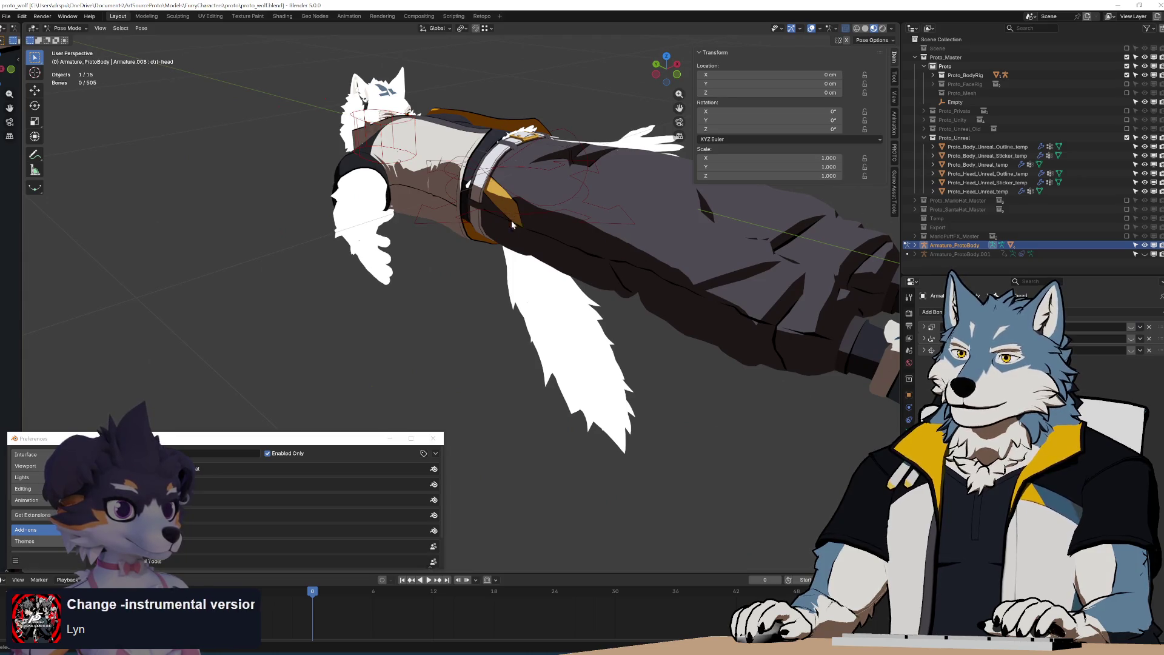
{"action": "key", "text": "Escape"}
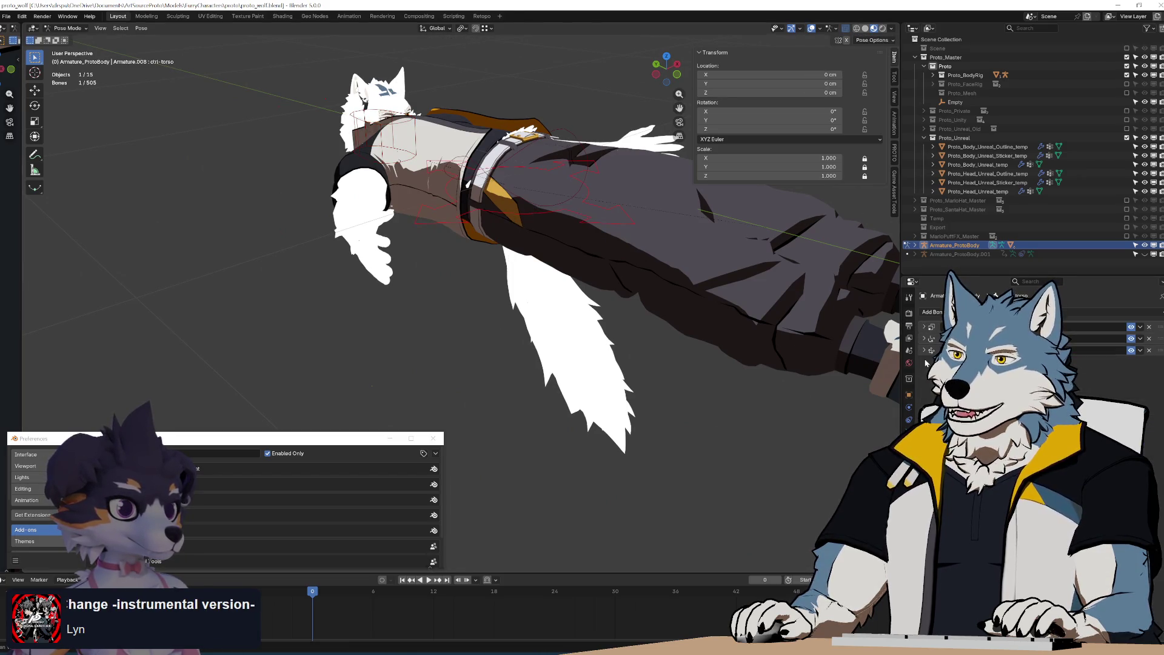
{"action": "key", "text": "g"}
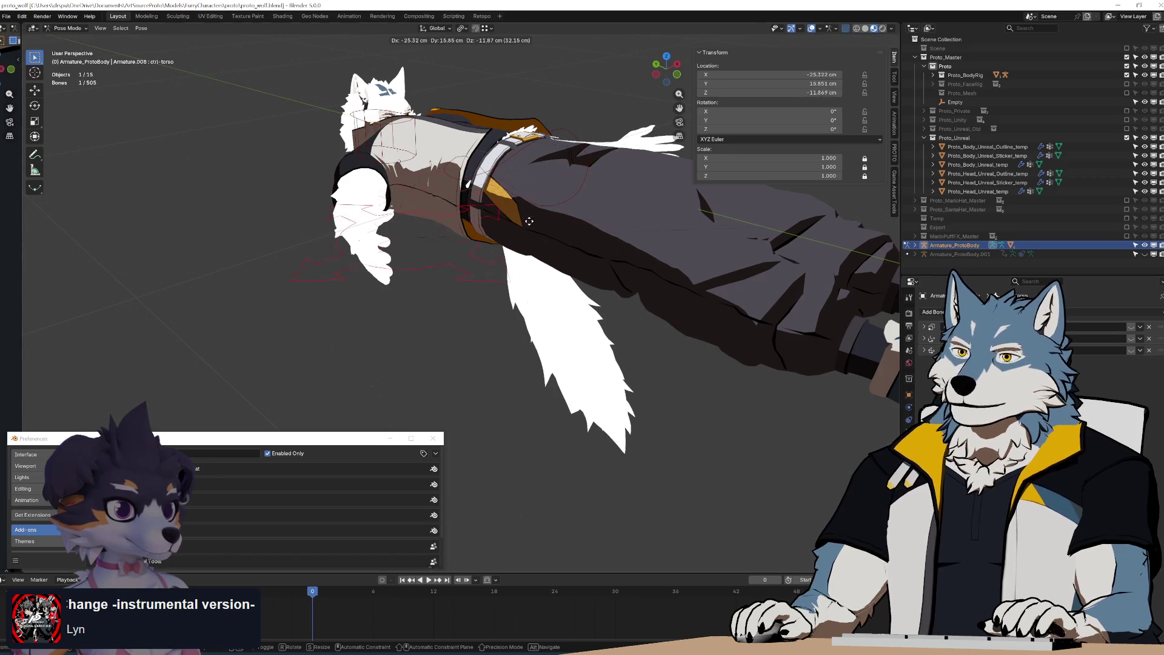
{"action": "key", "text": "Escape"}
{"action": "left_click", "coordinate": [402, 147]}
{"action": "key", "text": "g"}
{"action": "key", "text": "Escape"}
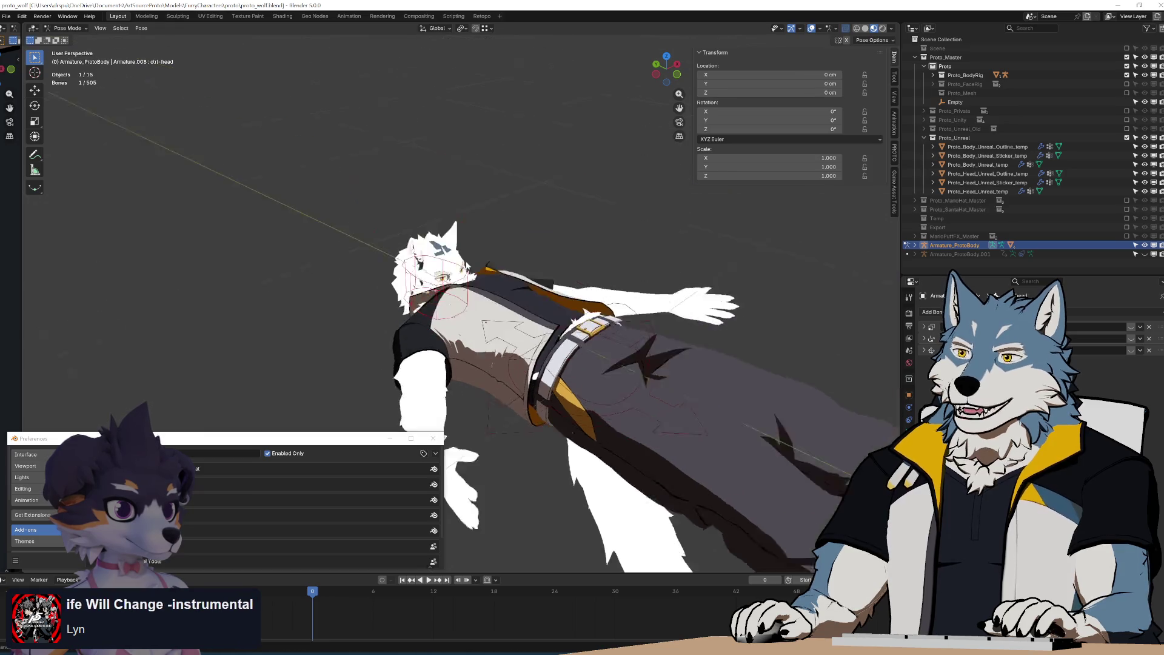
{"action": "key", "text": "KP_Decimal"}
{"action": "scroll", "coordinate": [548, 307], "scroll_direction": "up", "scroll_amount": 2}
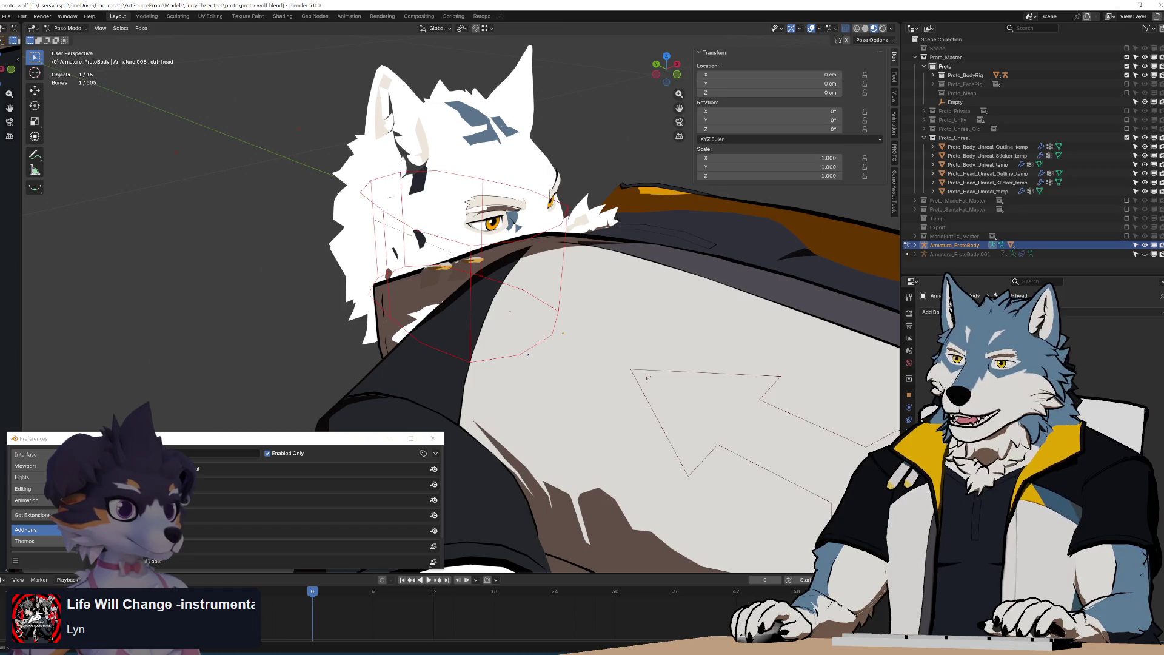
{"action": "scroll", "coordinate": [1031, 345], "scroll_direction": "down", "scroll_amount": 5}
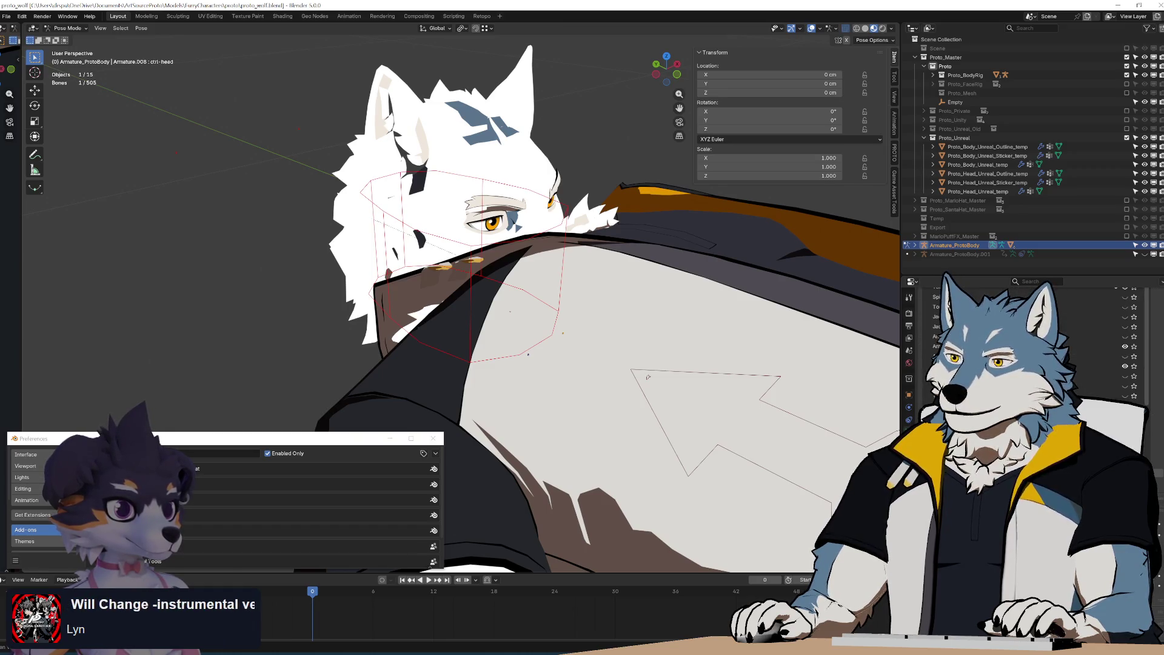
{"action": "scroll", "coordinate": [1031, 346], "scroll_direction": "up", "scroll_amount": 3}
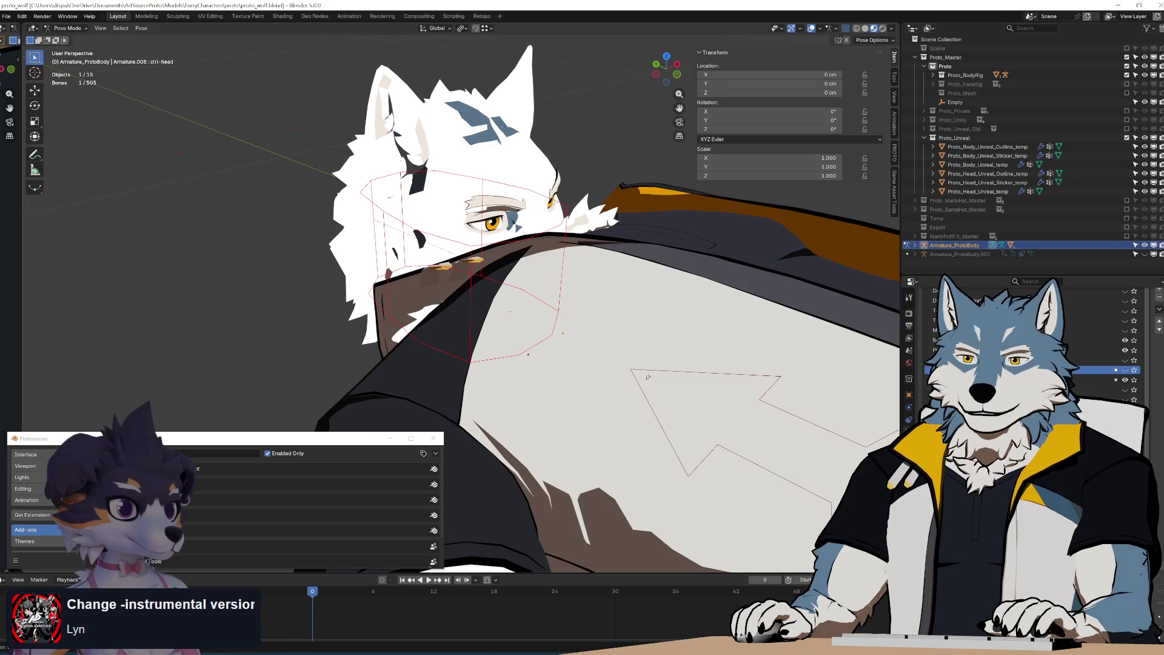
{"action": "mouse_move", "coordinate": [539, 240]}
{"action": "middle_mouse_down"}
{"action": "mouse_move", "coordinate": [603, 195]}
{"action": "mouse_move", "coordinate": [656, 208]}
{"action": "mouse_move", "coordinate": [573, 328]}
{"action": "mouse_move", "coordinate": [545, 338]}
{"action": "middle_mouse_up"}
{"action": "left_click", "coordinate": [12, 18]}
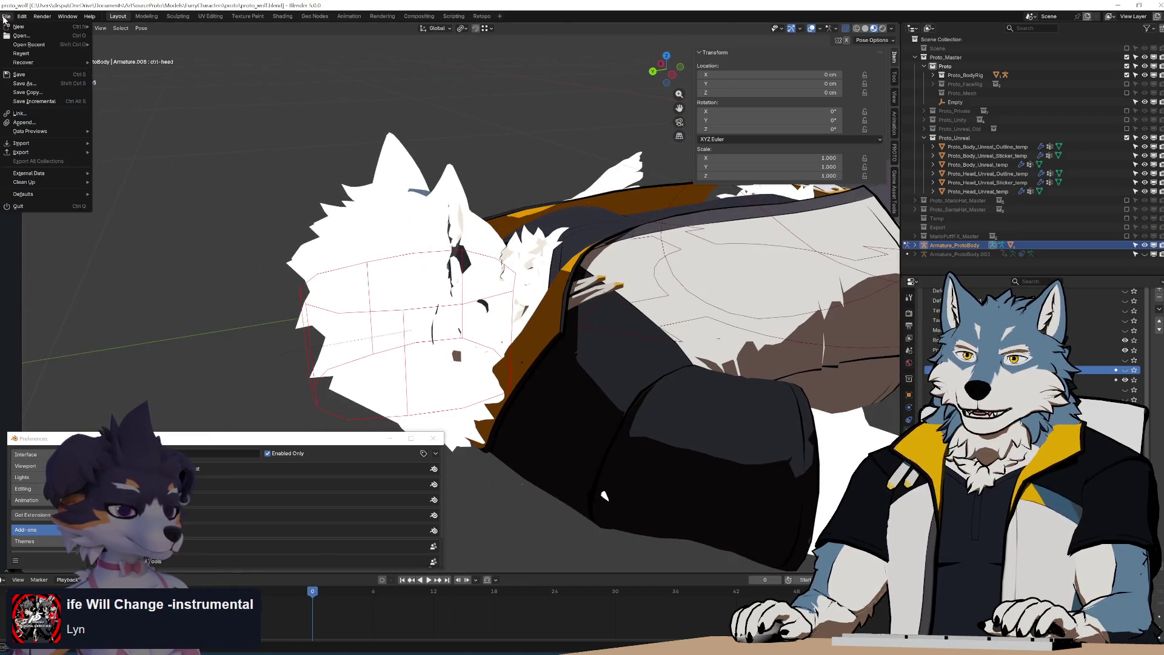
Revert to the saved file, exclude Proto_Mesh, and enable and expand Proto_Unreal
{"action": "left_click", "coordinate": [38, 57]}
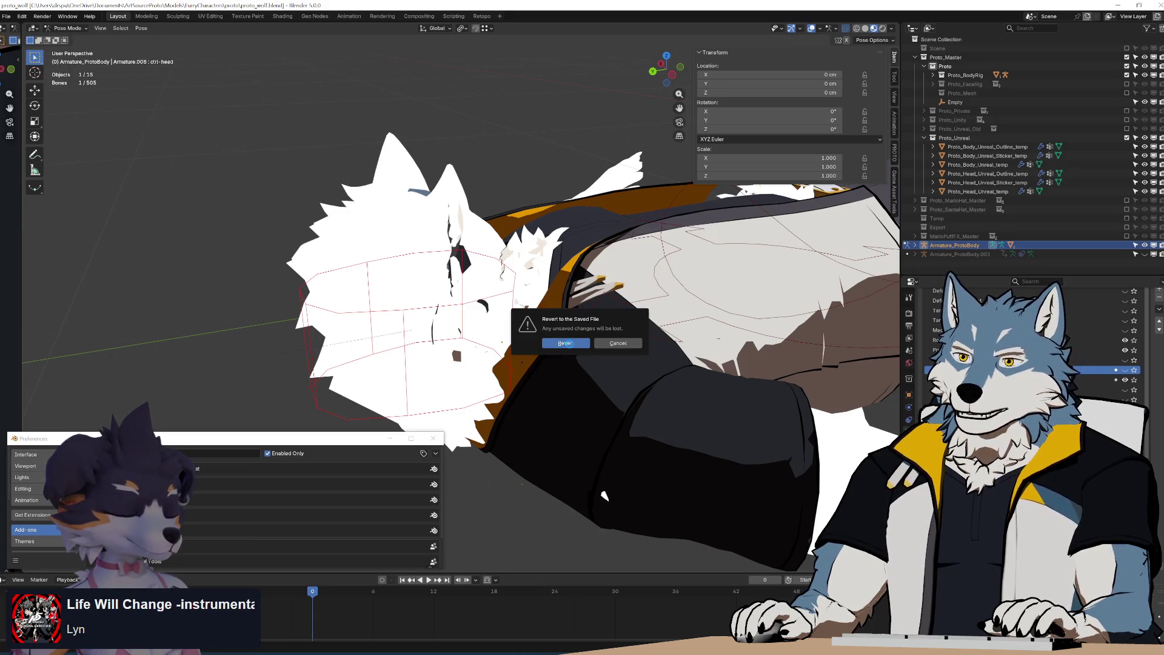
{"action": "left_click", "coordinate": [566, 343]}
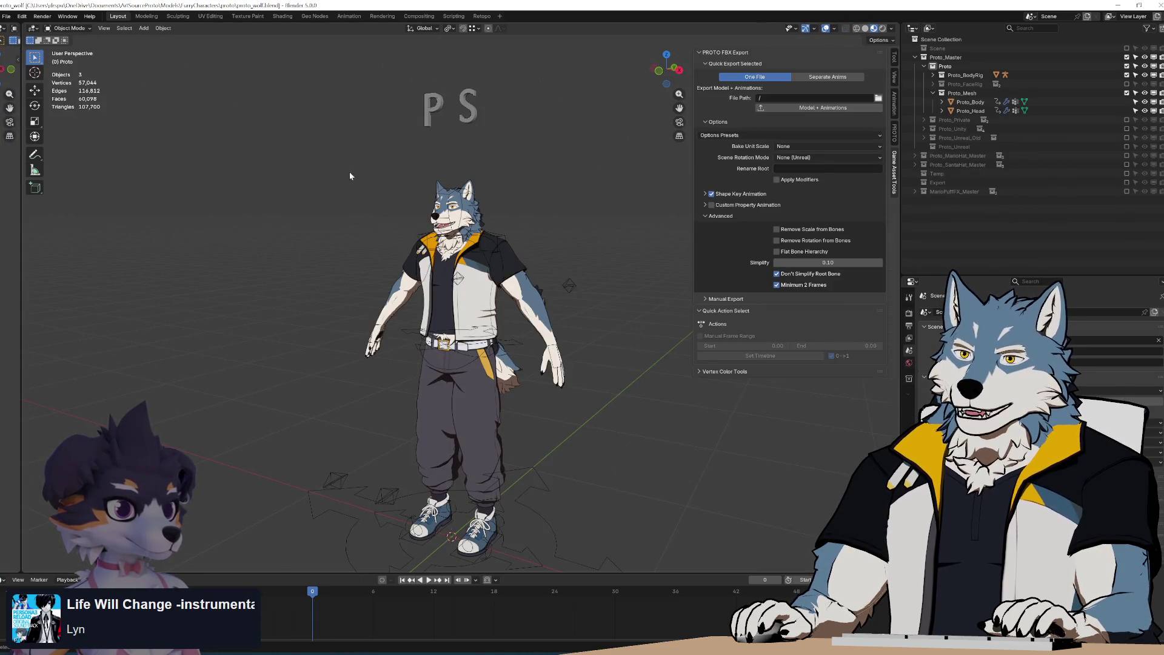
{"action": "left_click_drag", "start_coordinate": [337, 150], "coordinate": [533, 456]}
{"action": "key", "text": "alt+a"}
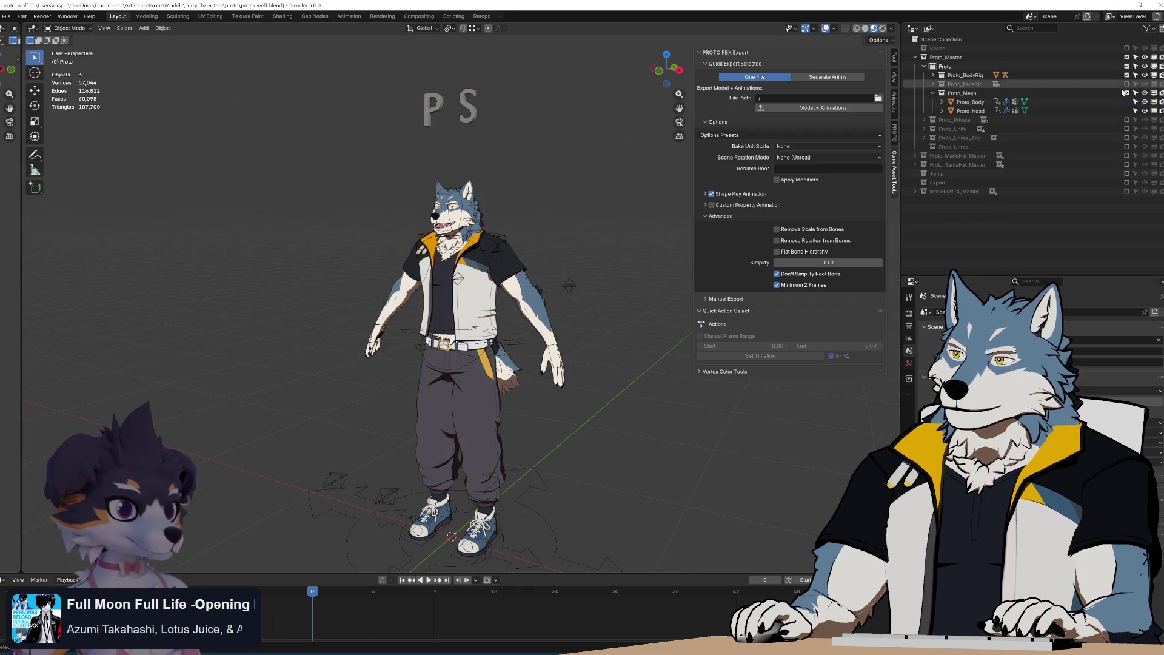
{"action": "left_click", "coordinate": [1126, 93]}
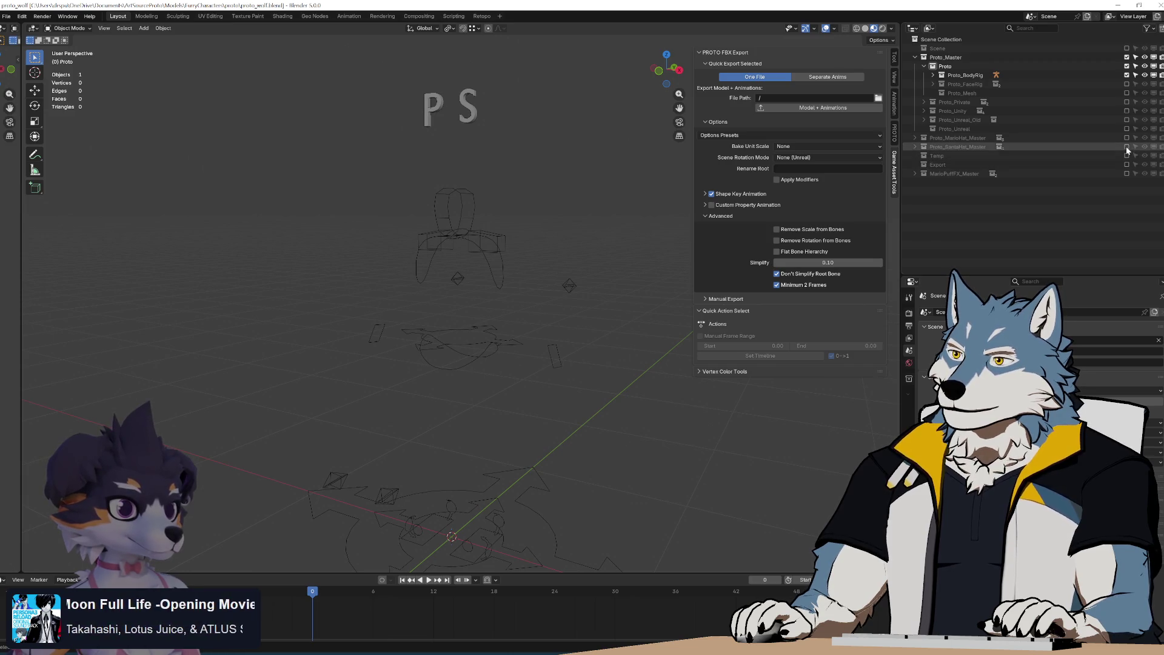
{"action": "left_click", "coordinate": [1126, 129]}
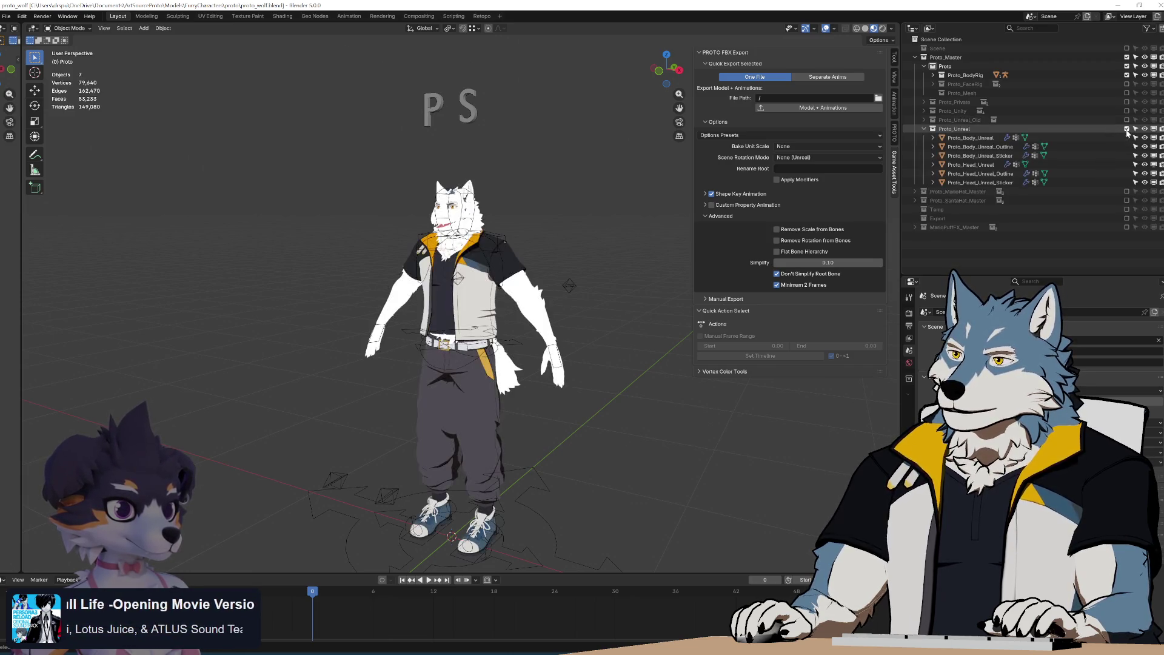
Select all seven Proto_Unreal objects and orbit around the character
{"action": "key", "text": "a"}
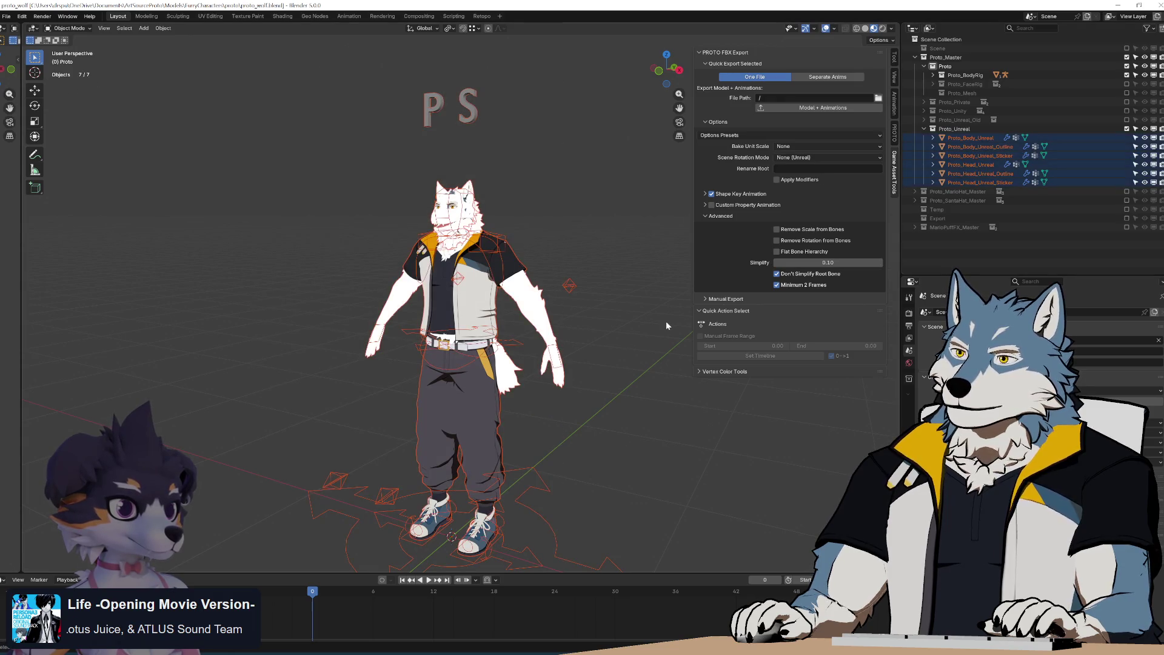
{"action": "middle_click_drag", "start_coordinate": [596, 218], "coordinate": [639, 202]}
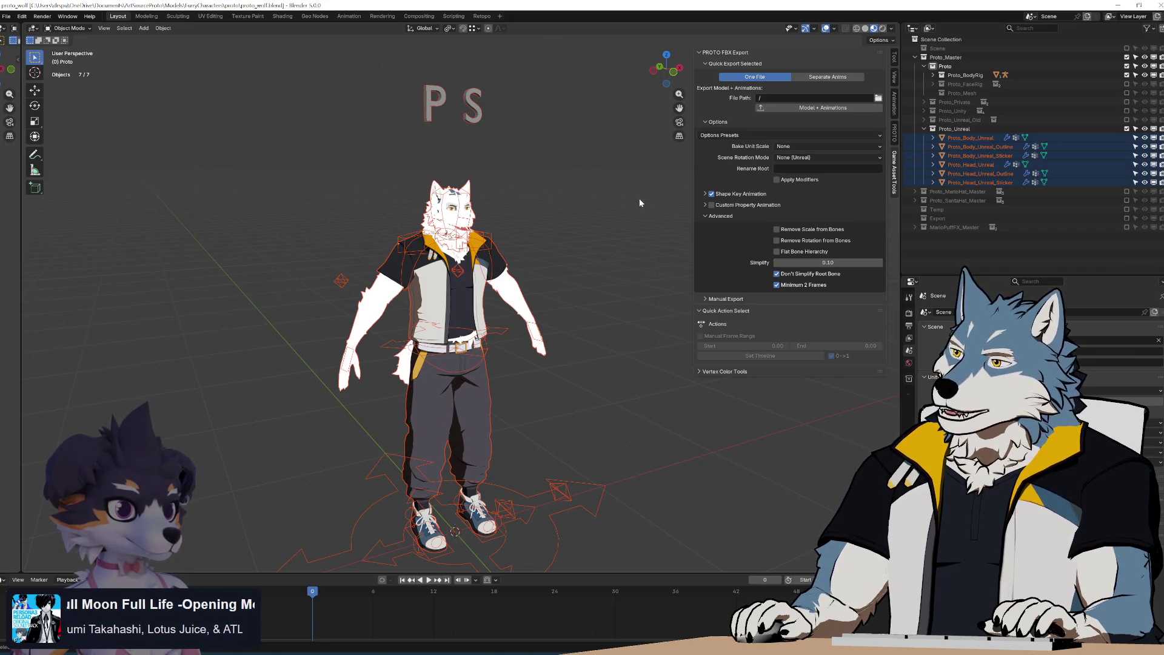
{"action": "key", "text": "alt+Tab"}
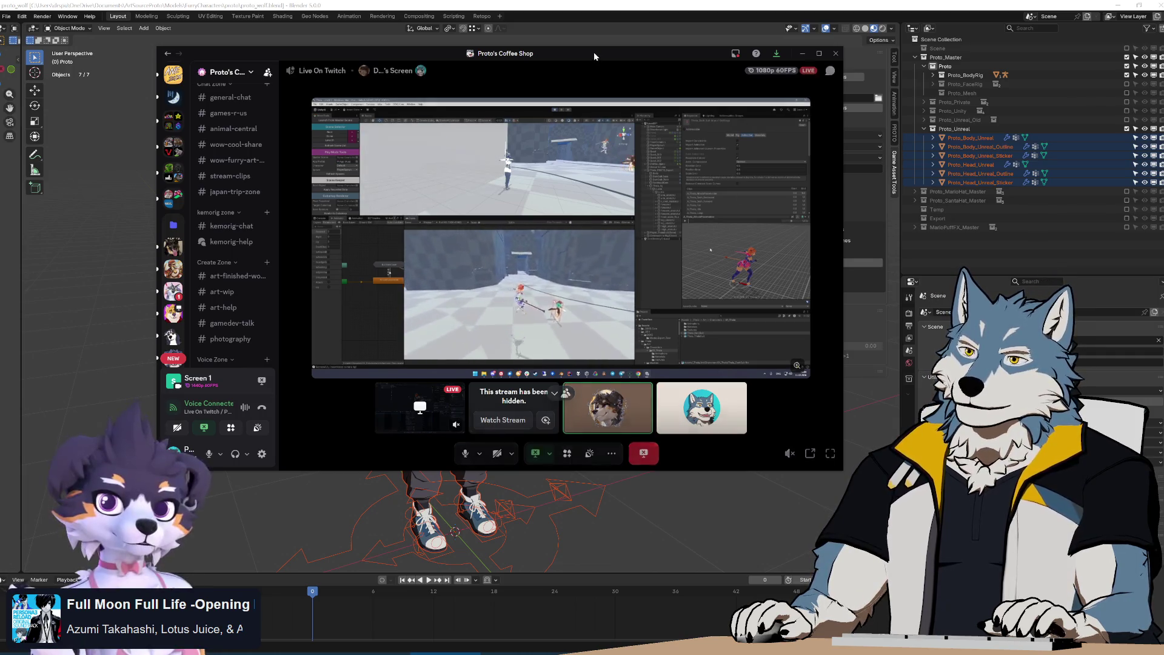
{"action": "key", "text": "alt+Tab"}
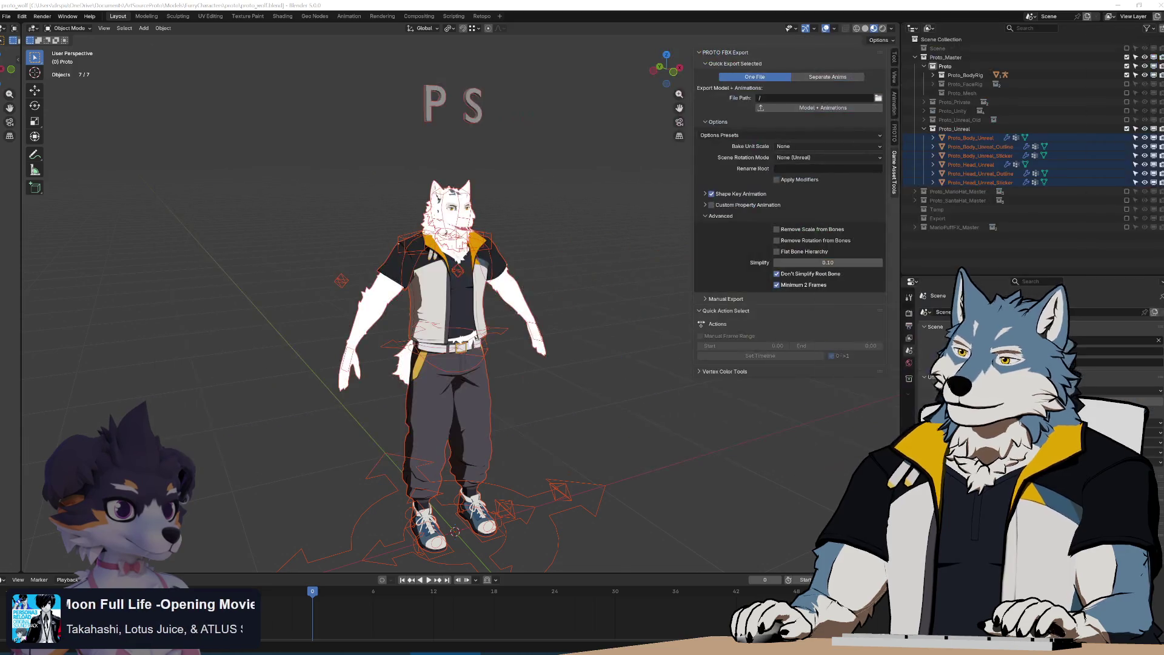
{"action": "middle_click_drag", "start_coordinate": [653, 250], "coordinate": [662, 253]}
Set the Proto FBX export to Separate Anims, deselect all, and browse for the File Path
{"action": "left_click", "coordinate": [823, 77]}
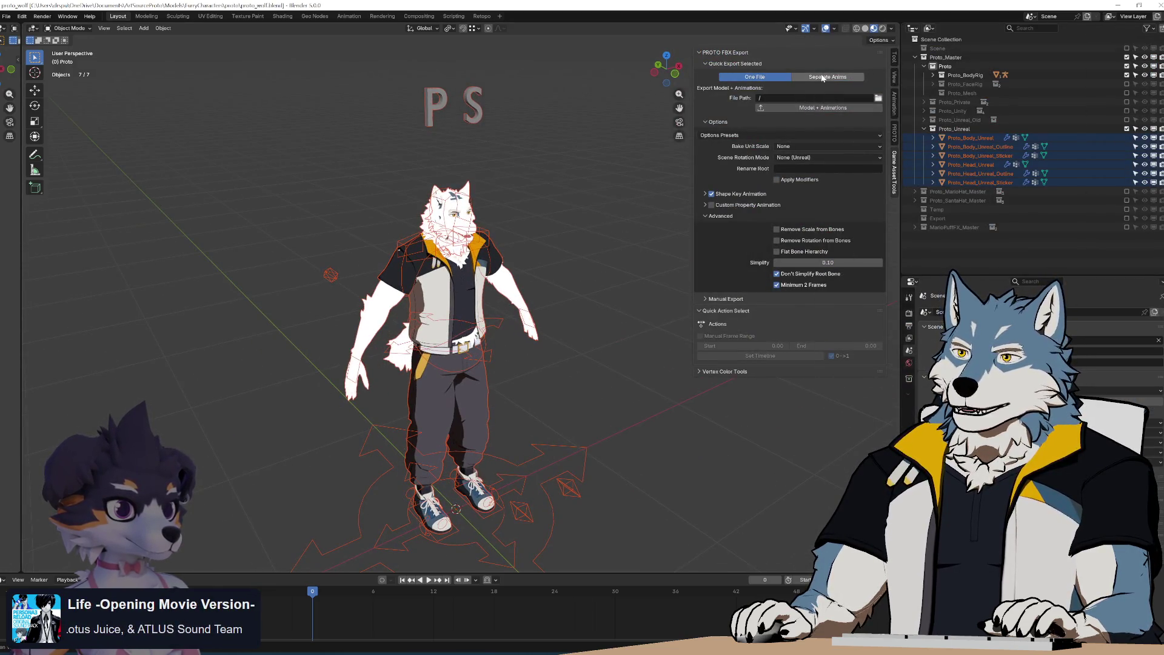
{"action": "left_click", "coordinate": [566, 249]}
{"action": "middle_click_drag", "start_coordinate": [572, 239], "coordinate": [577, 217]}
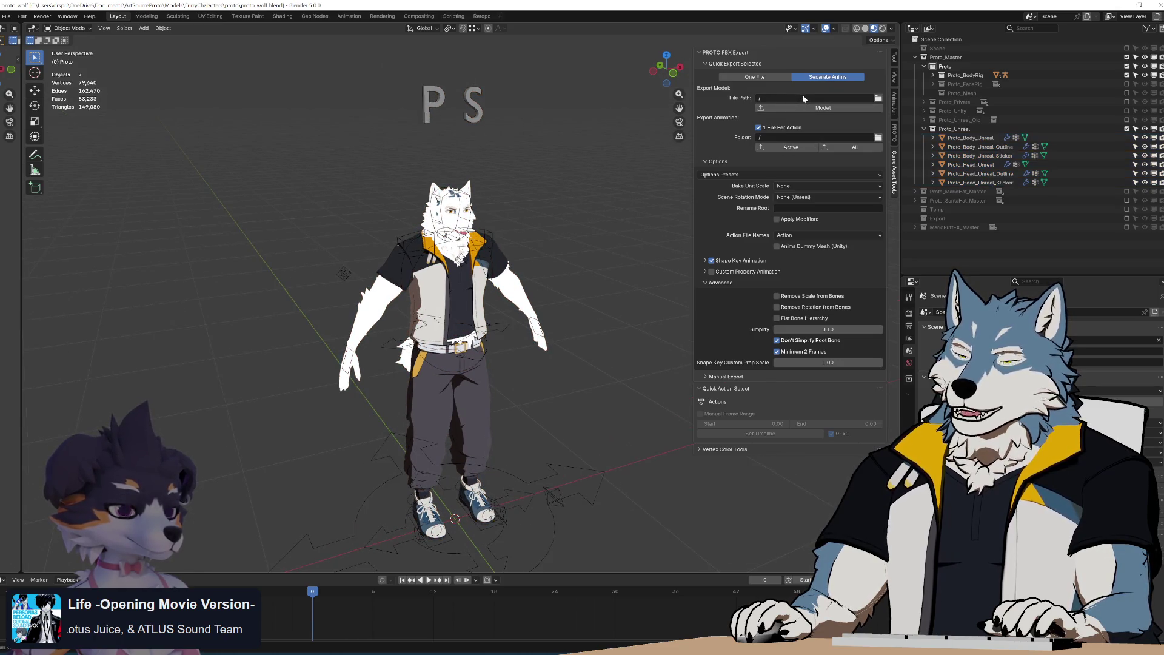
{"action": "left_click", "coordinate": [878, 97]}
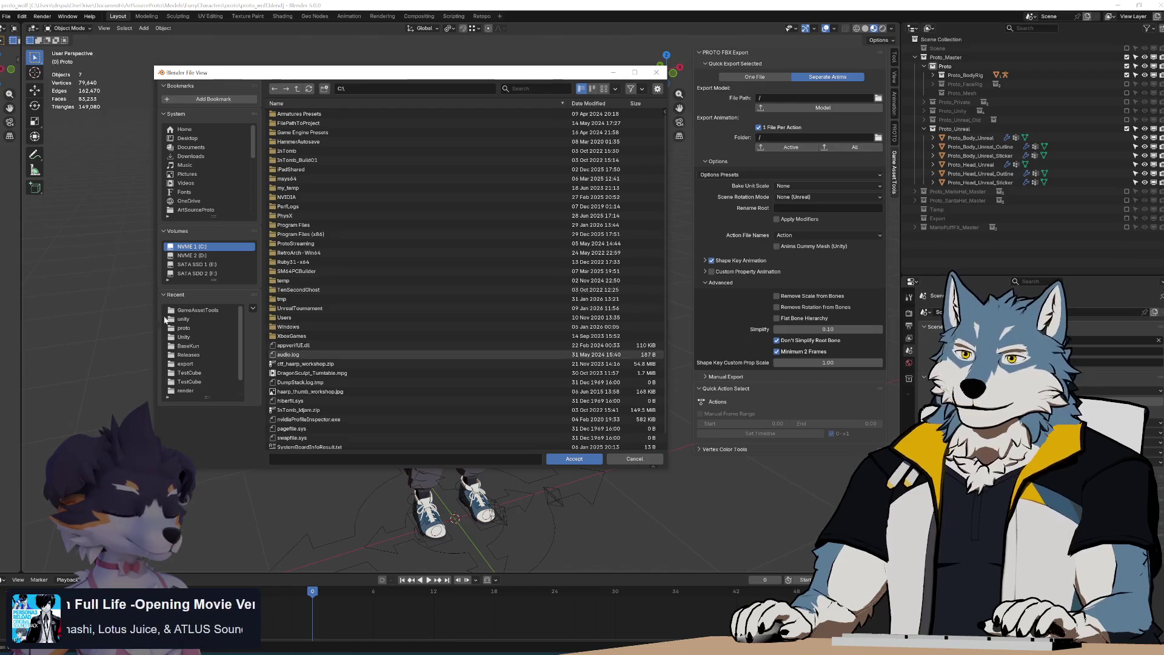
Set the export path to proto_wolf.fbx in the recent unity folder
{"action": "left_click", "coordinate": [192, 318]}
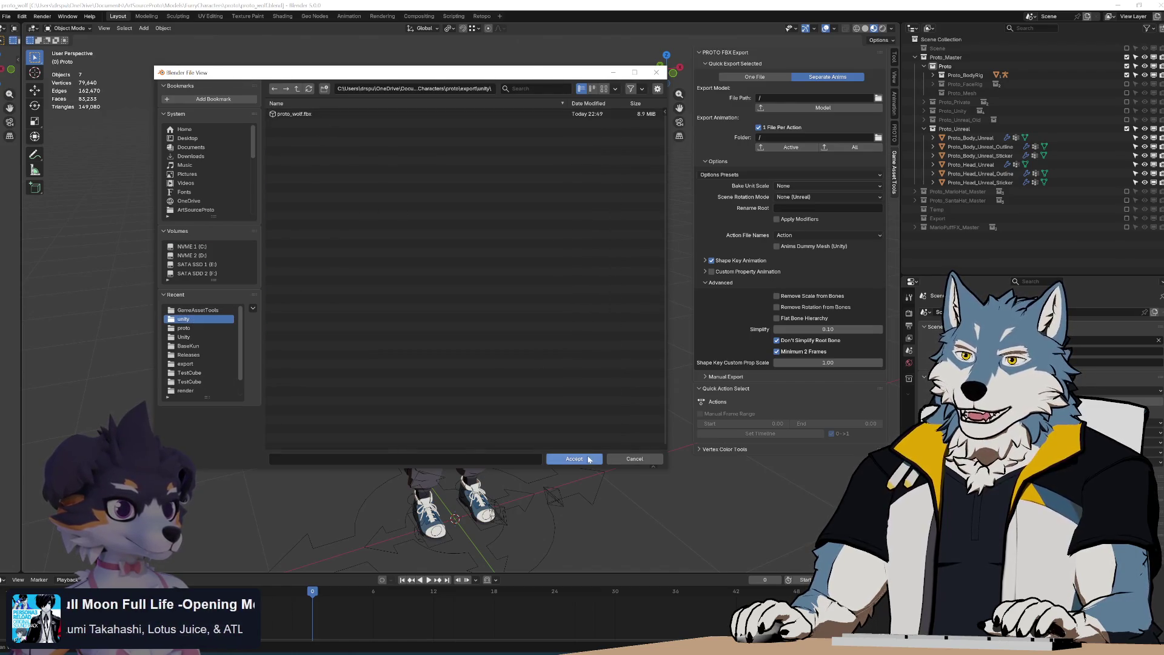
{"action": "left_click", "coordinate": [313, 115]}
{"action": "left_click", "coordinate": [572, 459]}
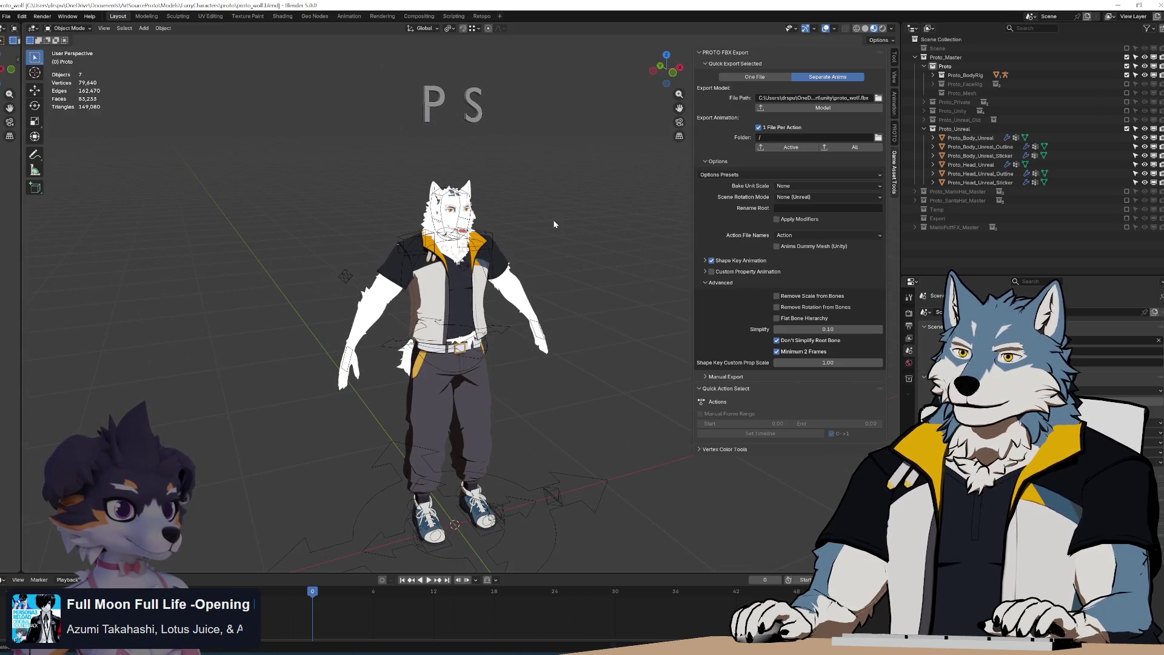
Select all seven objects, export them as the Model, and dismiss the animation-data warnings
{"action": "key", "text": "a"}
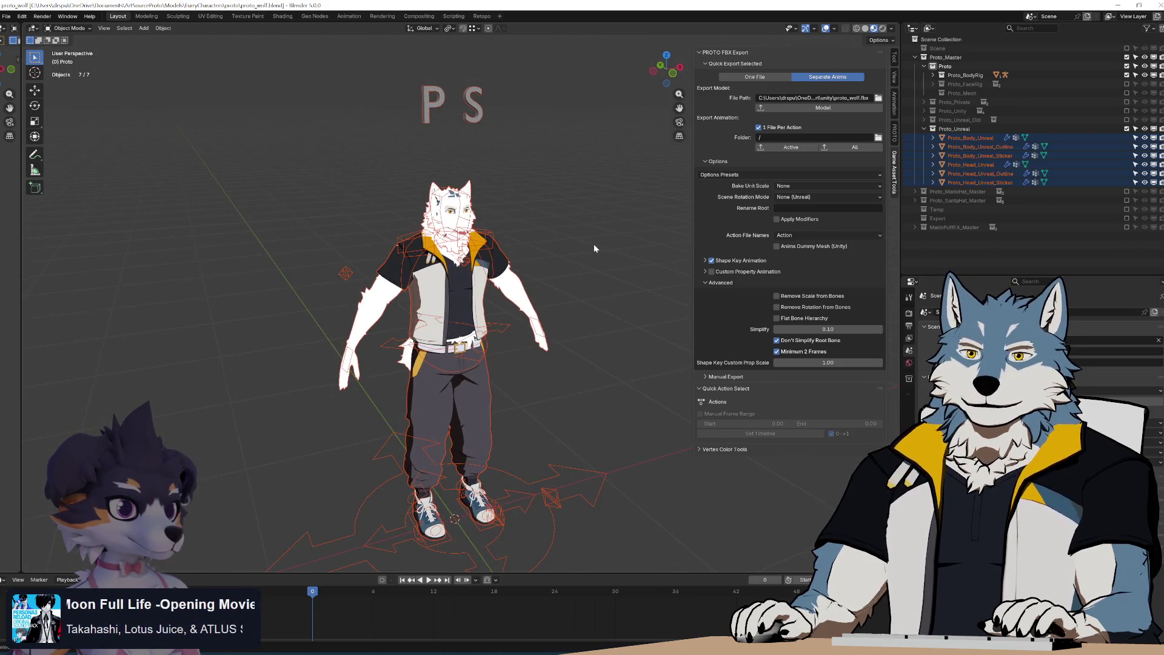
{"action": "mouse_move", "coordinate": [594, 245]}
{"action": "middle_mouse_down"}
{"action": "mouse_move", "coordinate": [622, 245]}
{"action": "mouse_move", "coordinate": [567, 234]}
{"action": "mouse_move", "coordinate": [588, 251]}
{"action": "middle_mouse_up"}
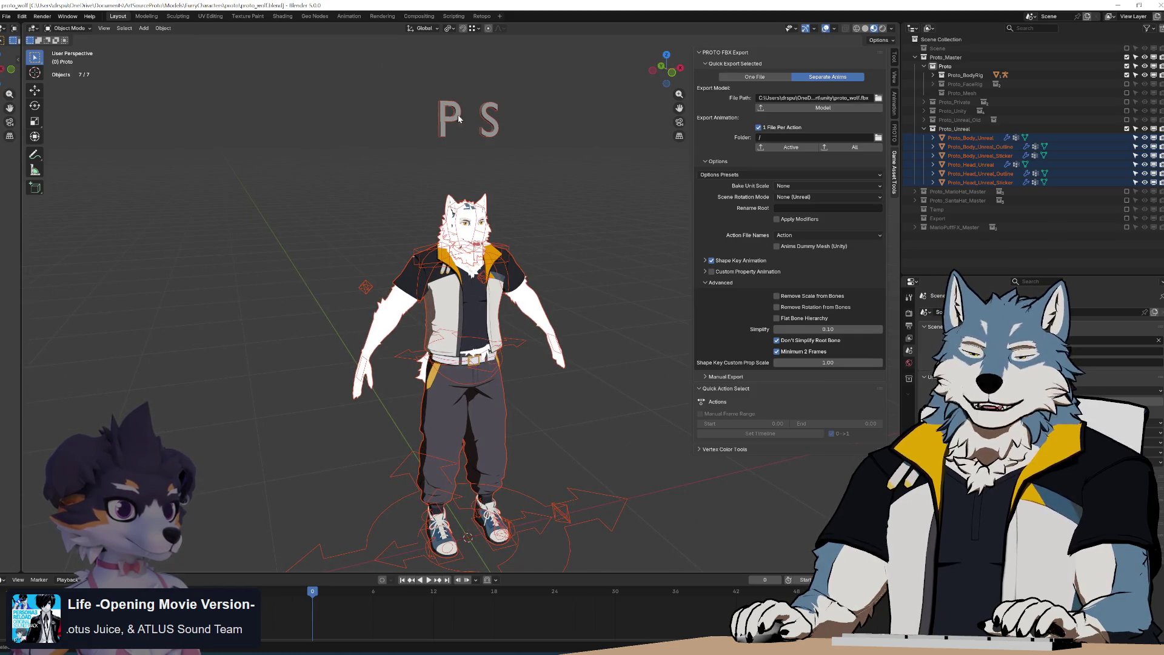
{"action": "middle_click_drag", "start_coordinate": [555, 190], "coordinate": [594, 161]}
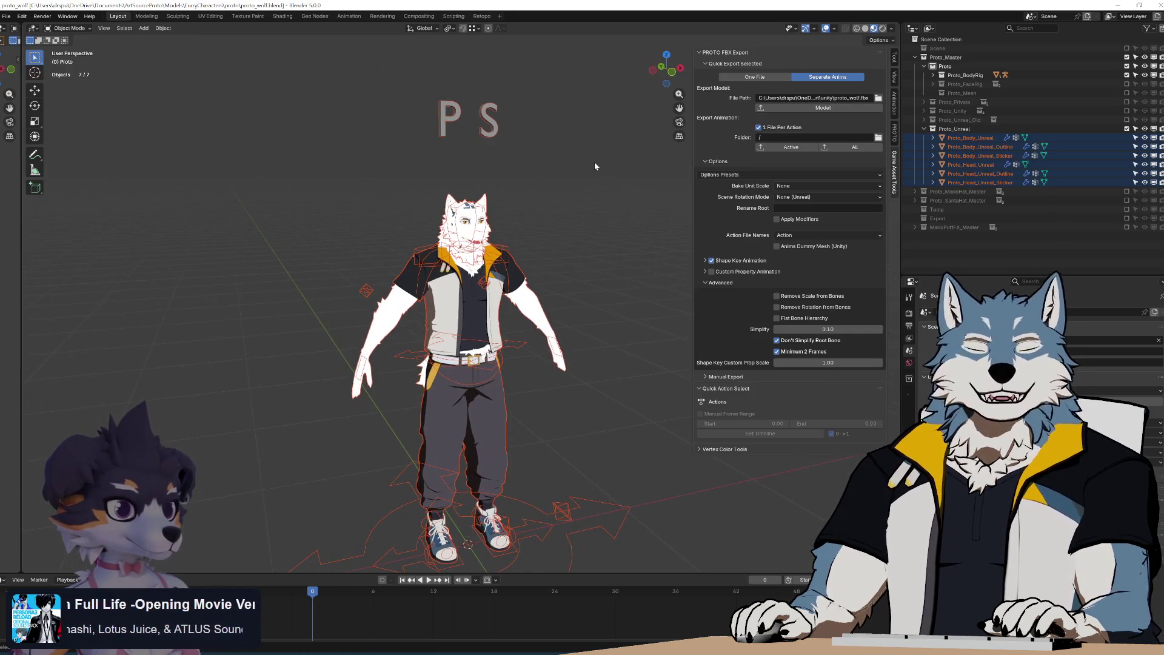
{"action": "left_click", "coordinate": [839, 108]}
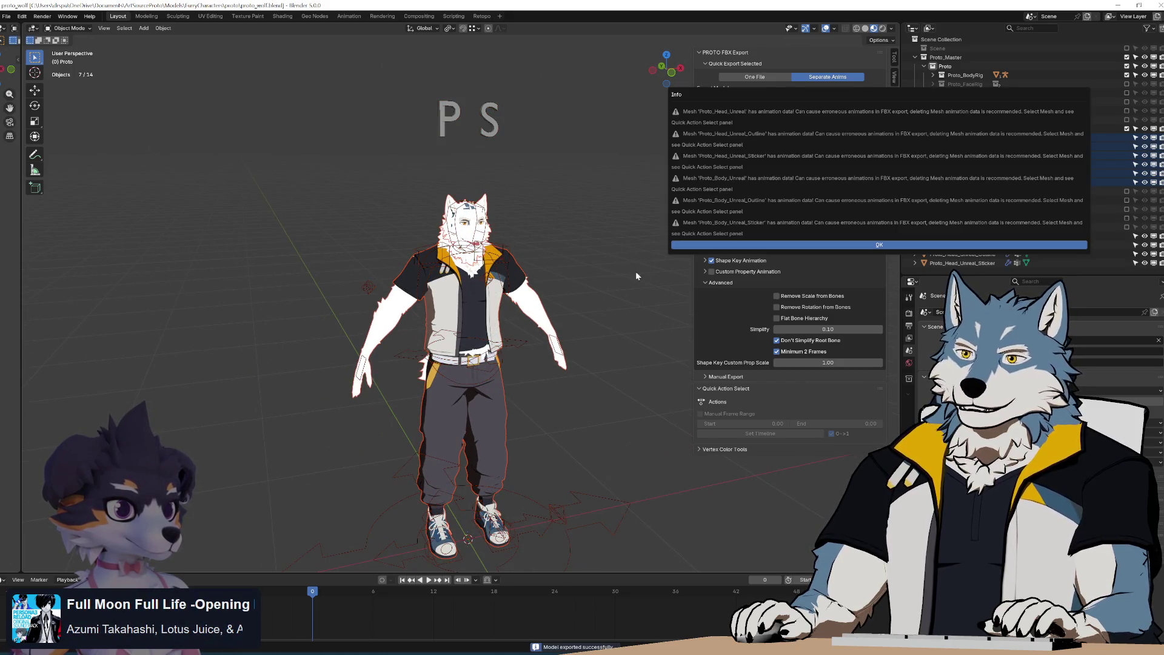
{"action": "left_click", "coordinate": [696, 247]}
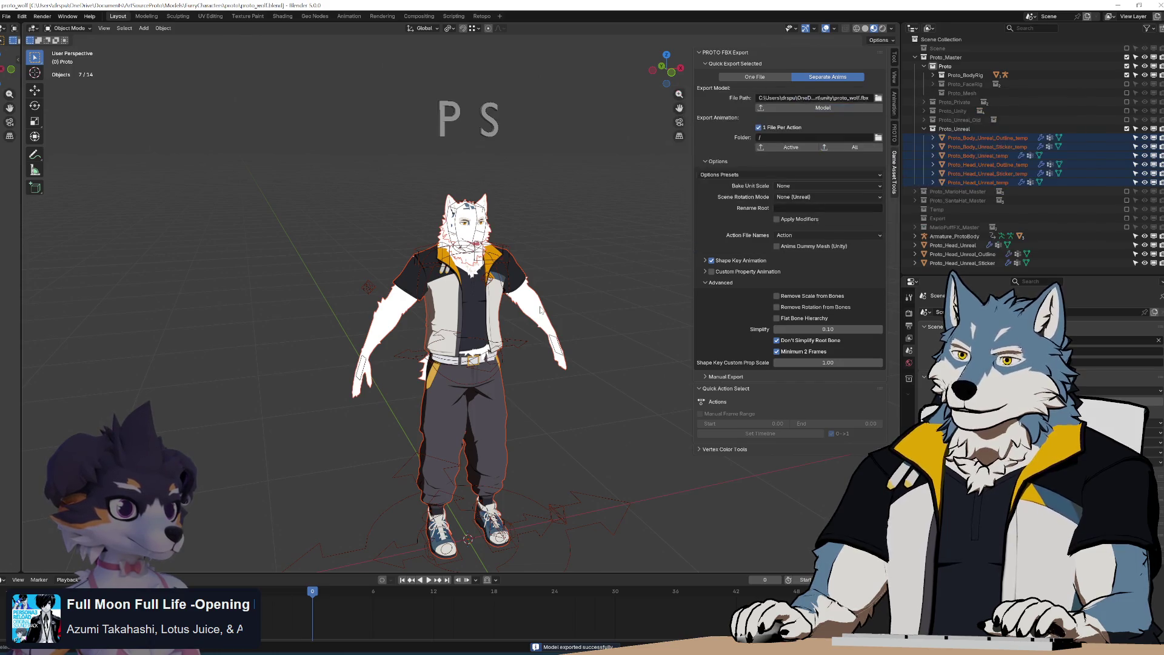
Revert the blend file to its saved state
{"action": "left_click", "coordinate": [5, 16]}
{"action": "left_click", "coordinate": [61, 63]}
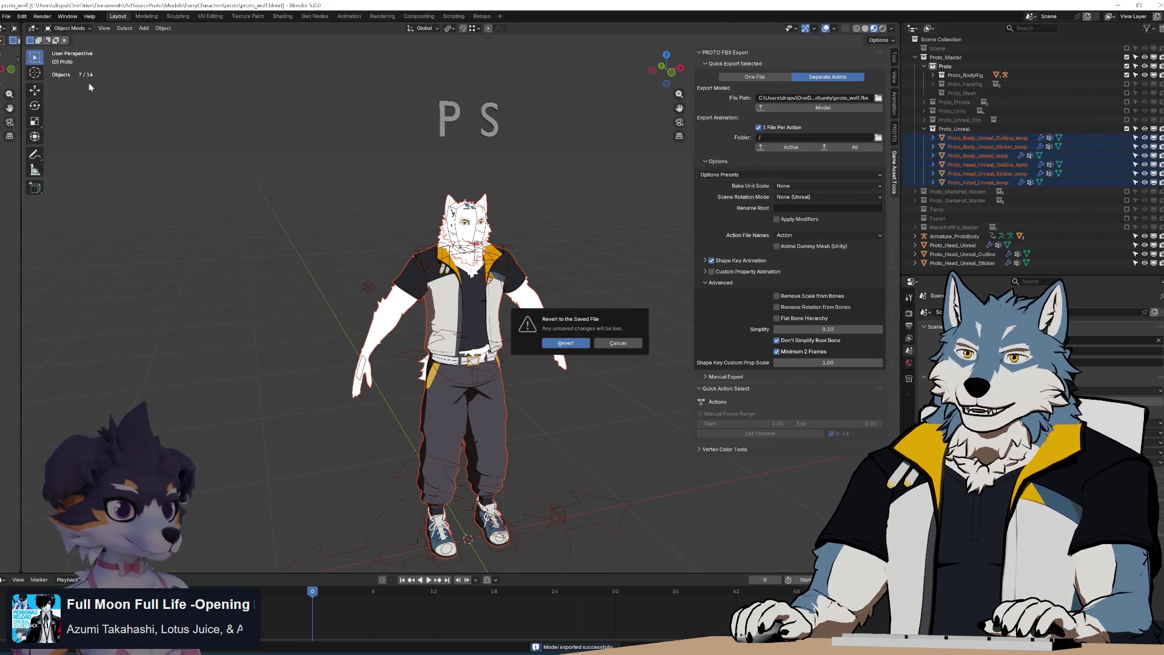
{"action": "key", "text": "Return"}
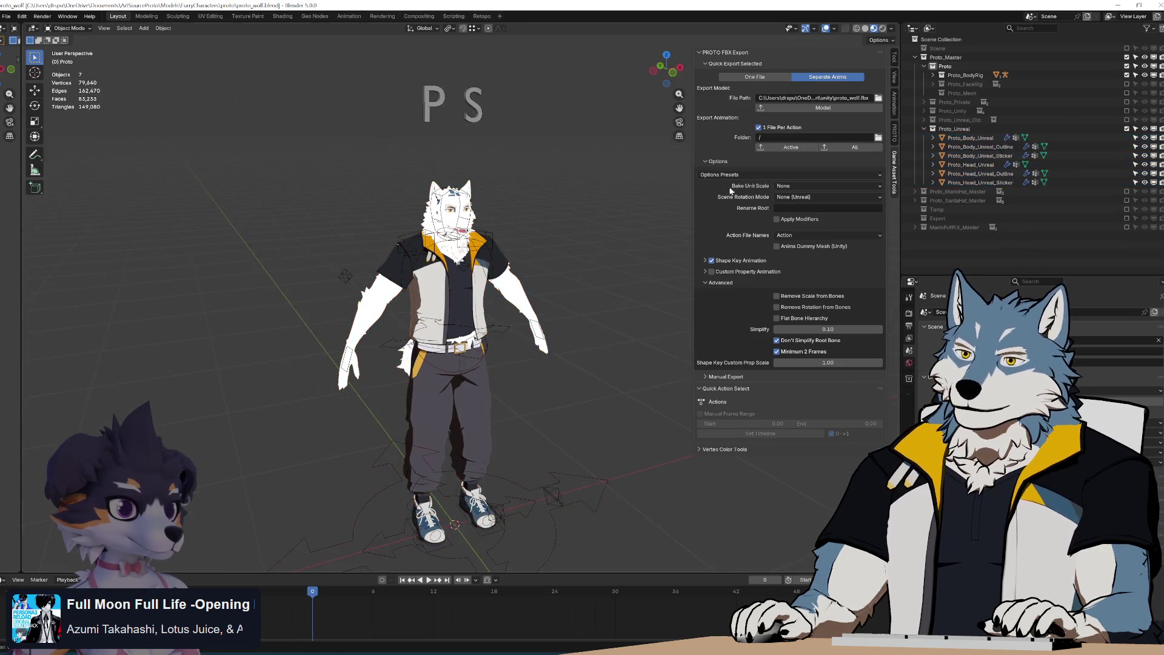
Apply the game-engine options preset, select the whole character, save, and export the Model
{"action": "left_click", "coordinate": [741, 175]}
{"action": "left_click", "coordinate": [734, 193]}
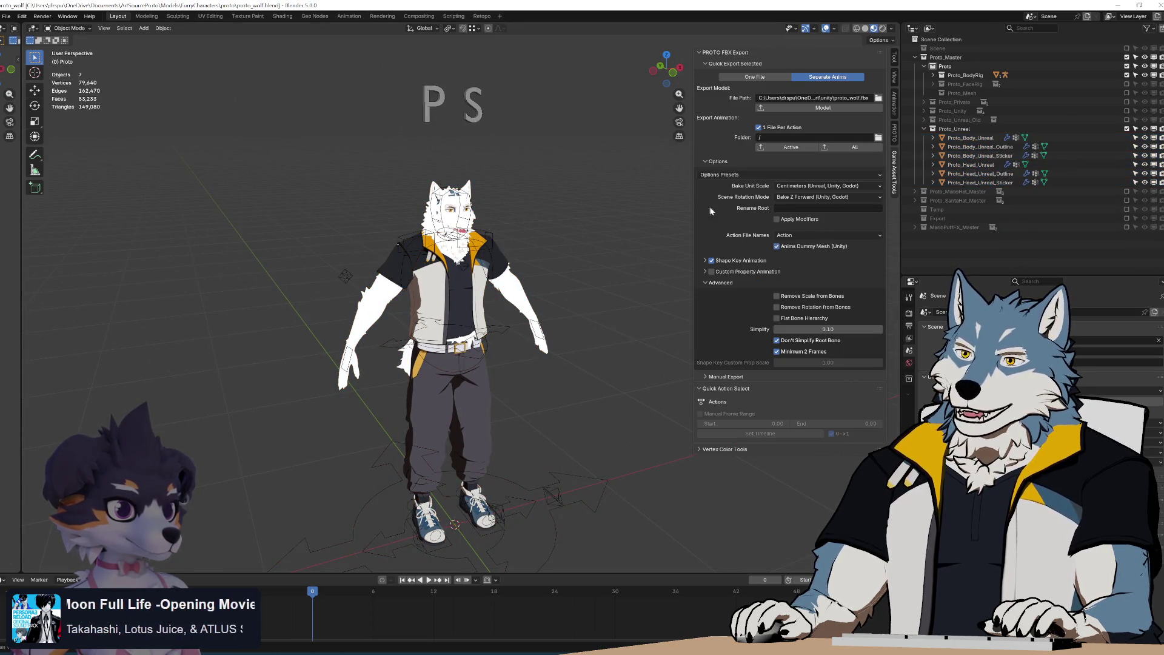
{"action": "left_click_drag", "start_coordinate": [282, 51], "coordinate": [553, 407]}
{"action": "key", "text": "ctrl+s"}
{"action": "left_click", "coordinate": [800, 109]}
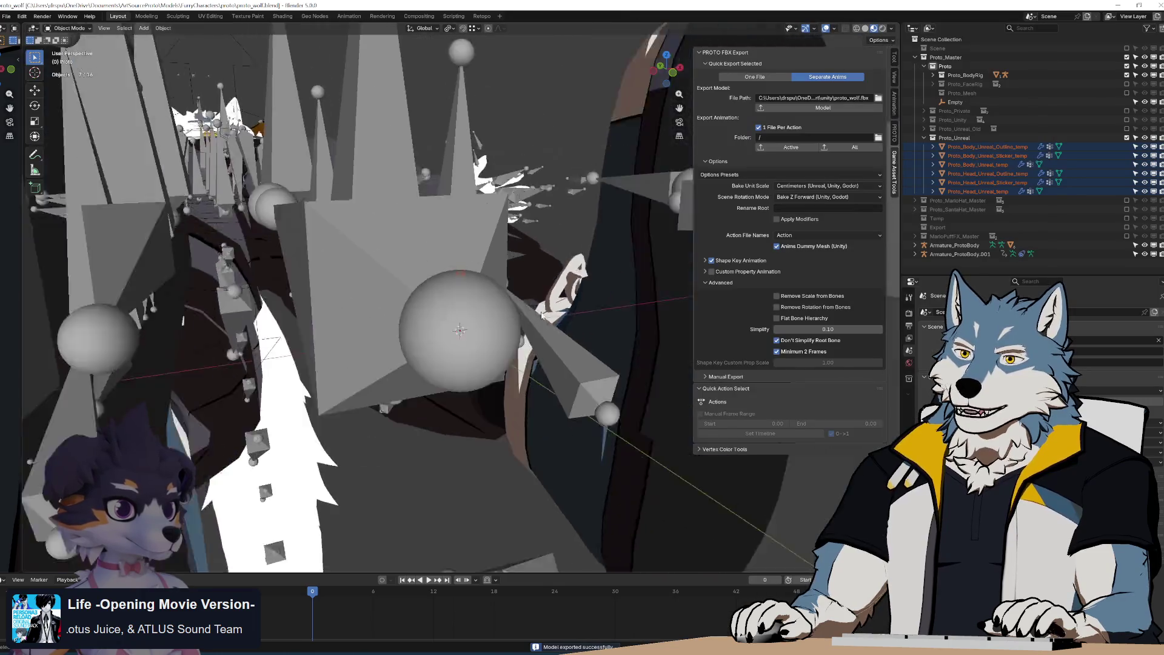
Select the exported Armature_ProtoBody.001 rig and put it in Pose Mode
{"action": "scroll", "coordinate": [499, 328], "scroll_direction": "up", "scroll_amount": 8}
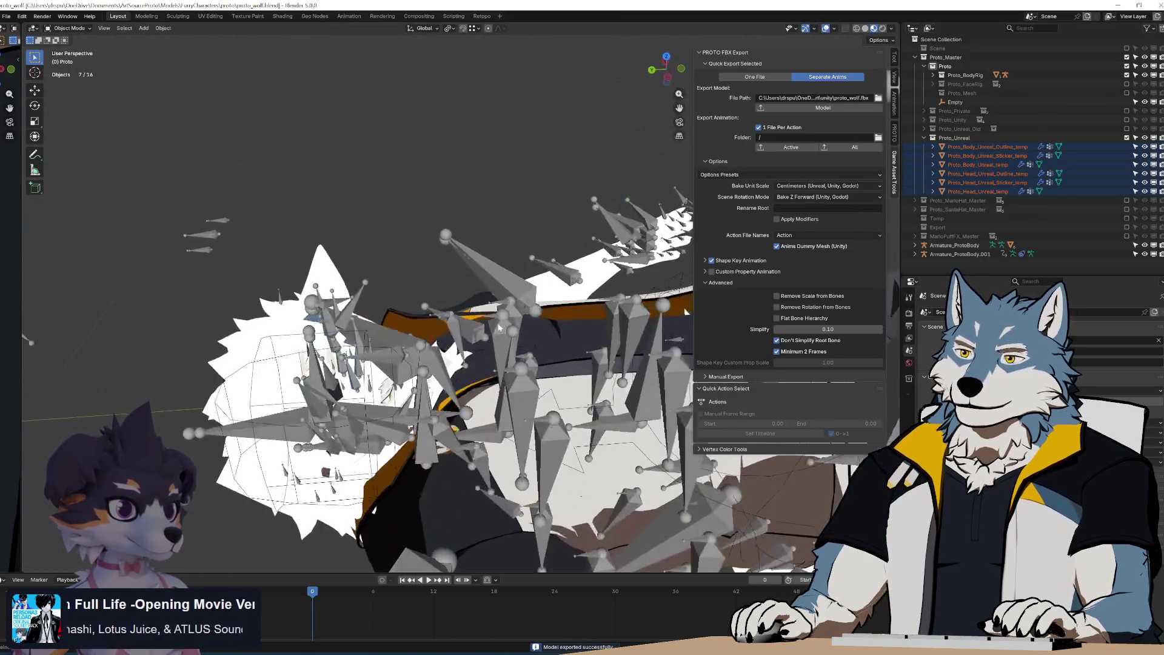
{"action": "scroll", "coordinate": [498, 327], "scroll_direction": "up", "scroll_amount": 6}
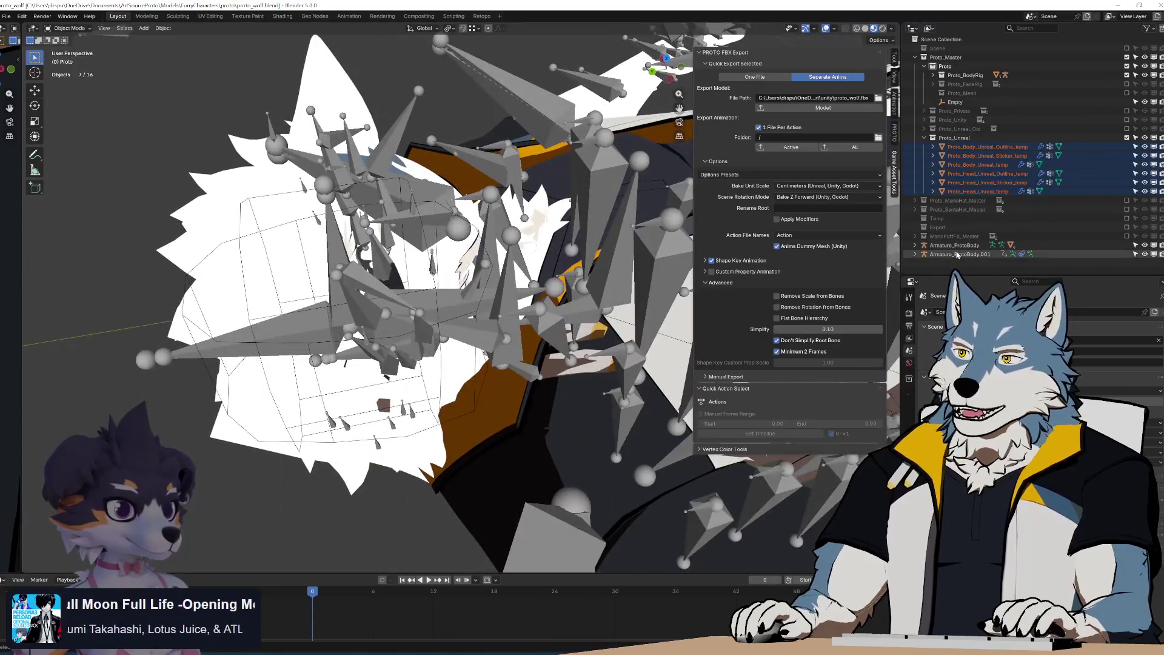
{"action": "left_click", "coordinate": [957, 255]}
{"action": "middle_click_drag", "start_coordinate": [340, 272], "coordinate": [279, 274]}
{"action": "key", "text": "ctrl+Tab"}
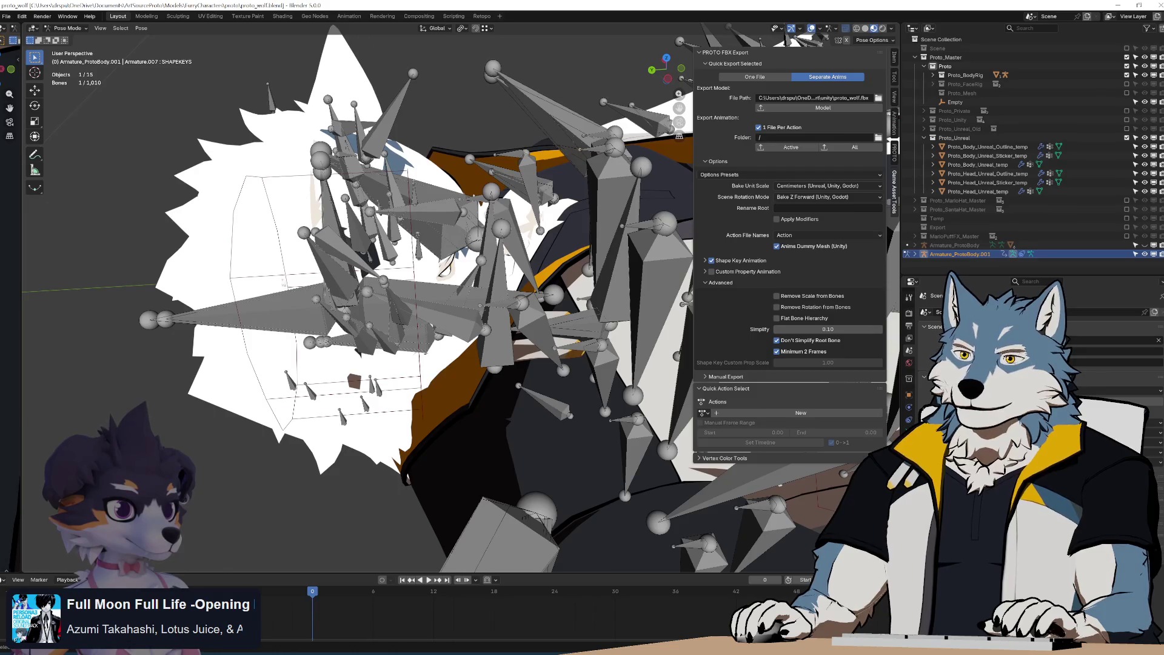
{"action": "middle_click_drag", "start_coordinate": [555, 340], "coordinate": [443, 237]}
Test an X-axis rotation on the head bone, cancel it, and compare against the rest pose
{"action": "key", "text": "r"}
{"action": "key", "text": "x"}
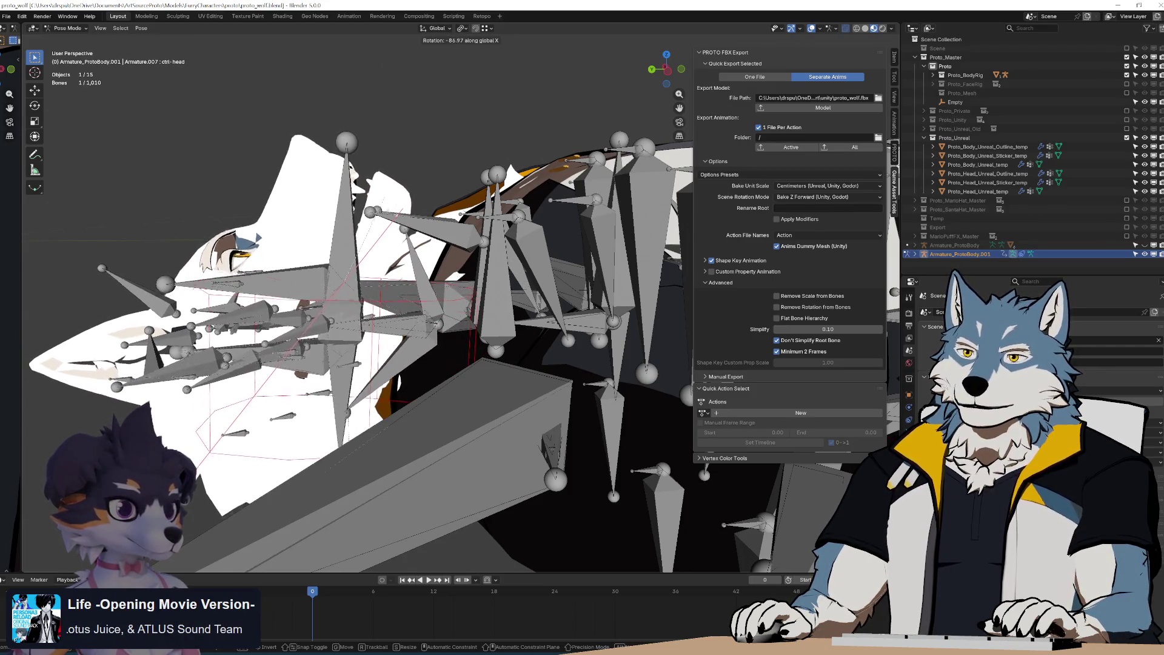
{"action": "right_click", "coordinate": [438, 316]}
{"action": "middle_click_drag", "start_coordinate": [437, 316], "coordinate": [520, 320]}
{"action": "key", "text": "ctrl+z"}
{"action": "key", "text": "ctrl+shift+z"}
{"action": "key", "text": "ctrl+z"}
{"action": "key", "text": "ctrl+shift+z"}
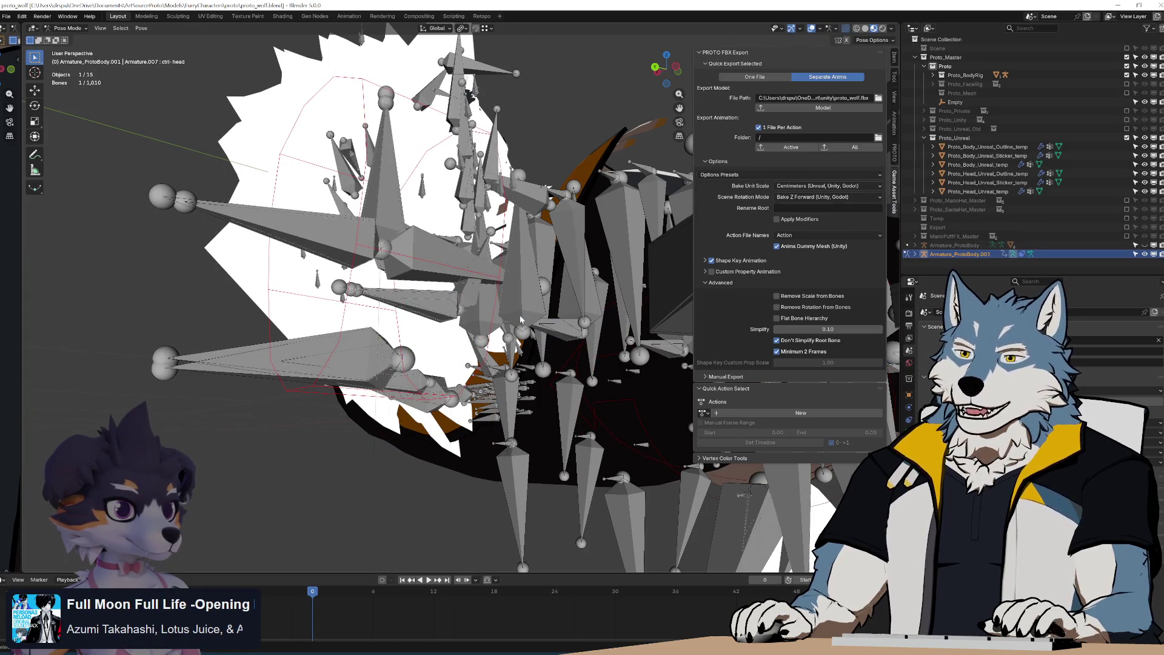
{"action": "key", "text": "Tab"}
{"action": "key", "text": "Tab"}
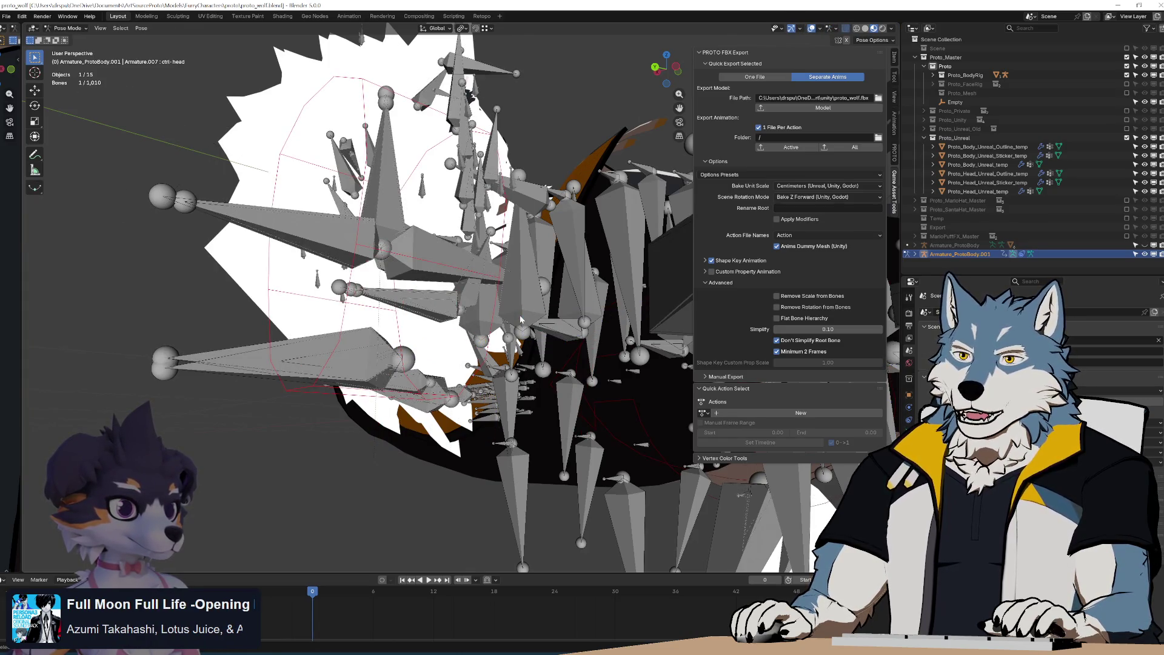
{"action": "mouse_move", "coordinate": [483, 284]}
{"action": "middle_mouse_down"}
{"action": "mouse_move", "coordinate": [512, 277]}
{"action": "mouse_move", "coordinate": [529, 291]}
{"action": "middle_mouse_up"}
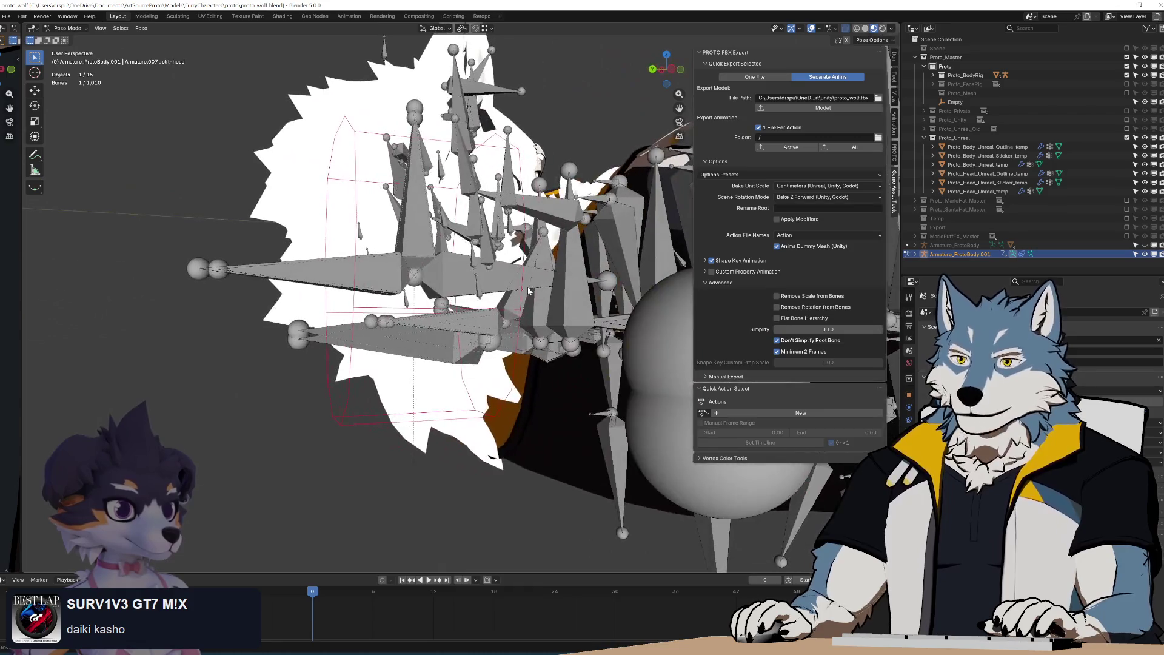
Revert the blend file to its saved state
{"action": "left_click", "coordinate": [7, 16]}
{"action": "left_click", "coordinate": [33, 53]}
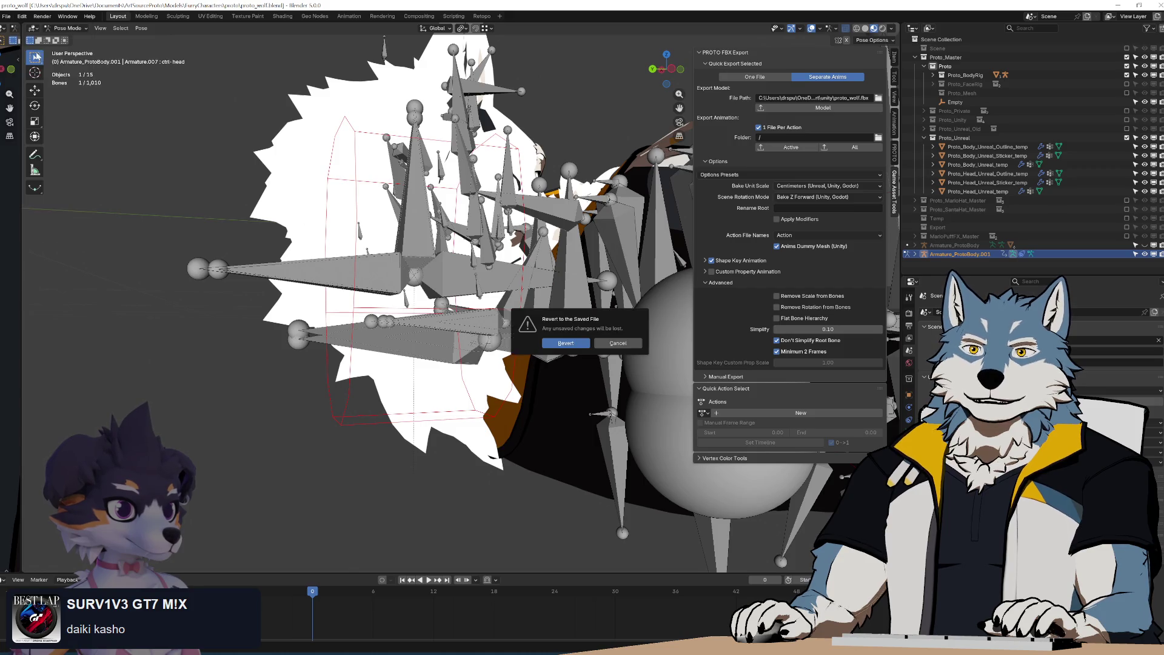
{"action": "left_click", "coordinate": [566, 344]}
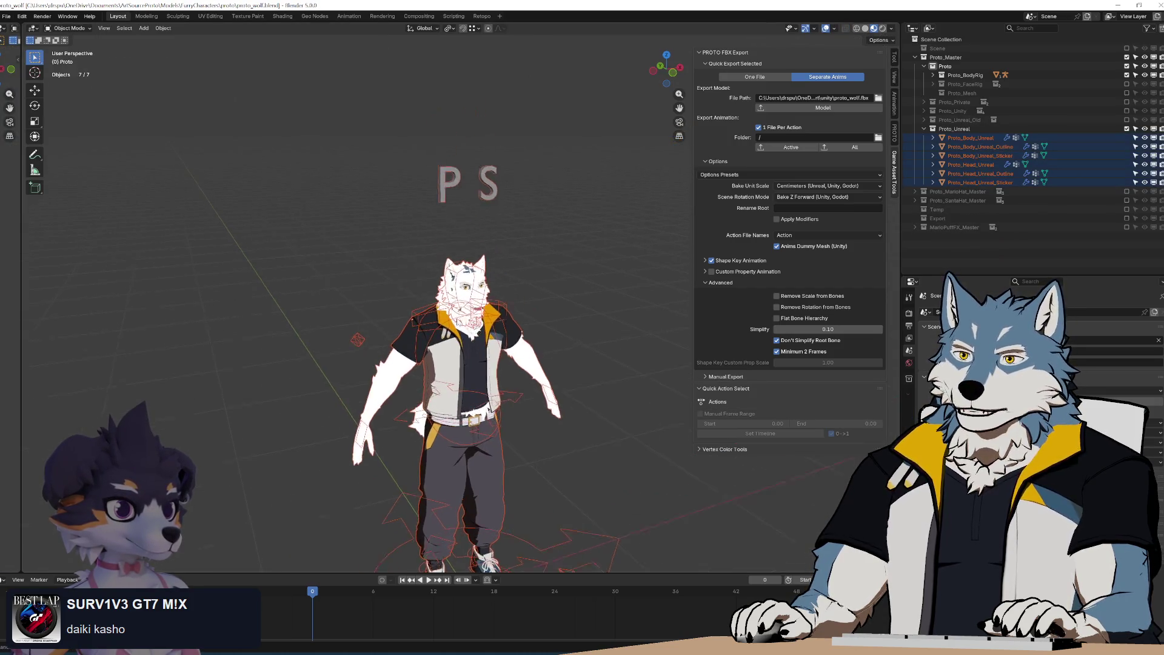
{"action": "scroll", "coordinate": [524, 313], "scroll_direction": "up", "scroll_amount": 5}
{"action": "scroll", "coordinate": [523, 314], "scroll_direction": "up", "scroll_amount": 5}
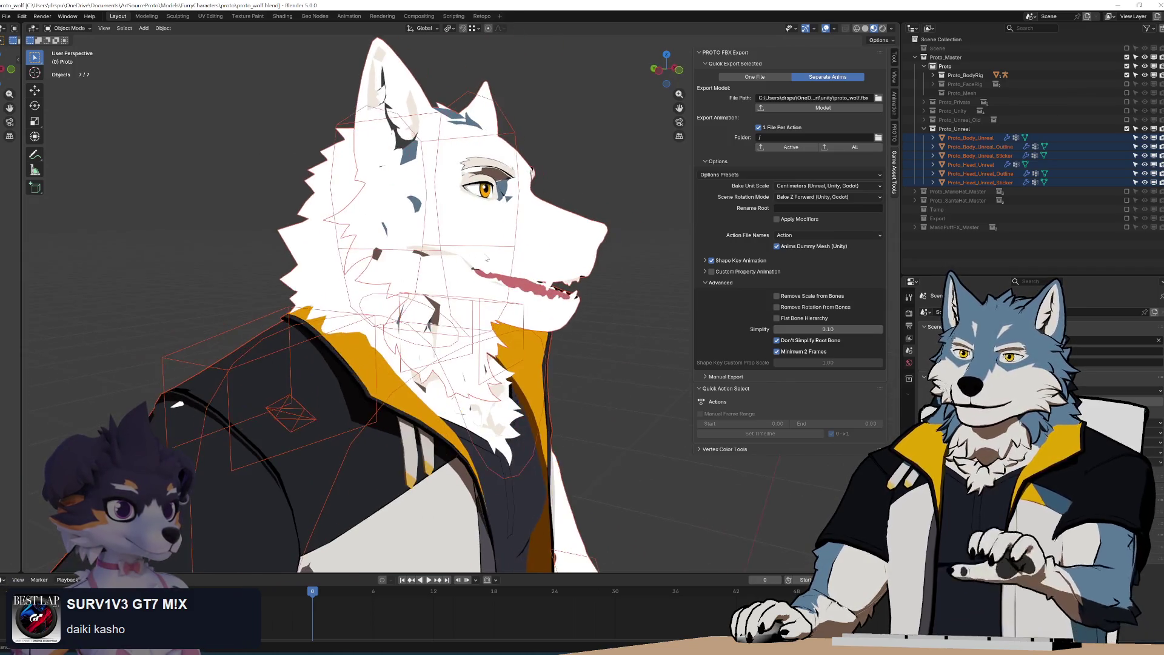
Select the original armature and check the head bone's transform values in Edit Mode
{"action": "left_click", "coordinate": [466, 99]}
{"action": "key", "text": "Tab"}
{"action": "middle_click_drag", "start_coordinate": [466, 98], "coordinate": [429, 259]}
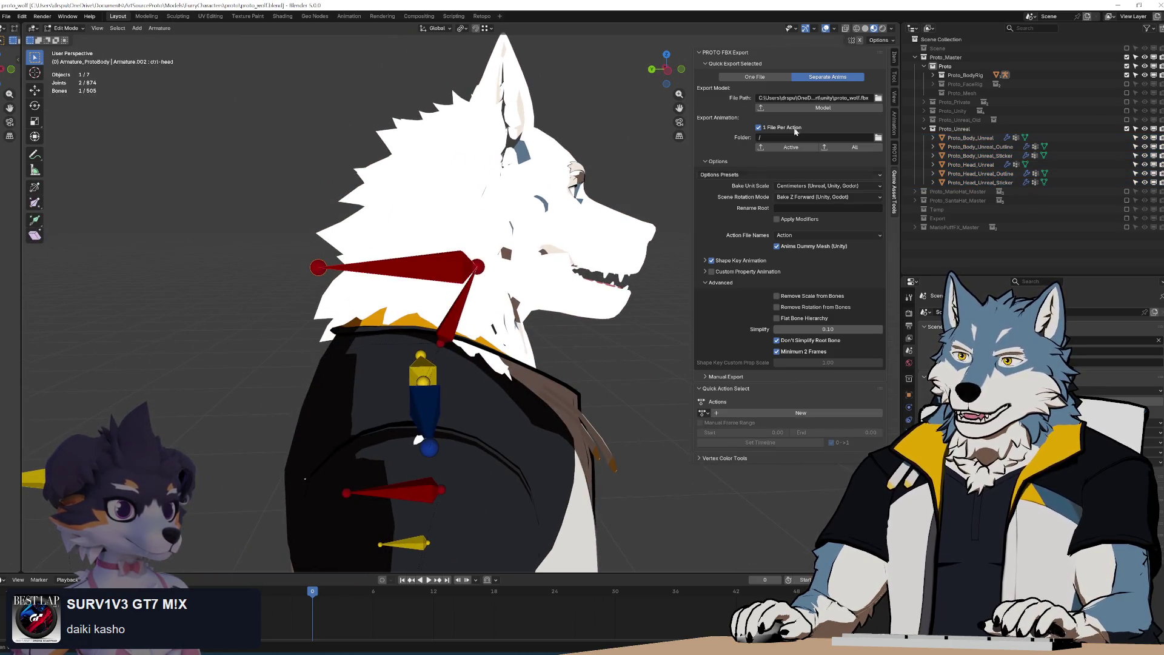
{"action": "left_click", "coordinate": [893, 58]}
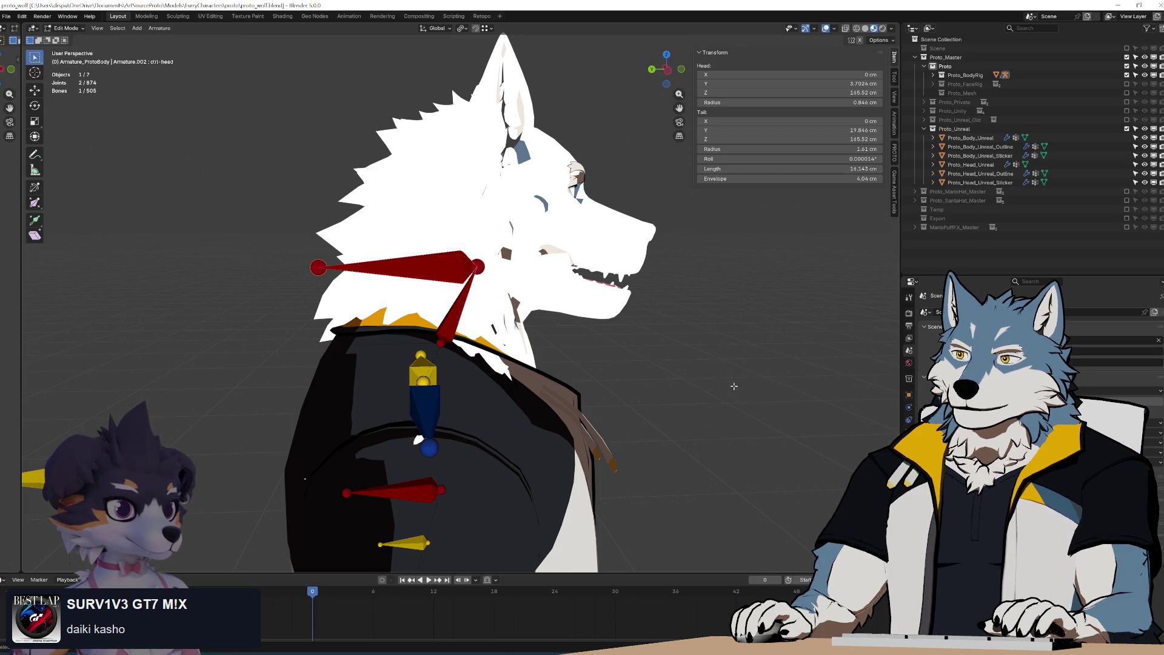
{"action": "key", "text": "Tab"}
In Pose Mode, review the head bone's constraints, expanding the first one's settings
{"action": "key", "text": "ctrl+Tab"}
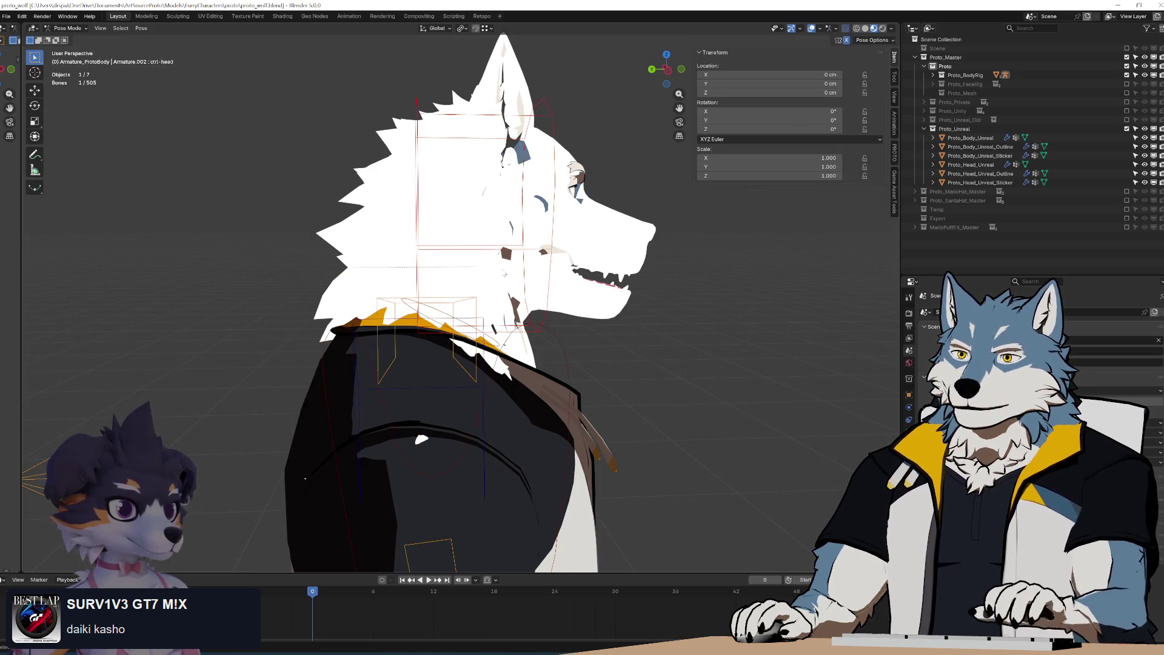
{"action": "left_click", "coordinate": [909, 458]}
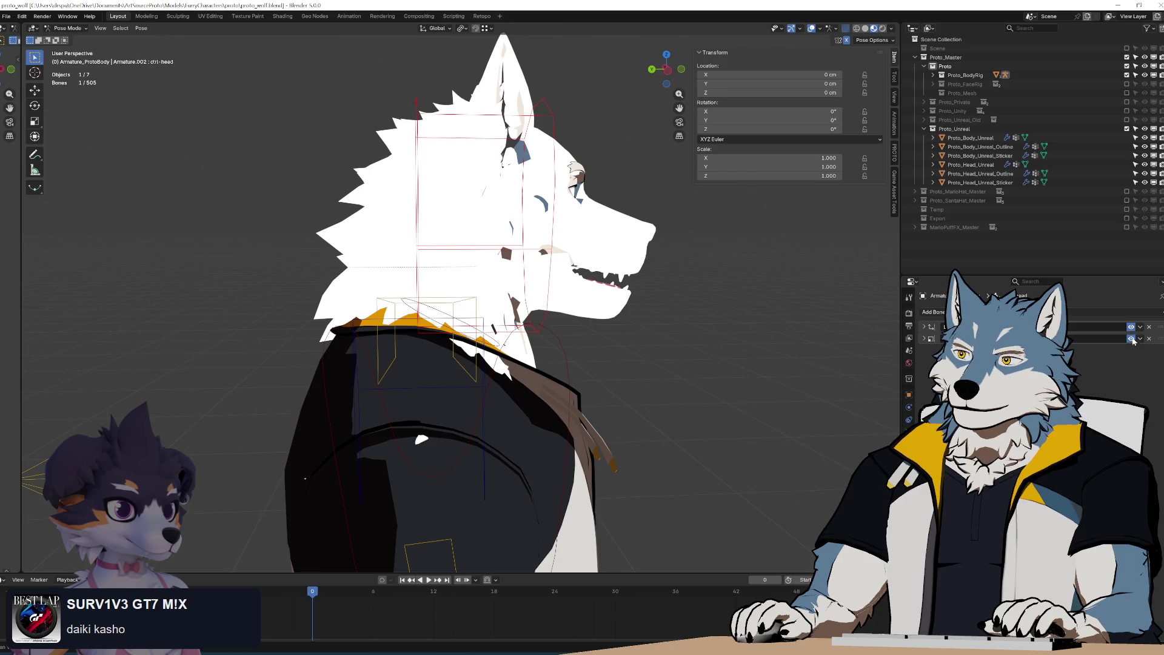
{"action": "left_click", "coordinate": [1132, 330]}
{"action": "left_click", "coordinate": [925, 328]}
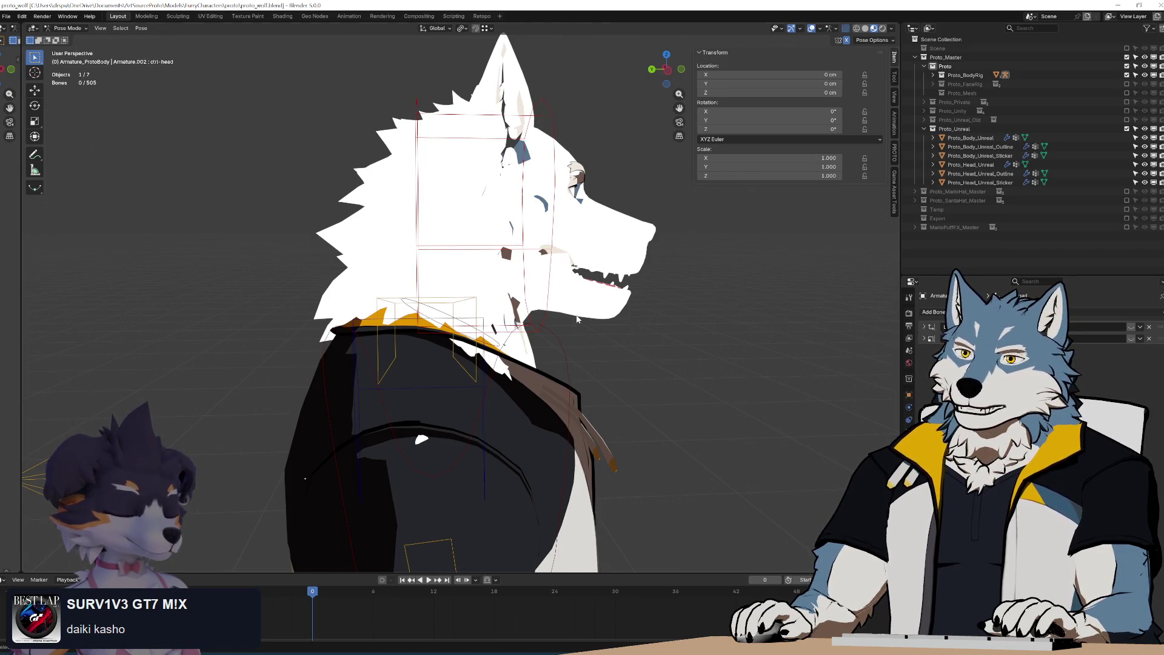
Return to Object Mode, box-select all seven character objects, and show the FBX export options
{"action": "key", "text": "ctrl+Tab"}
{"action": "scroll", "coordinate": [544, 286], "scroll_direction": "down", "scroll_amount": 5}
{"action": "left_click_drag", "start_coordinate": [358, 219], "coordinate": [518, 478]}
{"action": "middle_click_drag", "start_coordinate": [518, 478], "coordinate": [498, 332]}
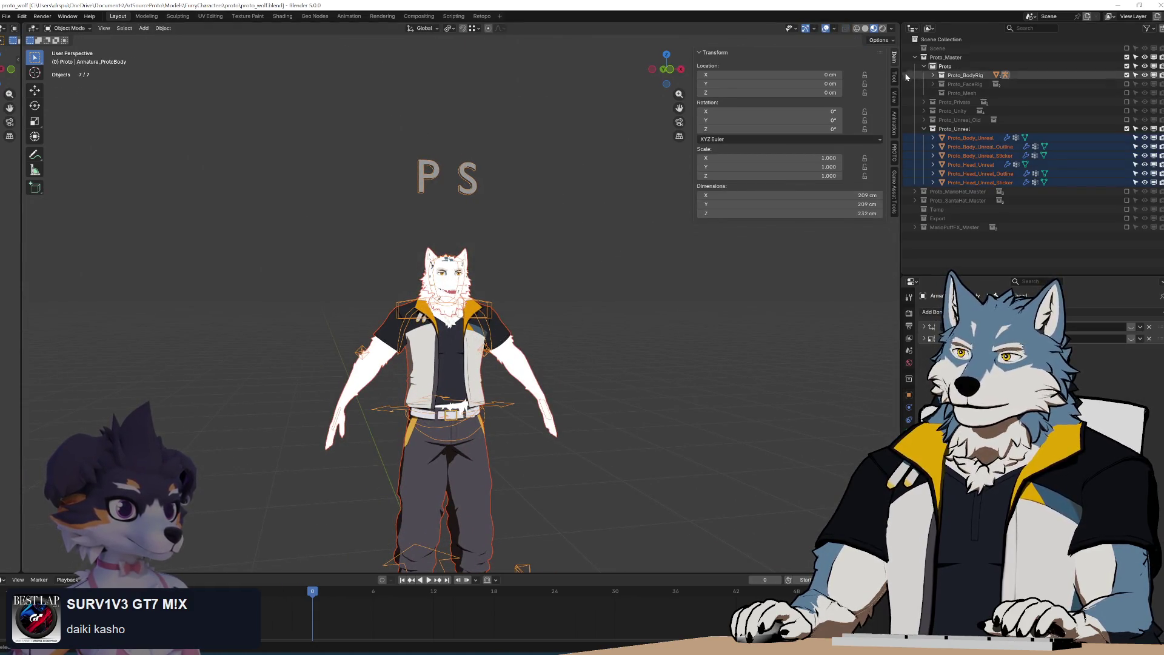
{"action": "left_click", "coordinate": [895, 182]}
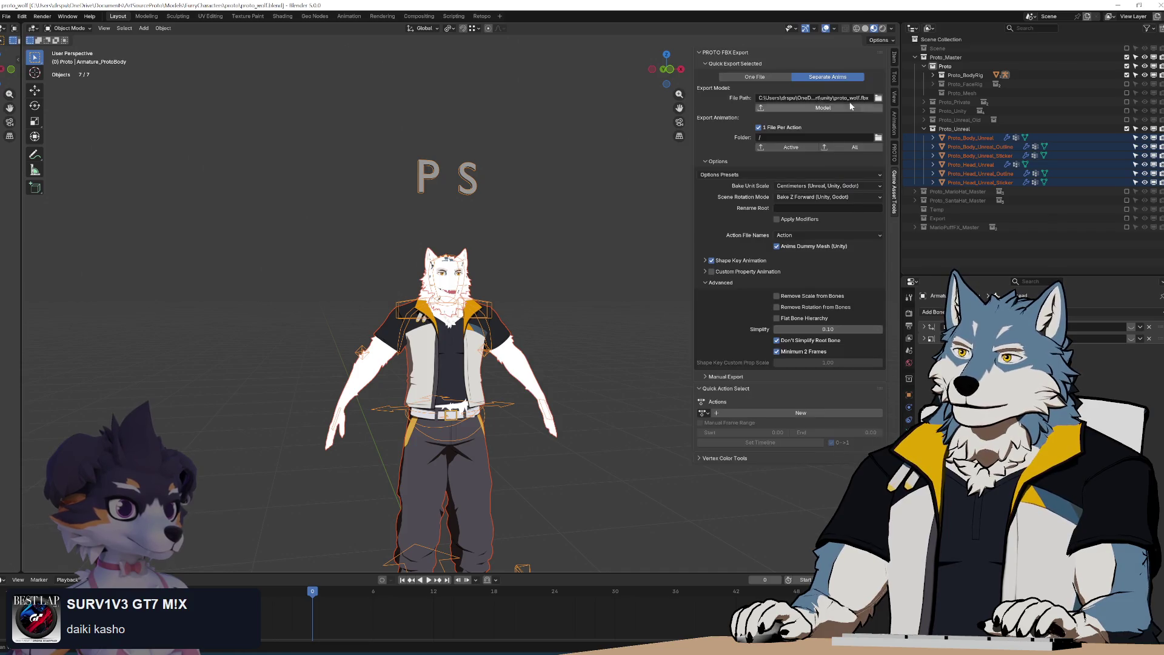
Export the character as an FBX model via Proto FBX Export and orbit around the exported rig
{"action": "left_click", "coordinate": [819, 109]}
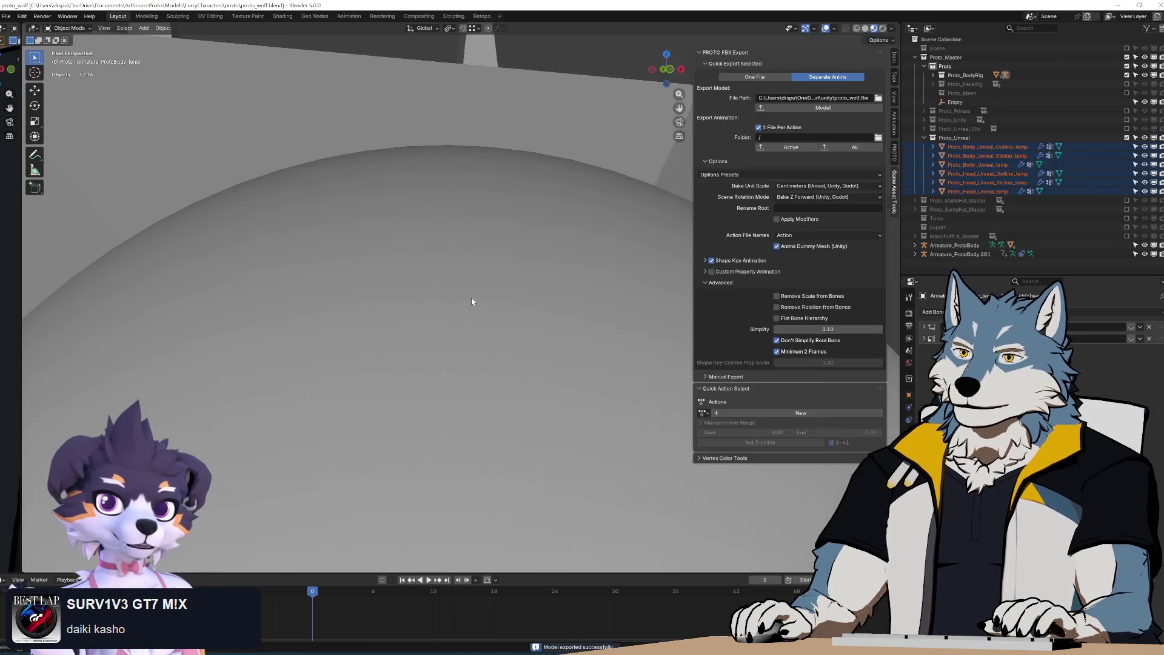
{"action": "scroll", "coordinate": [455, 313], "scroll_direction": "down", "scroll_amount": 10}
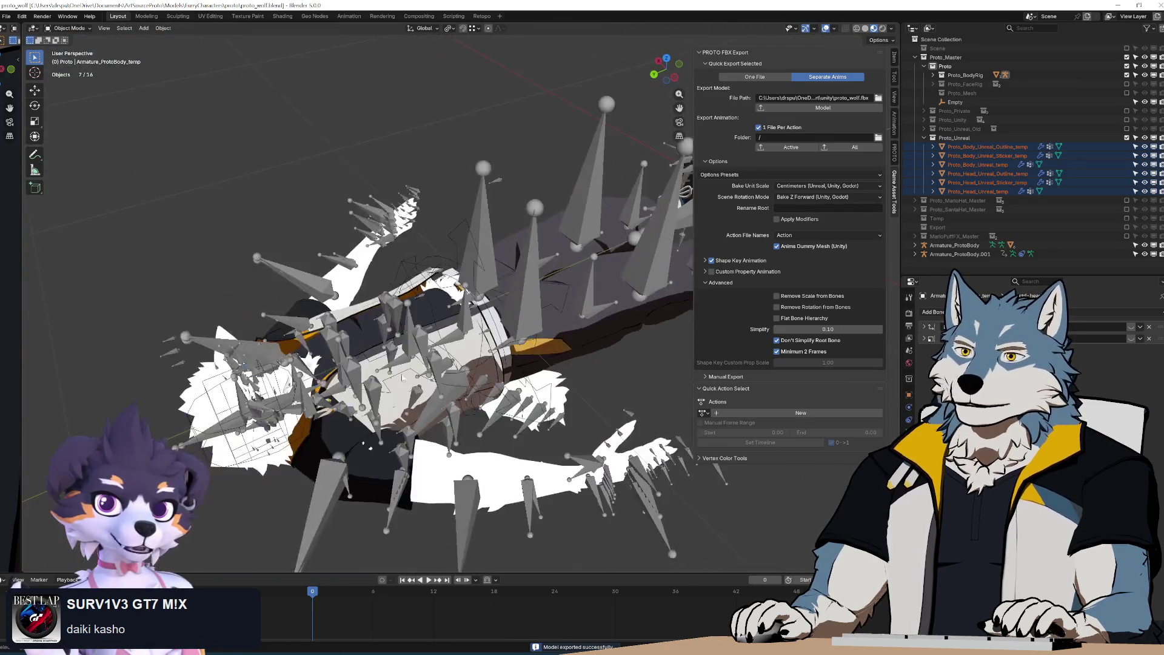
{"action": "middle_click_drag", "start_coordinate": [422, 353], "coordinate": [418, 339]}
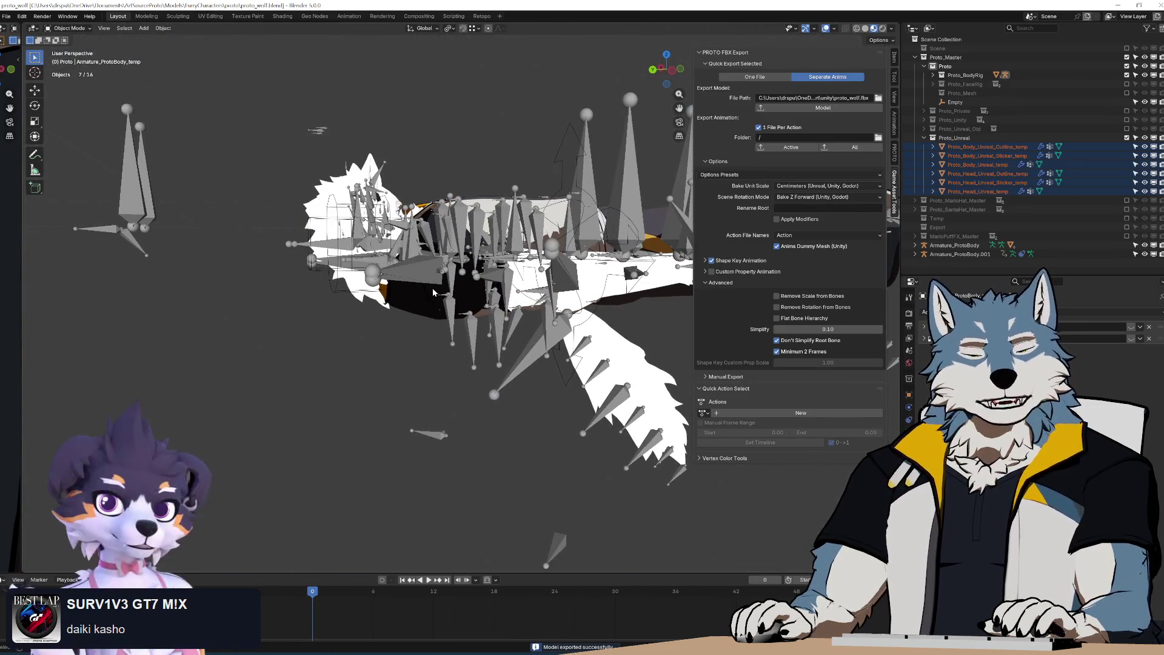
{"action": "scroll", "coordinate": [440, 241], "scroll_direction": "up", "scroll_amount": 5}
{"action": "scroll", "coordinate": [440, 241], "scroll_direction": "down", "scroll_amount": 4}
{"action": "mouse_move", "coordinate": [440, 241]}
{"action": "middle_mouse_down"}
{"action": "mouse_move", "coordinate": [509, 285]}
{"action": "mouse_move", "coordinate": [458, 444]}
{"action": "mouse_move", "coordinate": [599, 237]}
{"action": "mouse_move", "coordinate": [537, 332]}
{"action": "mouse_move", "coordinate": [438, 440]}
{"action": "mouse_move", "coordinate": [561, 317]}
{"action": "middle_mouse_up"}
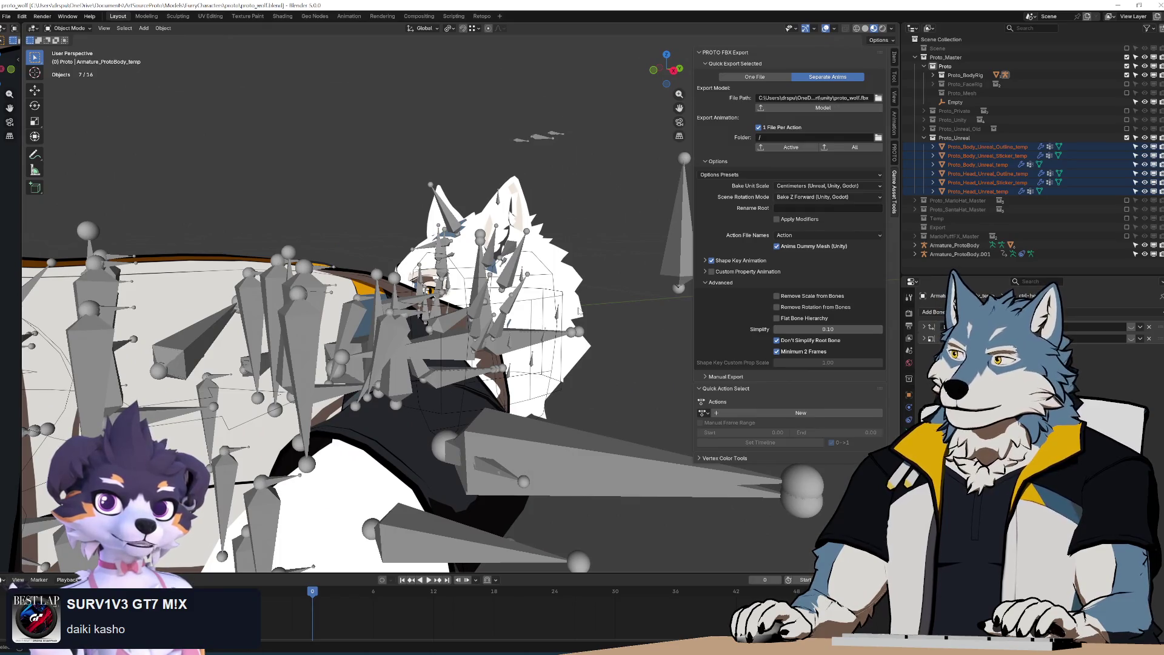
{"action": "mouse_move", "coordinate": [579, 310]}
{"action": "middle_mouse_down"}
{"action": "mouse_move", "coordinate": [497, 328]}
{"action": "mouse_move", "coordinate": [544, 329]}
{"action": "mouse_move", "coordinate": [373, 234]}
{"action": "middle_mouse_up"}
Select only Armature_ProtoBody.001 and view its head from above and the front
{"action": "left_click", "coordinate": [565, 308]}
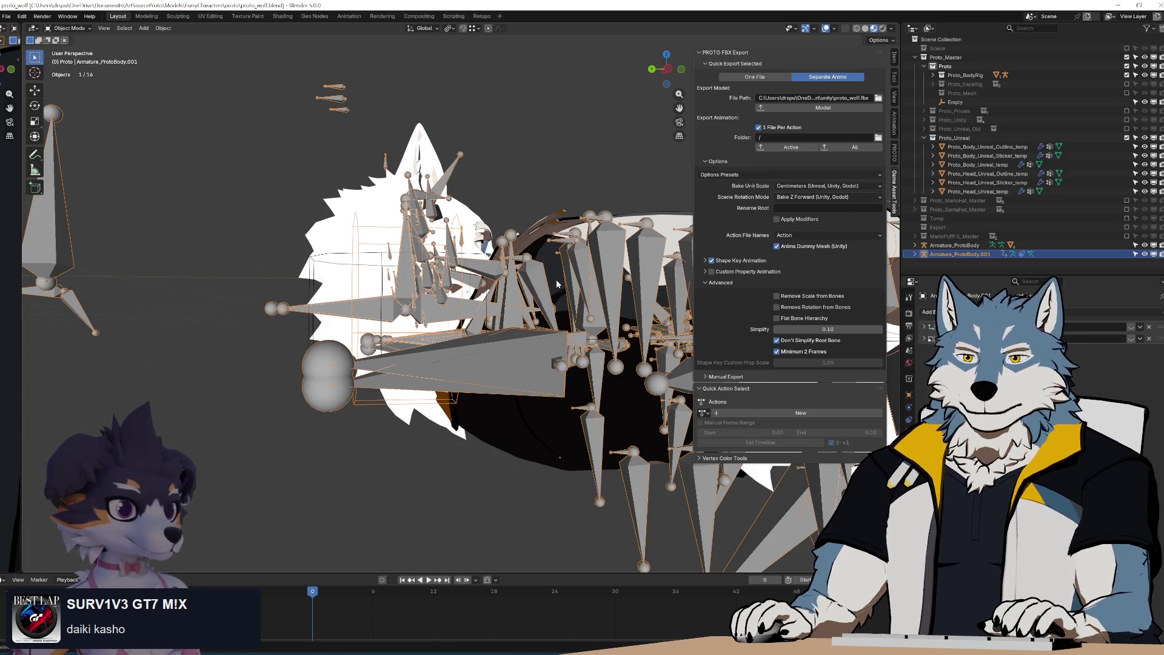
{"action": "middle_click_drag", "start_coordinate": [576, 254], "coordinate": [536, 290]}
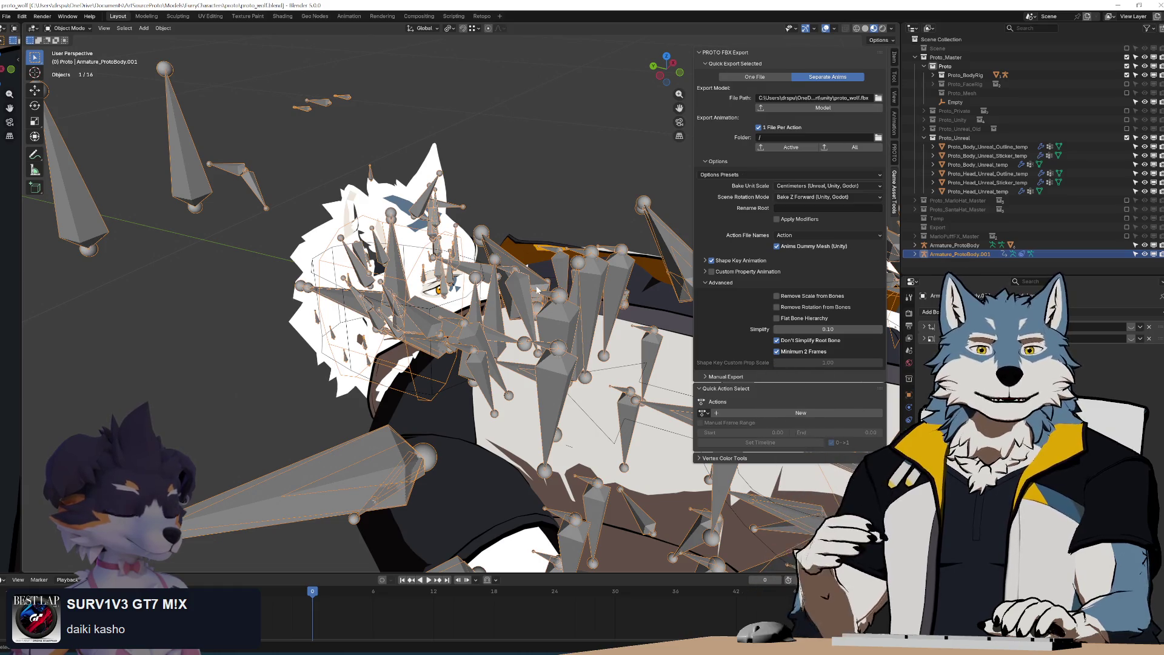
{"action": "middle_click_drag", "start_coordinate": [536, 285], "coordinate": [400, 213]}
{"action": "mouse_move", "coordinate": [449, 285]}
{"action": "middle_mouse_down"}
{"action": "mouse_move", "coordinate": [435, 298]}
{"action": "mouse_move", "coordinate": [460, 261]}
{"action": "middle_mouse_up"}
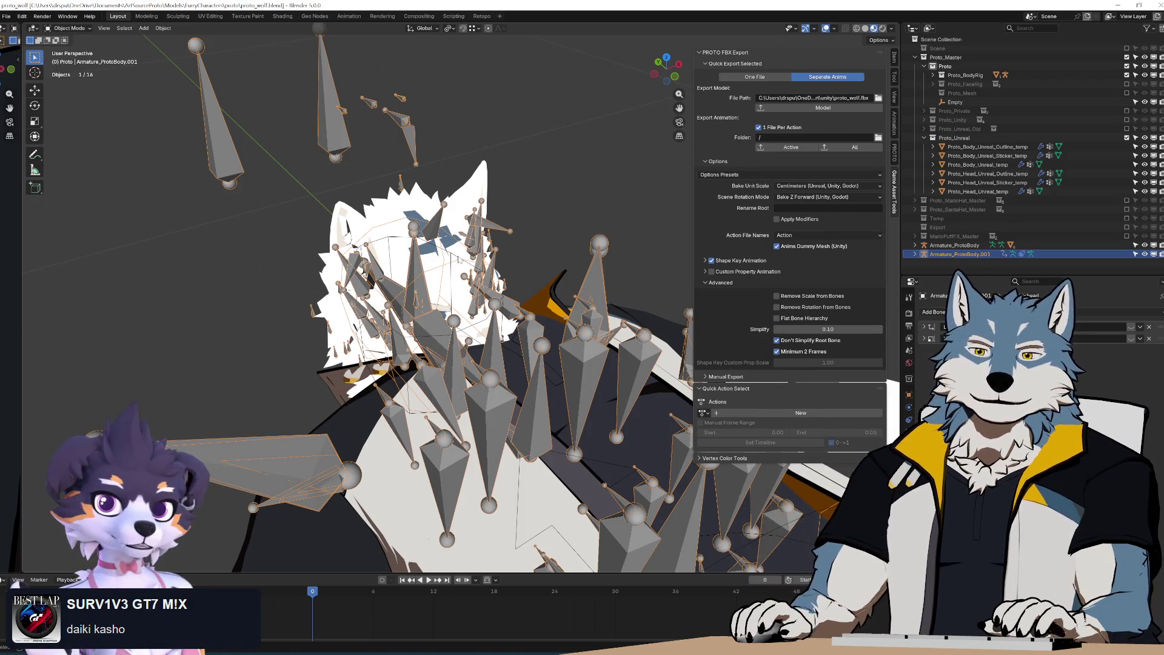
{"action": "middle_click_drag", "start_coordinate": [460, 257], "coordinate": [536, 185]}
Reselect Armature_ProtoBody.001 on its own and switch it into Pose Mode
{"action": "key", "text": "alt+a"}
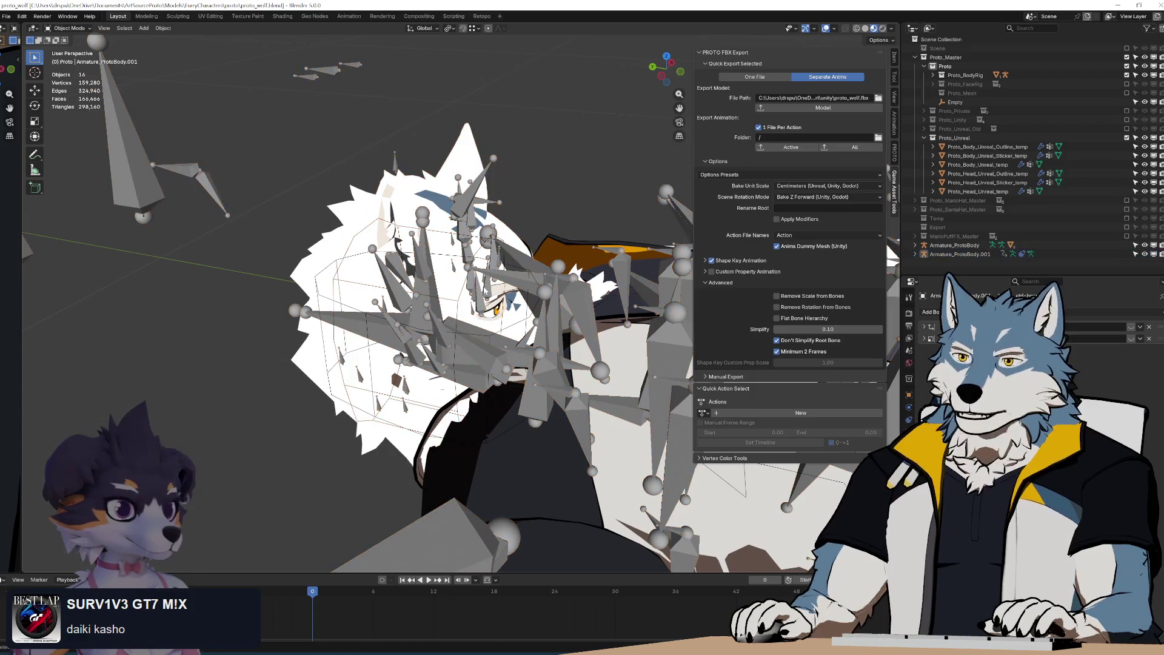
{"action": "left_click", "coordinate": [464, 300]}
{"action": "mouse_move", "coordinate": [464, 300]}
{"action": "middle_mouse_down"}
{"action": "mouse_move", "coordinate": [496, 308]}
{"action": "mouse_move", "coordinate": [485, 302]}
{"action": "mouse_move", "coordinate": [473, 316]}
{"action": "mouse_move", "coordinate": [492, 333]}
{"action": "middle_mouse_up"}
{"action": "scroll", "coordinate": [485, 327], "scroll_direction": "up", "scroll_amount": 3}
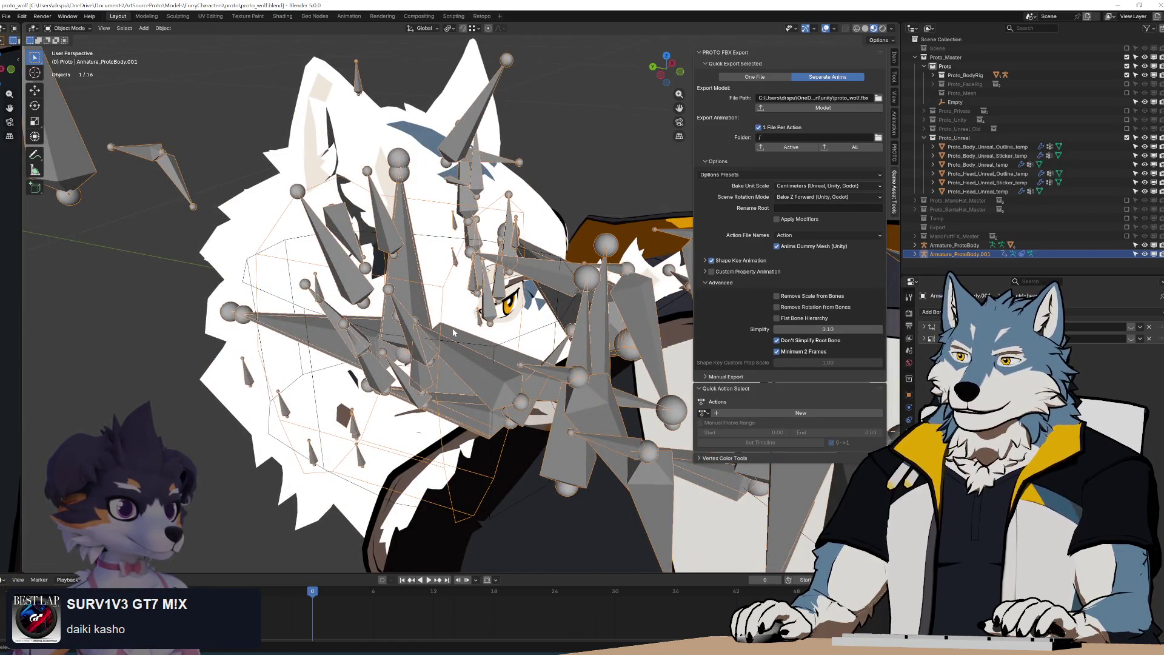
{"action": "key", "text": "ctrl+Tab"}
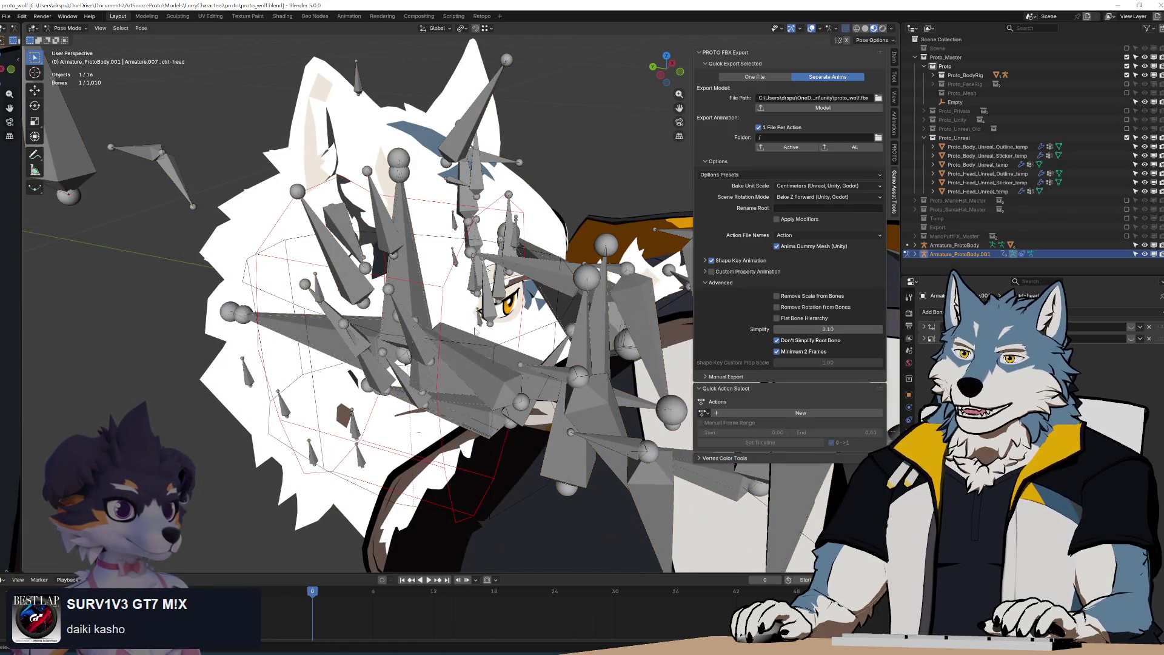
Hide two bone collections and switch the exported armature into Edit Mode
{"action": "left_click_drag", "start_coordinate": [1132, 328], "coordinate": [1132, 339]}
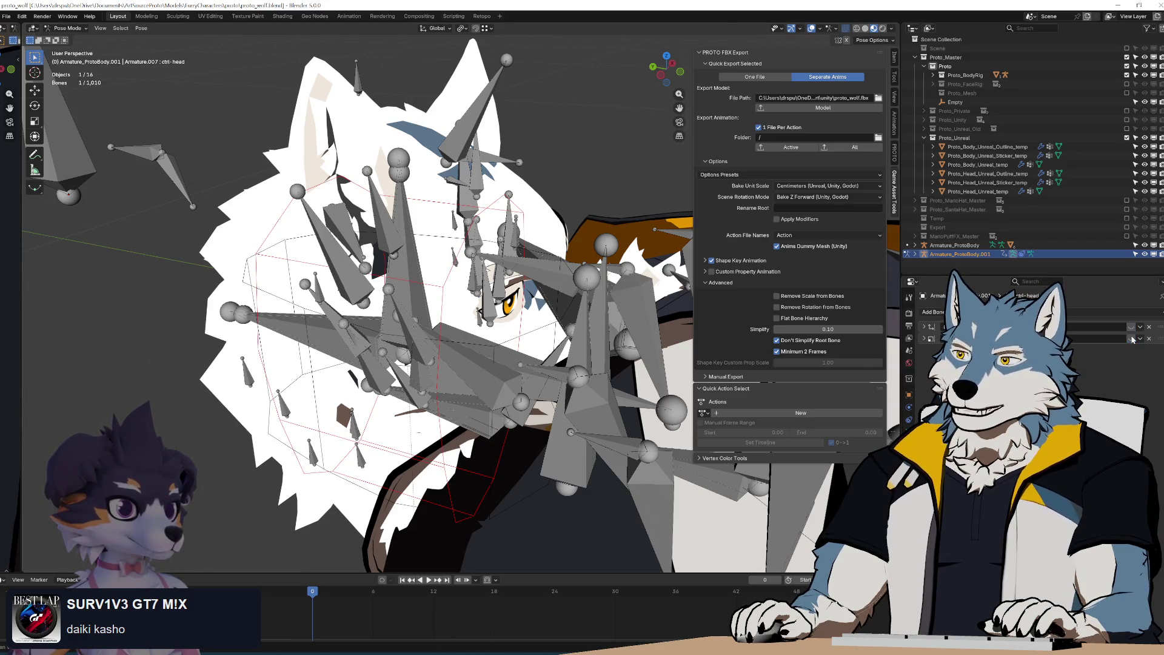
{"action": "key", "text": "r"}
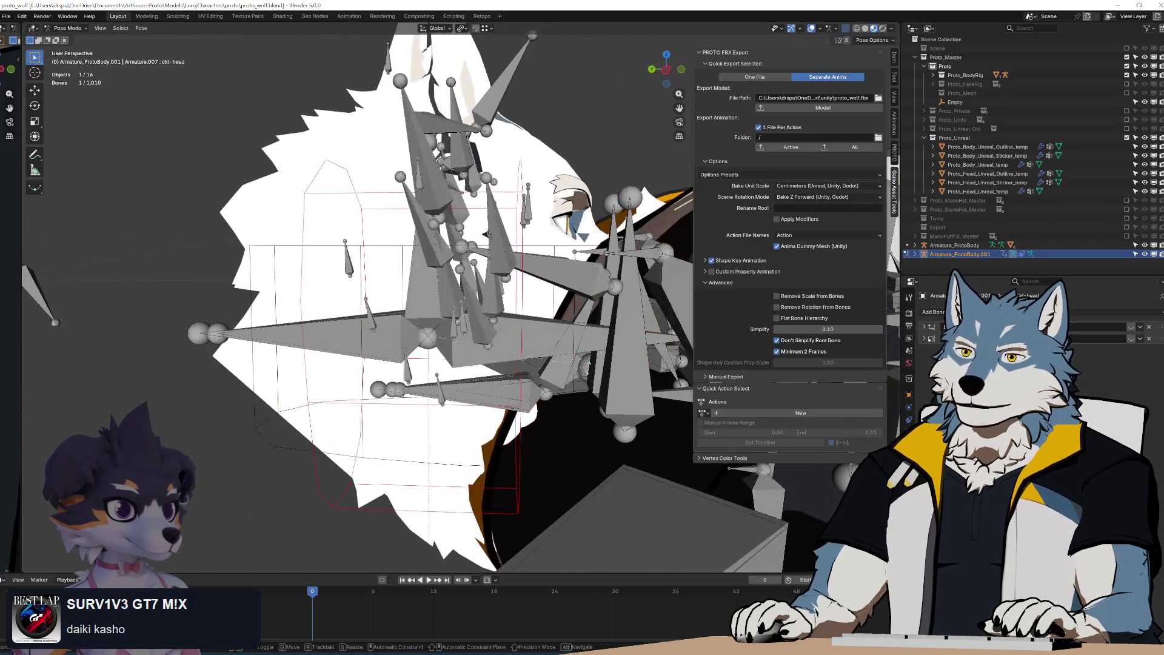
{"action": "key", "text": "Escape"}
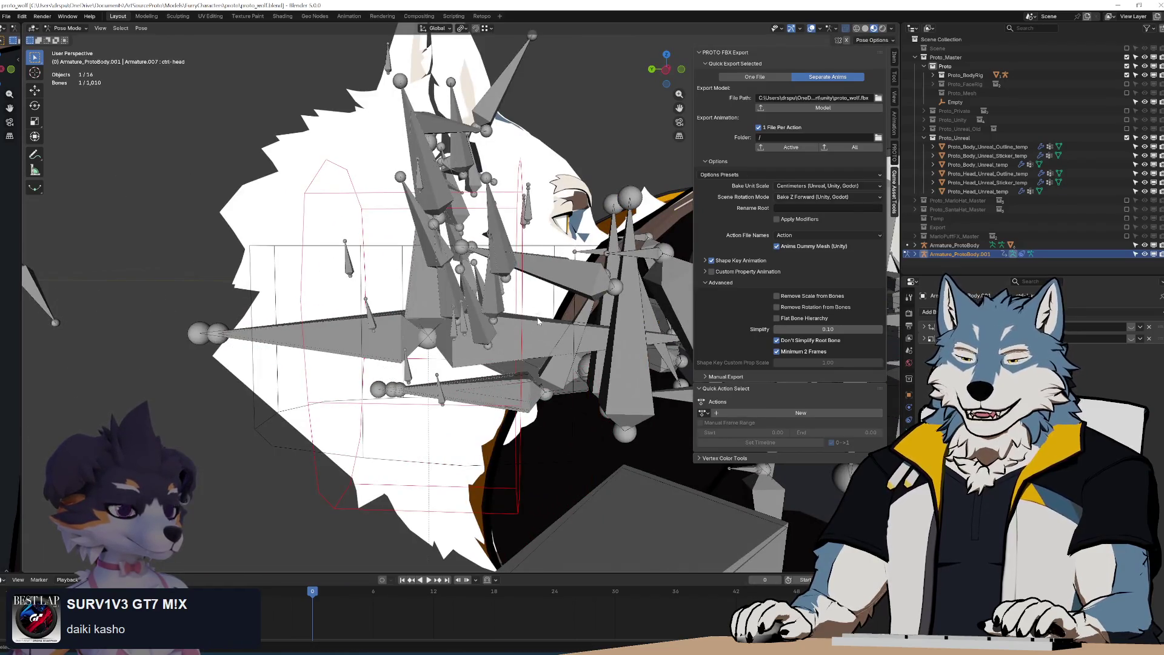
{"action": "key", "text": "Tab"}
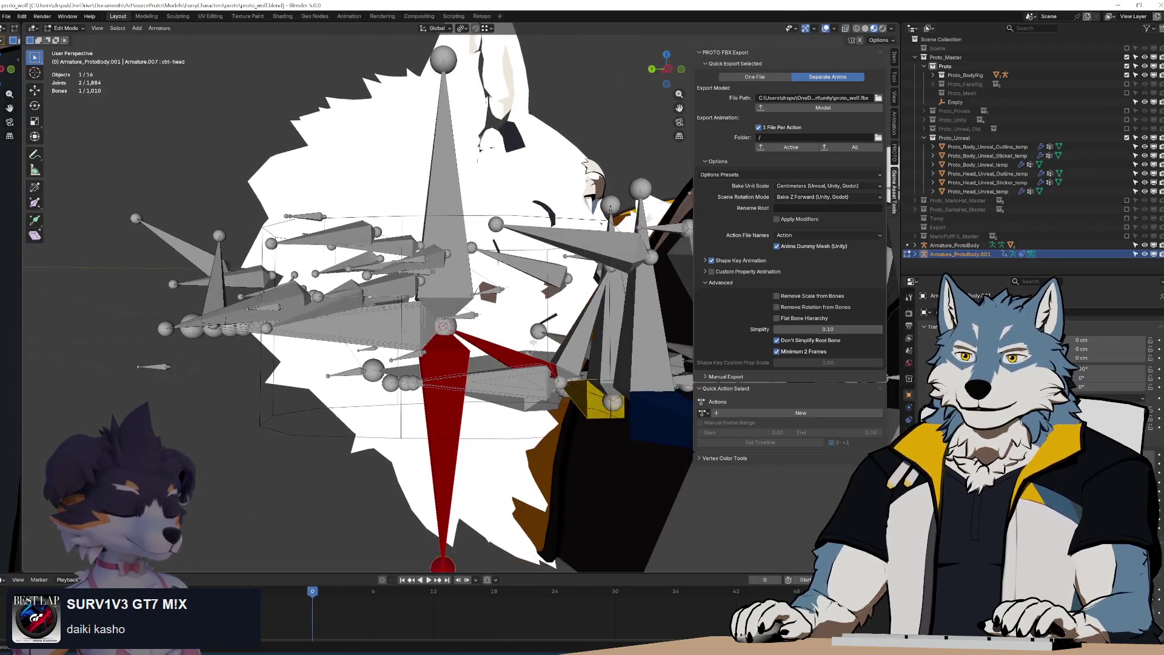
Test-move a red bone and cancel it, toggling between Pose and Edit Mode
{"action": "middle_click_drag", "start_coordinate": [554, 383], "coordinate": [455, 374]}
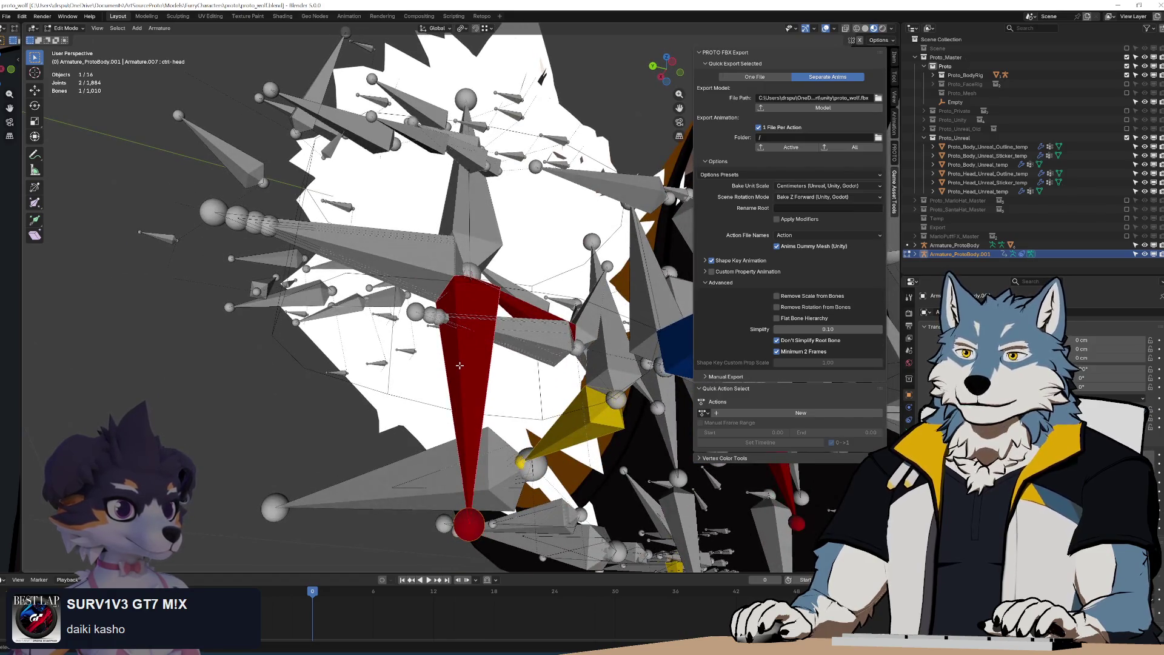
{"action": "middle_click_drag", "start_coordinate": [460, 365], "coordinate": [469, 385]}
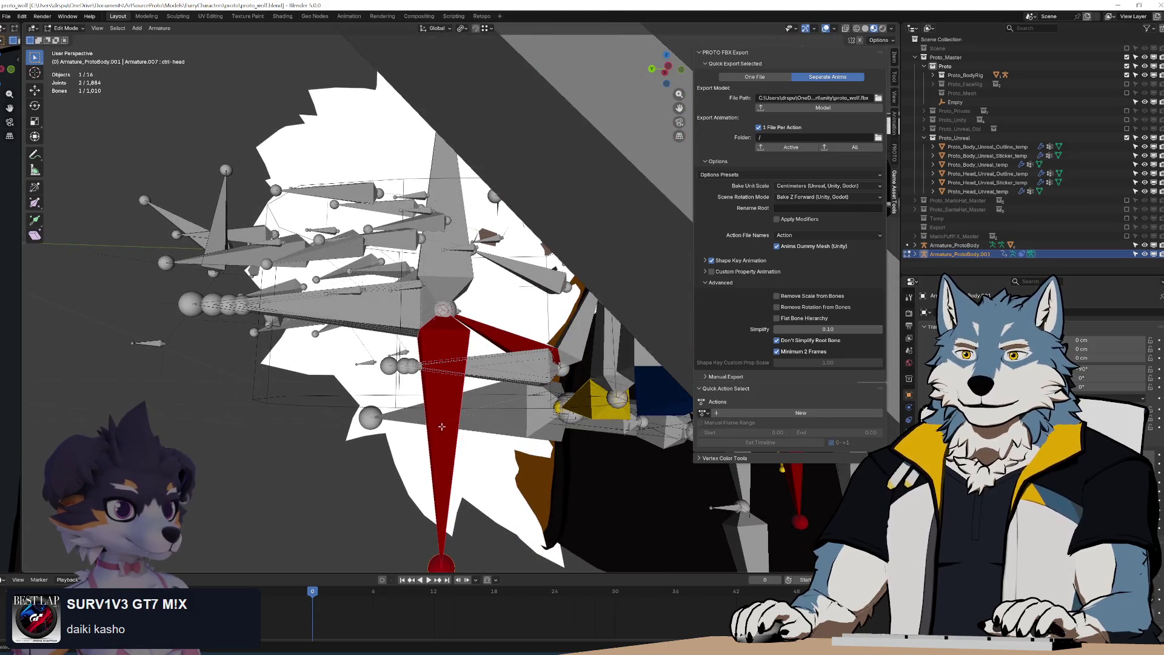
{"action": "key", "text": "g"}
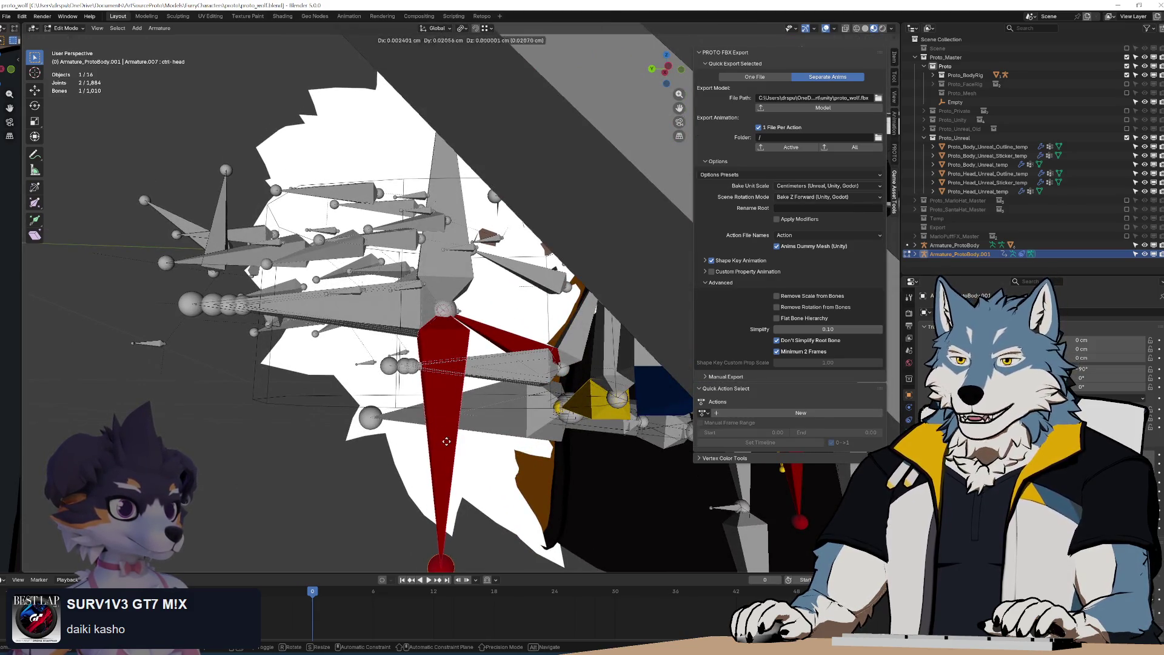
{"action": "right_click", "coordinate": [423, 439]}
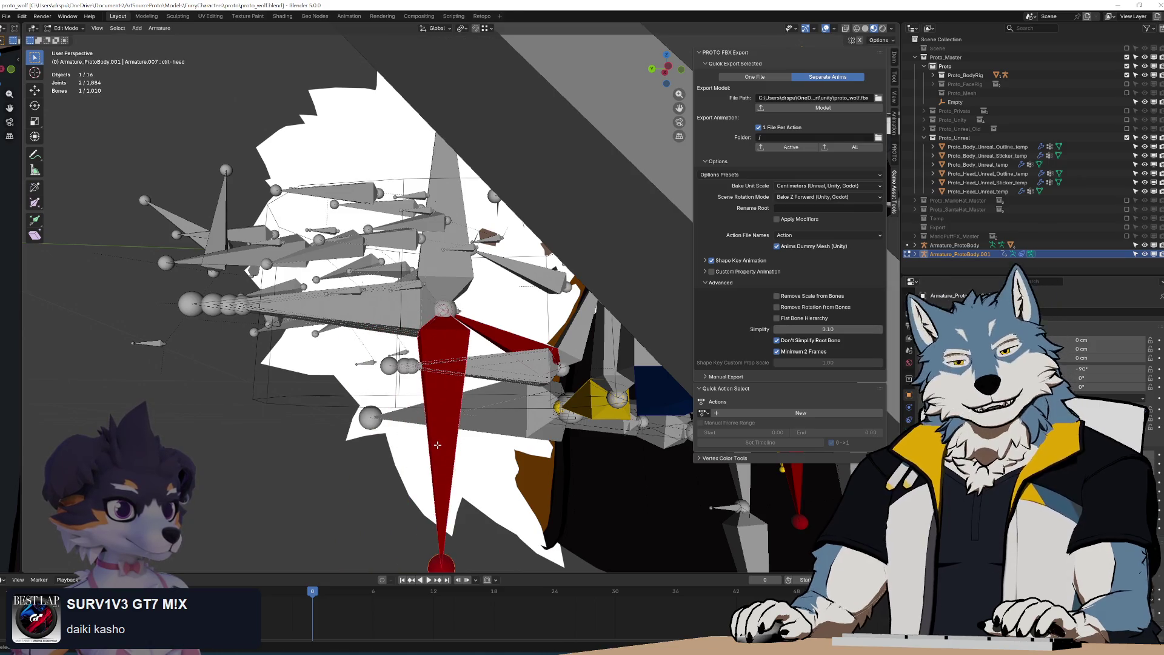
{"action": "key", "text": "ctrl+Tab"}
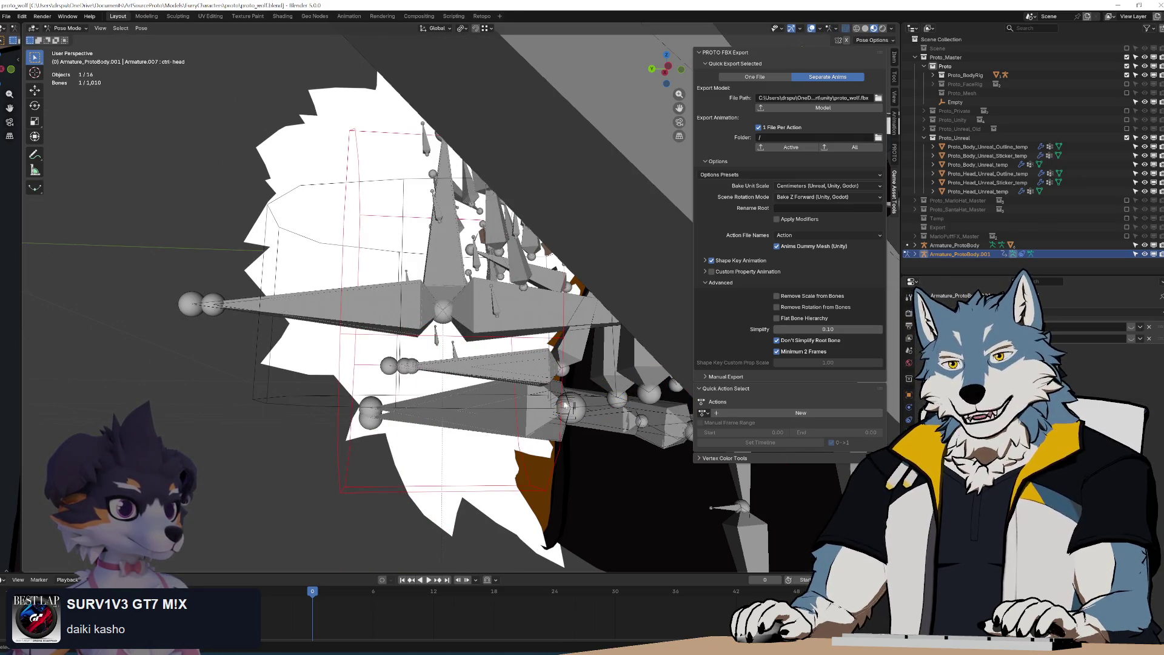
{"action": "key", "text": "ctrl+Tab"}
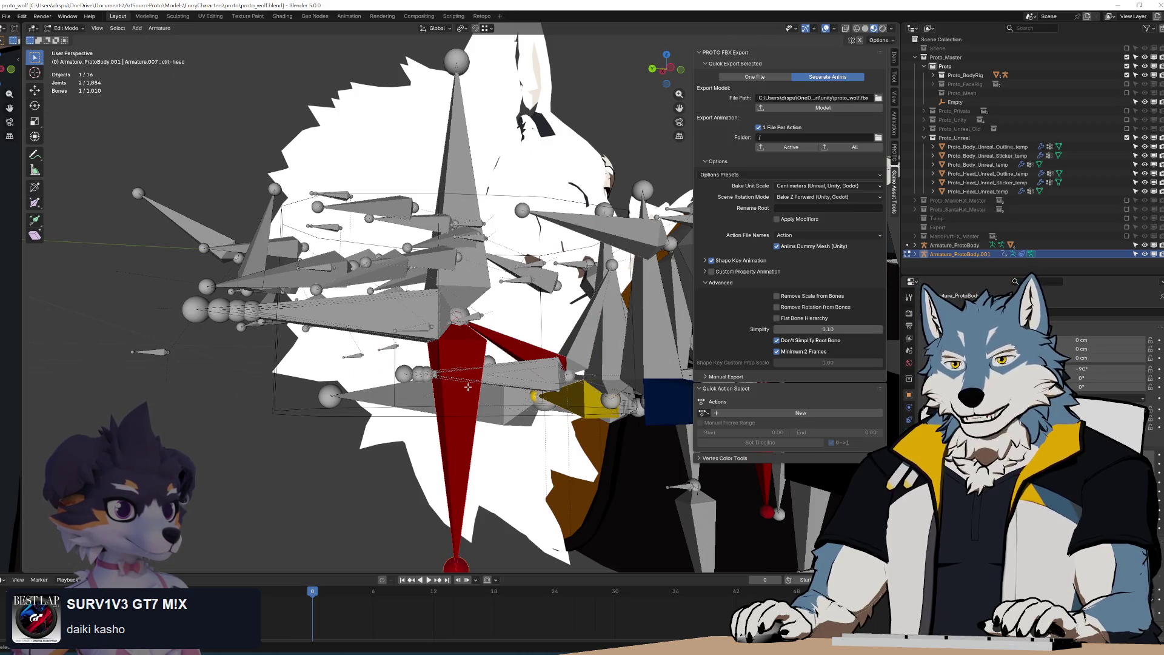
Inspect the ctrl-head, mch-ctrl-head and tgt-head helperarmature_dupe bones in Edit Mode
{"action": "middle_click_drag", "start_coordinate": [468, 391], "coordinate": [468, 368]}
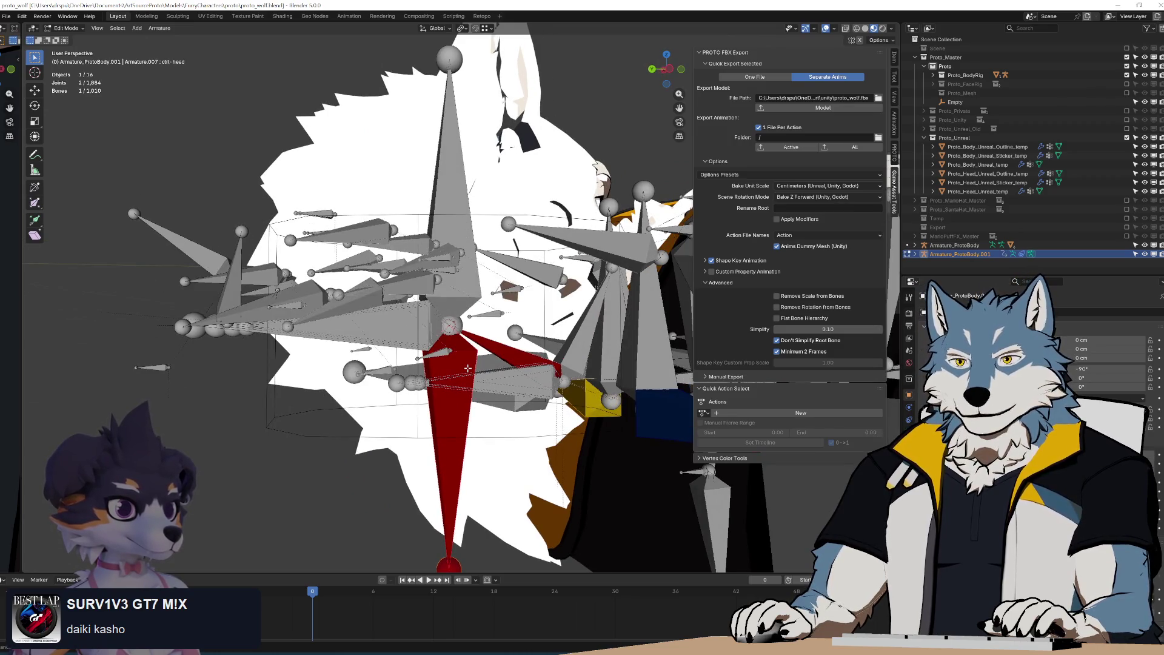
{"action": "left_click", "coordinate": [384, 331]}
{"action": "left_click", "coordinate": [384, 331]}
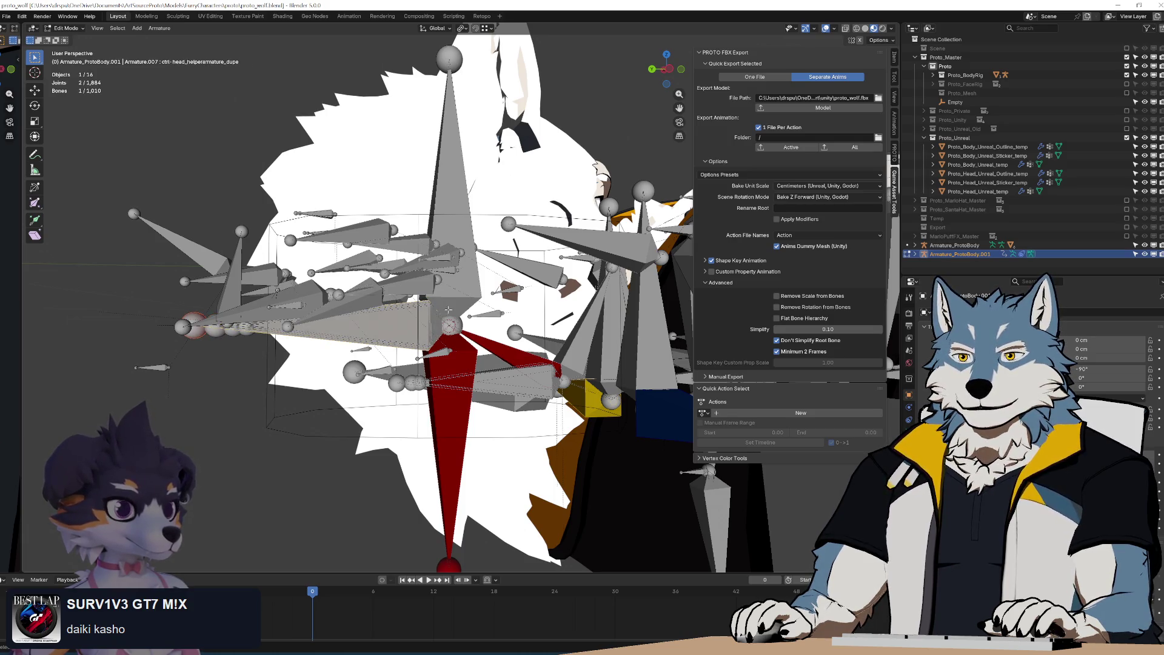
{"action": "left_click", "coordinate": [441, 158]}
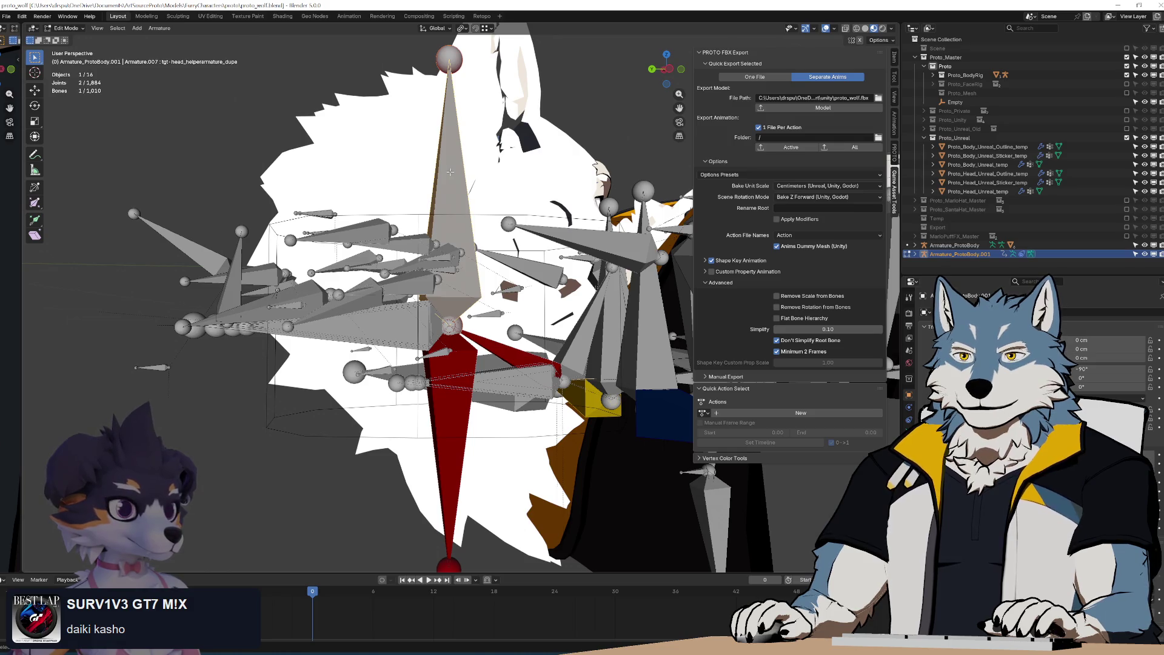
{"action": "mouse_move", "coordinate": [490, 273]}
{"action": "middle_mouse_down"}
{"action": "mouse_move", "coordinate": [479, 276]}
{"action": "mouse_move", "coordinate": [491, 271]}
{"action": "middle_mouse_up"}
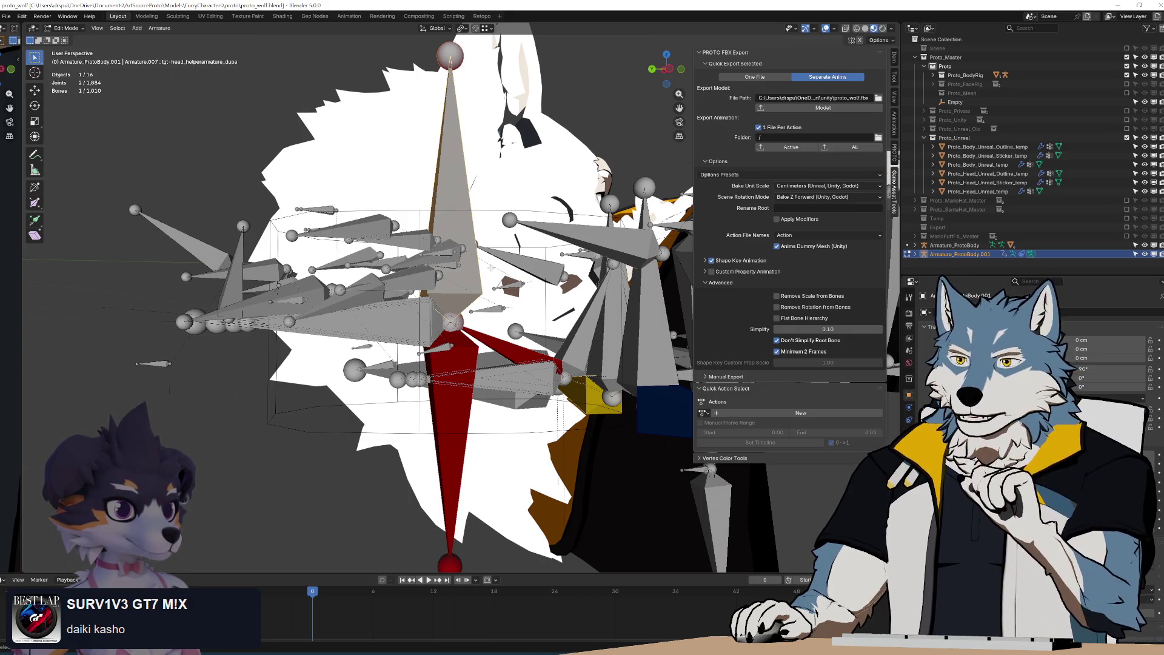
{"action": "mouse_move", "coordinate": [491, 268]}
{"action": "middle_mouse_down"}
{"action": "mouse_move", "coordinate": [465, 364]}
{"action": "mouse_move", "coordinate": [461, 339]}
{"action": "mouse_move", "coordinate": [451, 343]}
{"action": "mouse_move", "coordinate": [890, 363]}
{"action": "middle_mouse_up"}
{"action": "scroll", "coordinate": [465, 364], "scroll_direction": "down", "scroll_amount": 6}
{"action": "mouse_move", "coordinate": [508, 305]}
{"action": "middle_mouse_down"}
{"action": "mouse_move", "coordinate": [499, 297]}
{"action": "mouse_move", "coordinate": [519, 232]}
{"action": "mouse_move", "coordinate": [488, 226]}
{"action": "mouse_move", "coordinate": [466, 207]}
{"action": "mouse_move", "coordinate": [473, 197]}
{"action": "mouse_move", "coordinate": [474, 212]}
{"action": "middle_mouse_up"}
Frame the head bones and compare the def-head and tgt-head helper duplicate bones
{"action": "key", "text": "ctrl+Tab"}
{"action": "key", "text": "Tab"}
{"action": "key", "text": "KP_Decimal"}
{"action": "left_click", "coordinate": [460, 218]}
{"action": "left_click", "coordinate": [475, 217]}
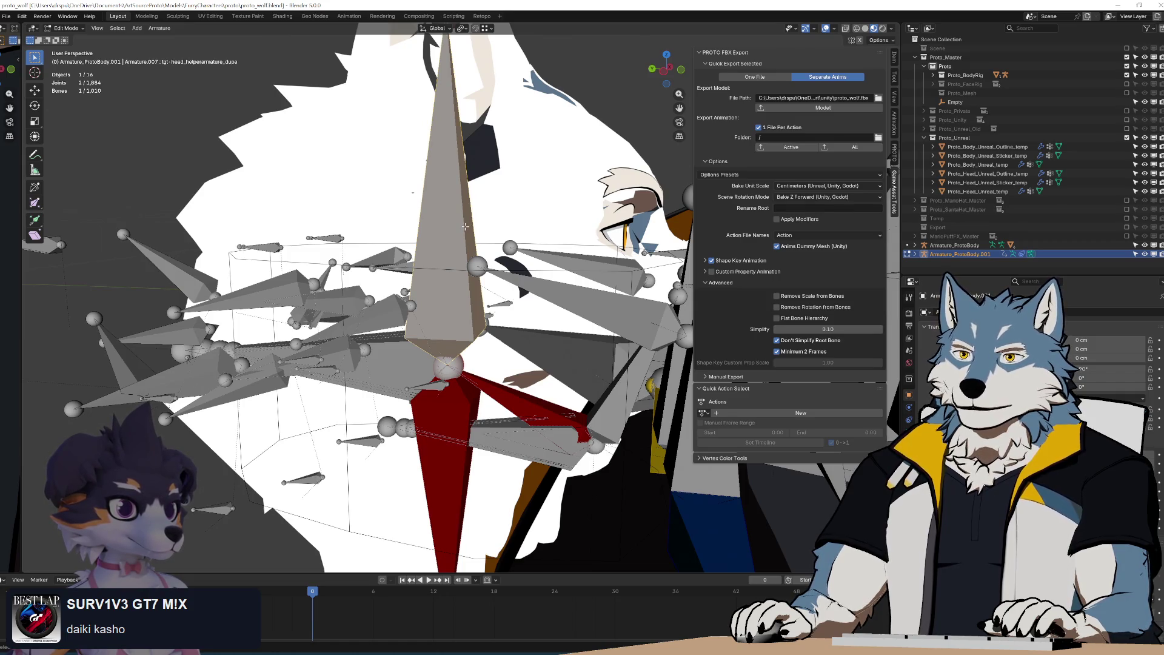
{"action": "key", "text": "ctrl+Tab"}
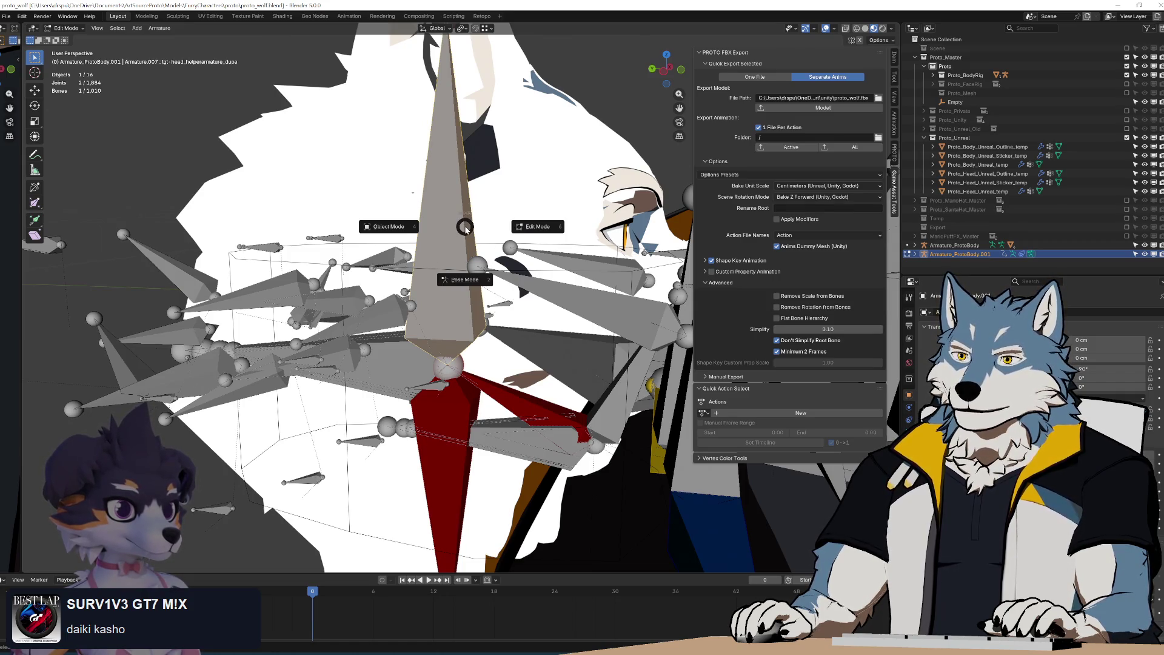
In Pose Mode, view the armature's -90° rotation in the Object tab, then return to Edit Mode
{"action": "key", "text": "2"}
{"action": "mouse_move", "coordinate": [520, 298]}
{"action": "middle_mouse_down"}
{"action": "mouse_move", "coordinate": [428, 286]}
{"action": "mouse_move", "coordinate": [536, 292]}
{"action": "mouse_move", "coordinate": [491, 289]}
{"action": "middle_mouse_up"}
{"action": "scroll", "coordinate": [427, 287], "scroll_direction": "up", "scroll_amount": 3}
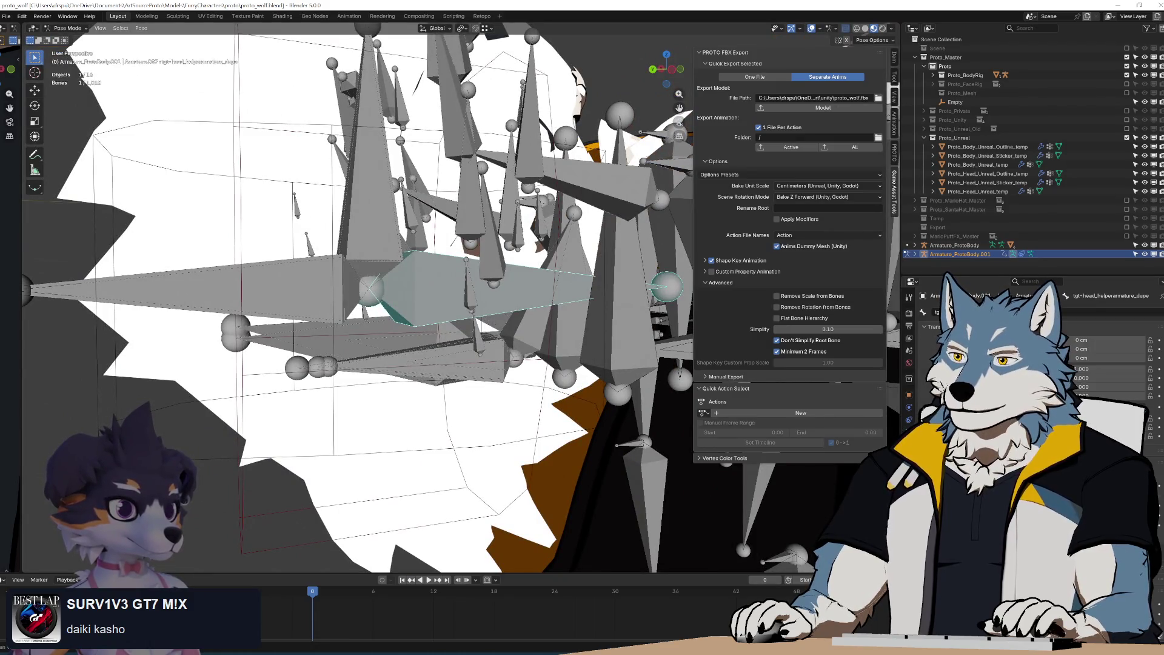
{"action": "left_click", "coordinate": [908, 396]}
{"action": "scroll", "coordinate": [1030, 364], "scroll_direction": "down", "scroll_amount": 3}
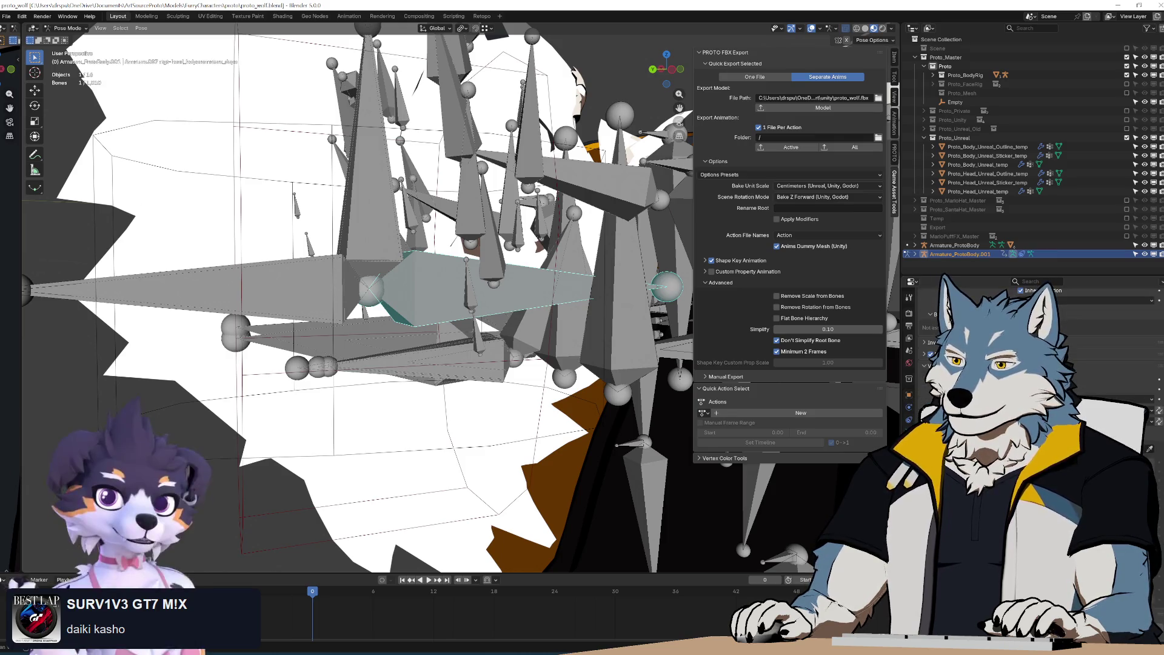
{"action": "scroll", "coordinate": [1030, 351], "scroll_direction": "up", "scroll_amount": 2}
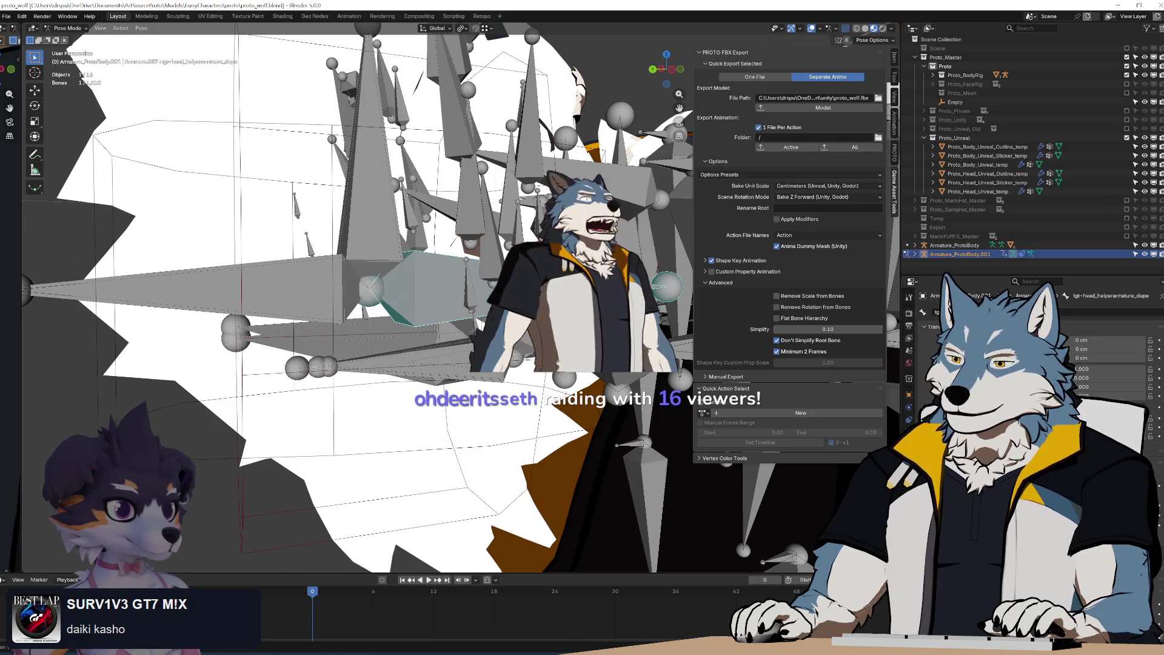
{"action": "key", "text": "Tab"}
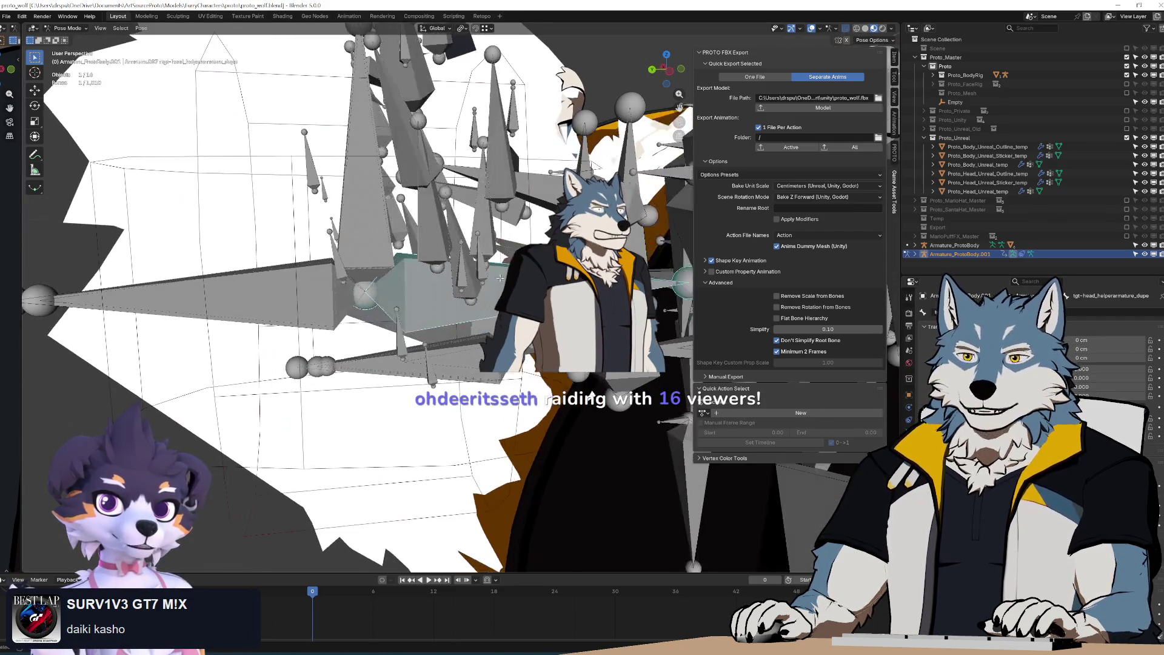
{"action": "middle_click_drag", "start_coordinate": [412, 288], "coordinate": [445, 281]}
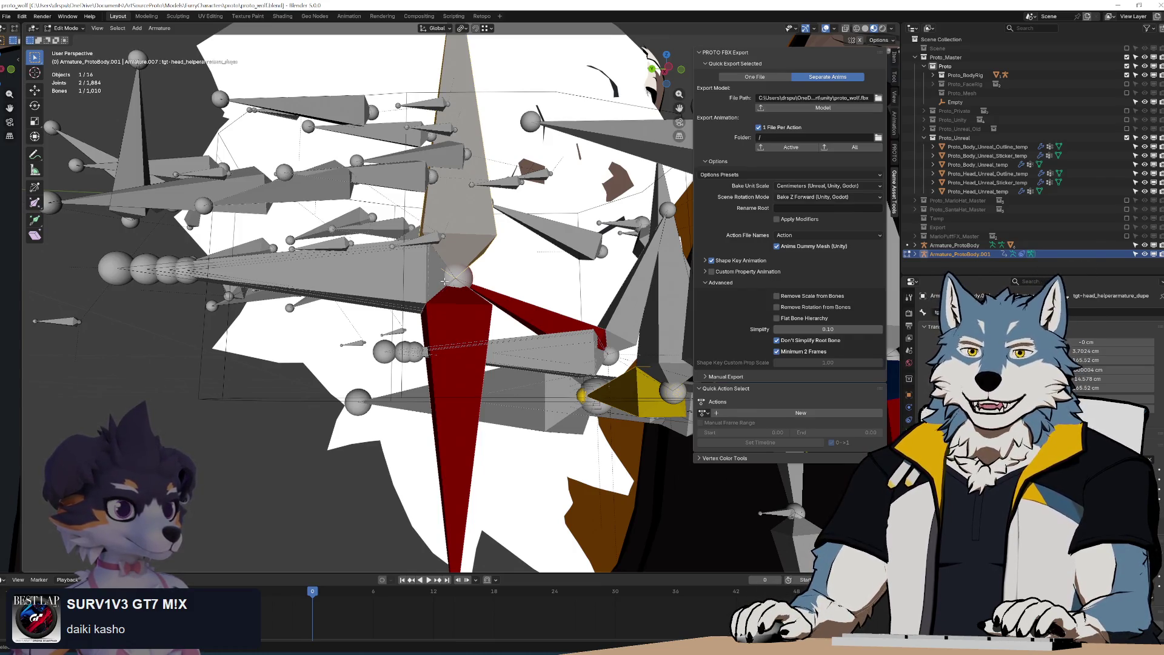
In Edit Mode, compare the ctrl-head and def-head bones with their helper duplicates
{"action": "mouse_move", "coordinate": [471, 296]}
{"action": "middle_mouse_down"}
{"action": "mouse_move", "coordinate": [436, 272]}
{"action": "mouse_move", "coordinate": [472, 294]}
{"action": "mouse_move", "coordinate": [490, 391]}
{"action": "mouse_move", "coordinate": [481, 307]}
{"action": "middle_mouse_up"}
{"action": "left_click", "coordinate": [491, 395]}
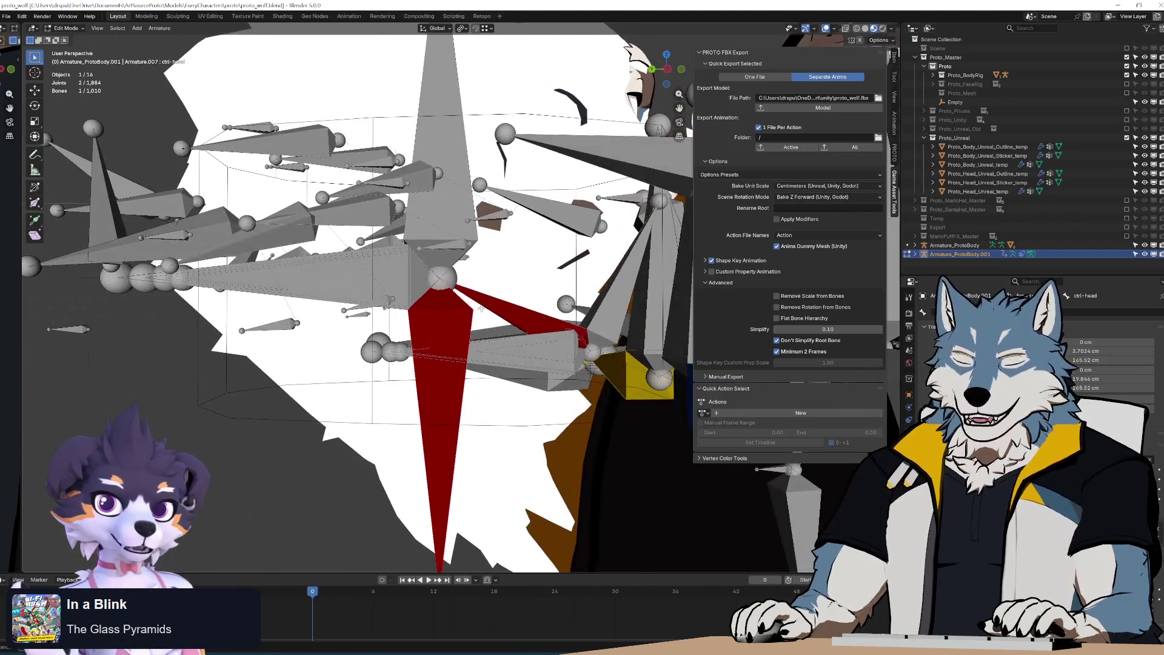
{"action": "left_click", "coordinate": [427, 242]}
{"action": "left_click", "coordinate": [444, 320]}
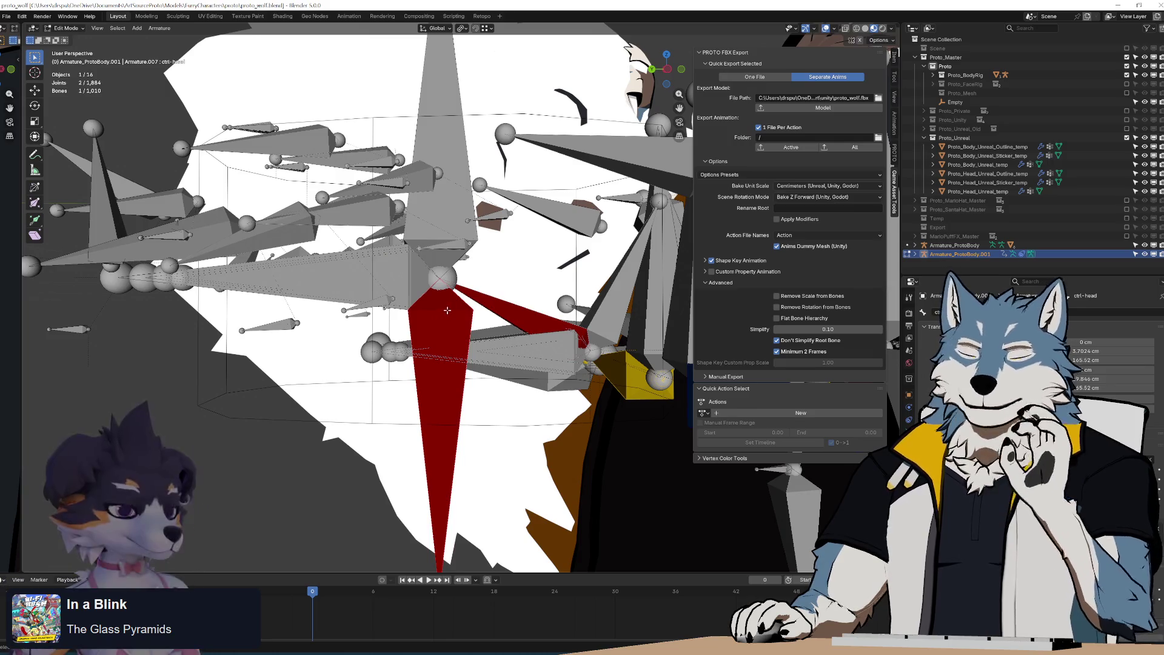
{"action": "scroll", "coordinate": [481, 286], "scroll_direction": "down", "scroll_amount": 5}
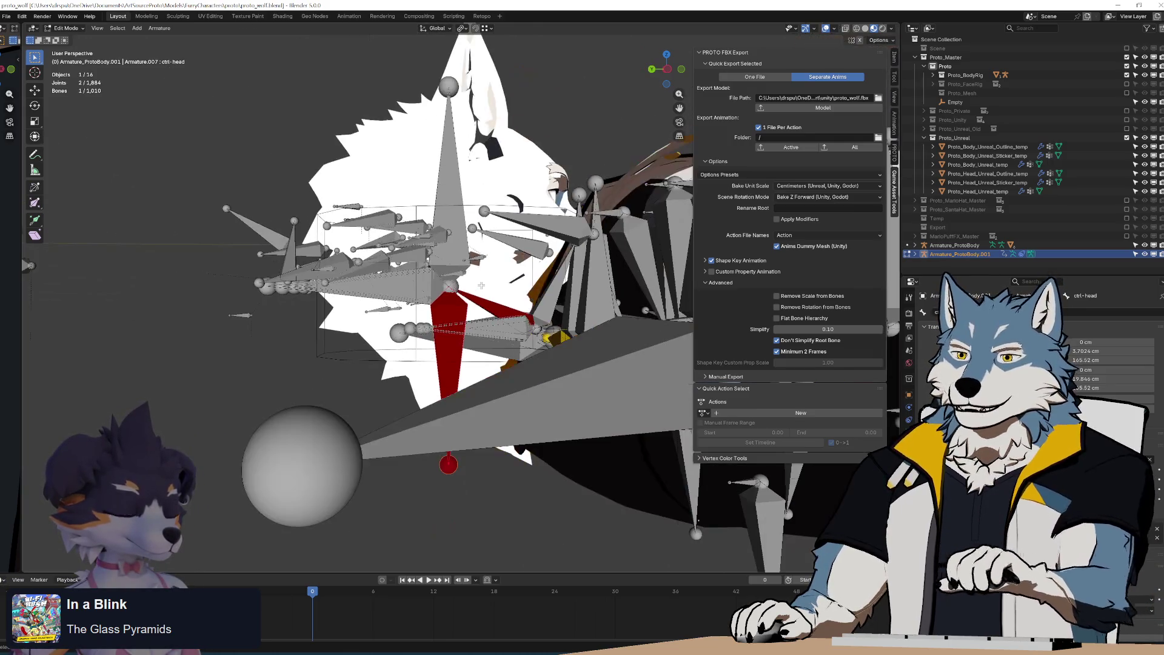
{"action": "scroll", "coordinate": [481, 286], "scroll_direction": "up", "scroll_amount": 6}
{"action": "left_click", "coordinate": [424, 251]}
{"action": "mouse_move", "coordinate": [444, 265]}
{"action": "middle_mouse_down"}
{"action": "mouse_move", "coordinate": [551, 277]}
{"action": "mouse_move", "coordinate": [585, 300]}
{"action": "mouse_move", "coordinate": [581, 378]}
{"action": "mouse_move", "coordinate": [572, 260]}
{"action": "mouse_move", "coordinate": [548, 263]}
{"action": "middle_mouse_up"}
In Pose Mode, check the def-head and tgt-head helper duplicates, then clear the selection
{"action": "key", "text": "ctrl+Tab"}
{"action": "left_click", "coordinate": [565, 289]}
{"action": "left_click", "coordinate": [568, 263]}
{"action": "key", "text": "alt+a"}
{"action": "left_click", "coordinate": [544, 260]}
{"action": "key", "text": "alt+a"}
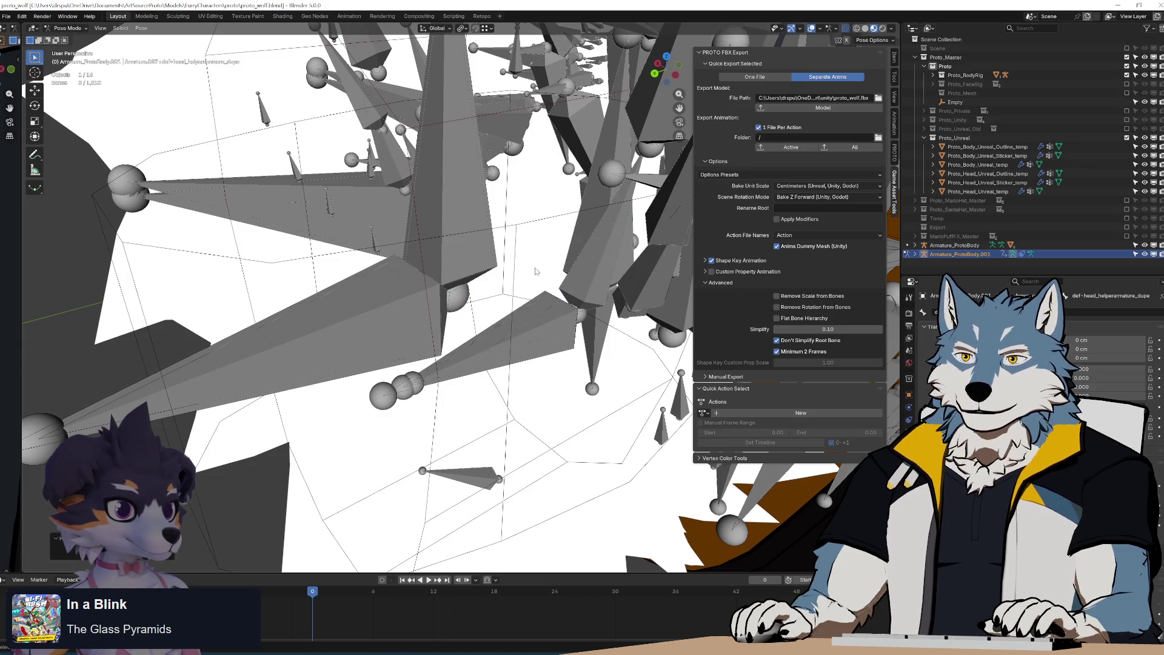
Select the tall head bone and the mch-head helper bones to identify them
{"action": "left_click", "coordinate": [479, 252]}
{"action": "left_click", "coordinate": [473, 205]}
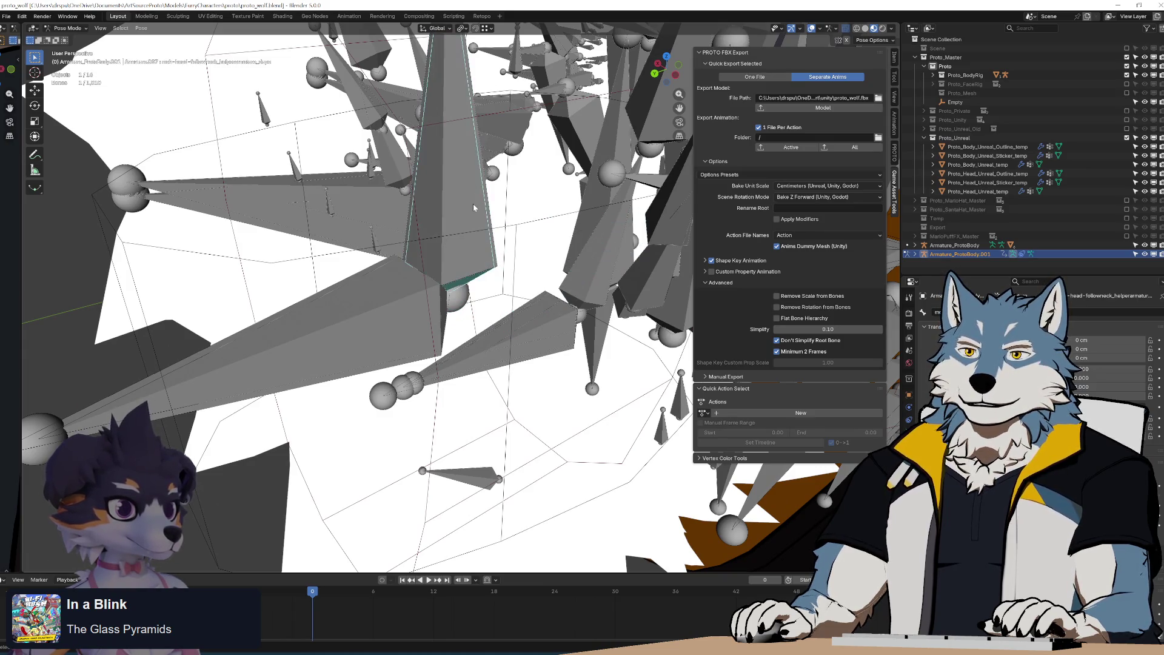
{"action": "left_click", "coordinate": [467, 204]}
{"action": "mouse_move", "coordinate": [472, 213]}
{"action": "middle_mouse_down"}
{"action": "mouse_move", "coordinate": [507, 260]}
{"action": "mouse_move", "coordinate": [503, 250]}
{"action": "mouse_move", "coordinate": [483, 275]}
{"action": "middle_mouse_up"}
{"action": "left_click", "coordinate": [478, 275]}
{"action": "left_click", "coordinate": [469, 271]}
{"action": "left_click", "coordinate": [483, 274]}
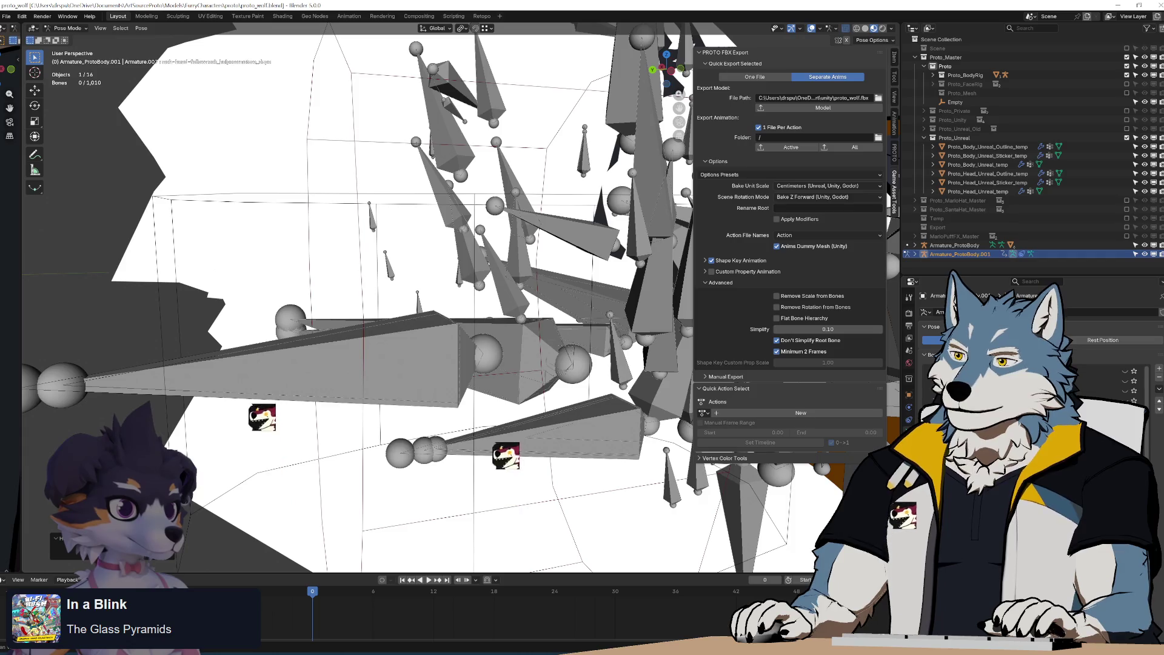
Unhide the green bones' collection, select tgt-head, and view it in Top Orthographic
{"action": "left_click", "coordinate": [1126, 391]}
{"action": "scroll", "coordinate": [460, 350], "scroll_direction": "down", "scroll_amount": 5}
{"action": "left_click", "coordinate": [486, 315]}
{"action": "left_click", "coordinate": [472, 209]}
{"action": "scroll", "coordinate": [503, 249], "scroll_direction": "up", "scroll_amount": 5}
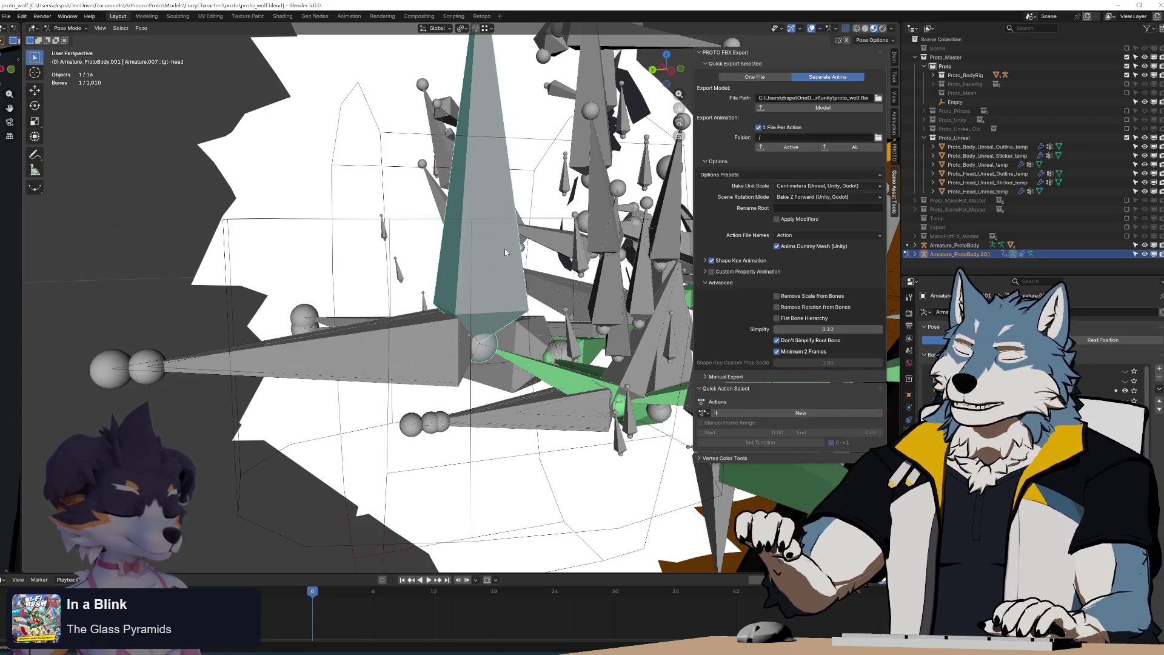
{"action": "key", "text": "KP_7"}
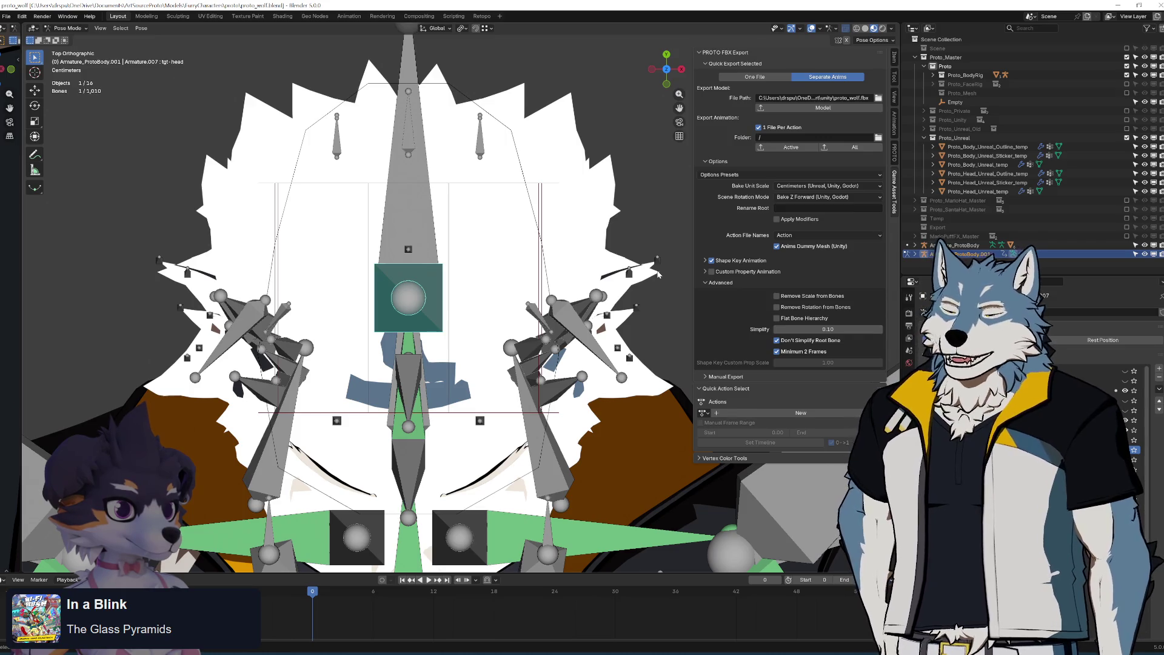
{"action": "mouse_move", "coordinate": [662, 353]}
{"action": "middle_mouse_down"}
{"action": "mouse_move", "coordinate": [536, 307]}
{"action": "mouse_move", "coordinate": [552, 297]}
{"action": "mouse_move", "coordinate": [515, 230]}
{"action": "mouse_move", "coordinate": [546, 219]}
{"action": "mouse_move", "coordinate": [519, 286]}
{"action": "middle_mouse_up"}
{"action": "key", "text": "KP_1"}
{"action": "scroll", "coordinate": [508, 234], "scroll_direction": "up", "scroll_amount": 2}
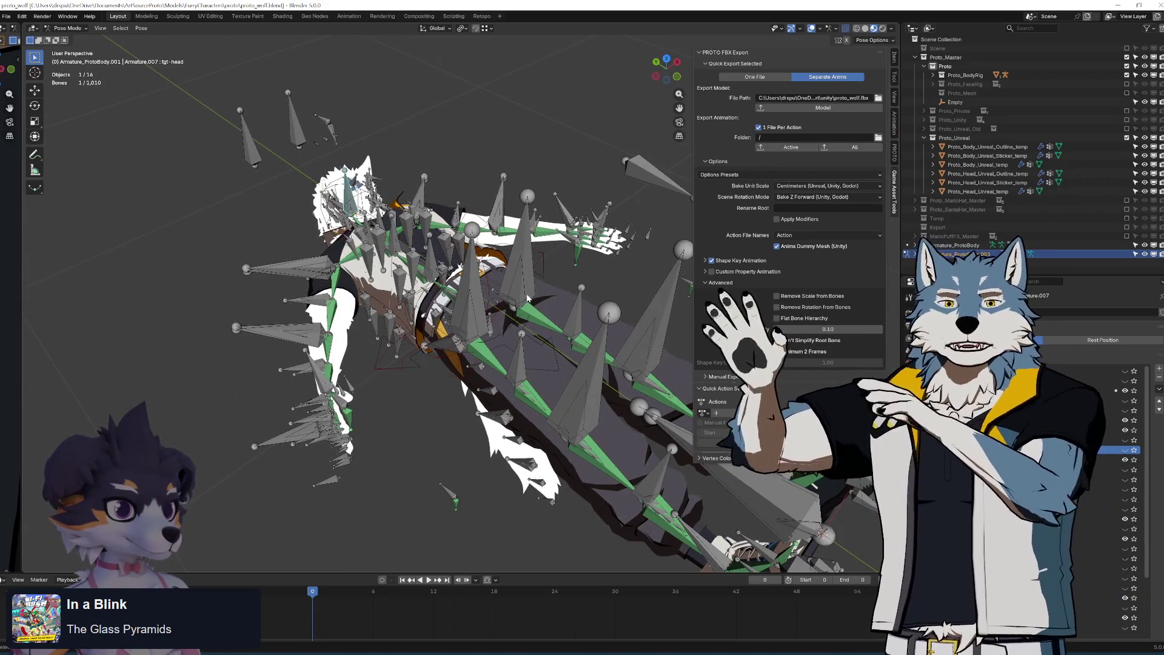
{"action": "mouse_move", "coordinate": [503, 307]}
{"action": "middle_mouse_down"}
{"action": "mouse_move", "coordinate": [548, 353]}
{"action": "mouse_move", "coordinate": [561, 326]}
{"action": "mouse_move", "coordinate": [553, 315]}
{"action": "middle_mouse_up"}
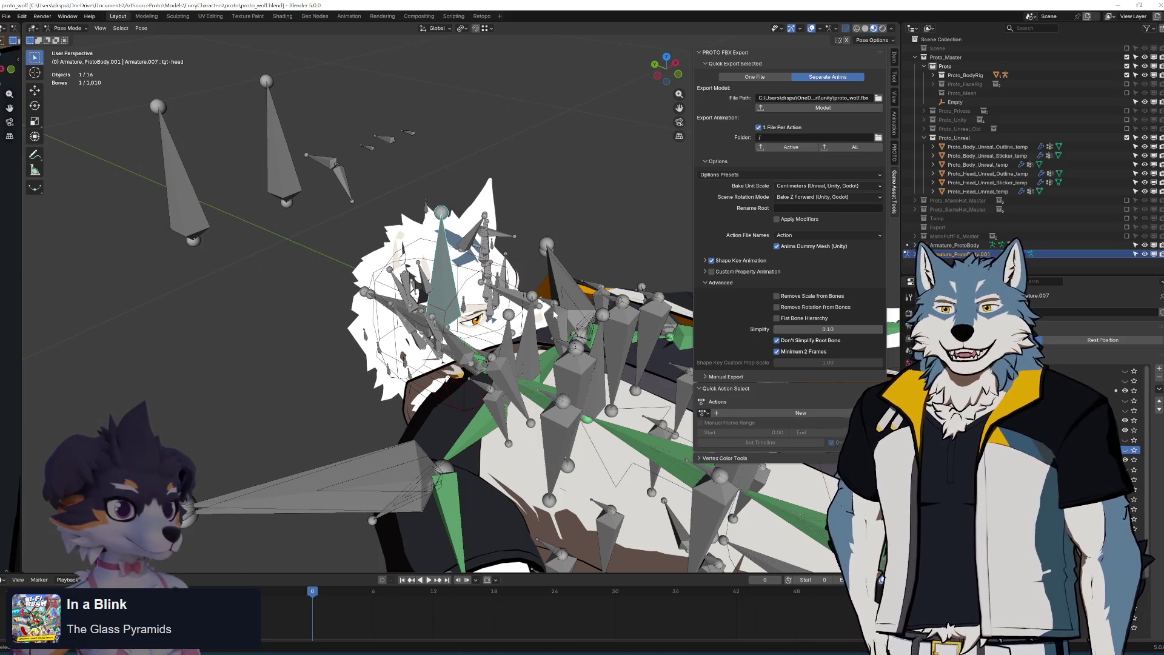
{"action": "scroll", "coordinate": [553, 314], "scroll_direction": "down", "scroll_amount": 5}
{"action": "mouse_move", "coordinate": [554, 314]}
{"action": "middle_mouse_down"}
{"action": "mouse_move", "coordinate": [365, 288]}
{"action": "mouse_move", "coordinate": [412, 271]}
{"action": "middle_mouse_up"}
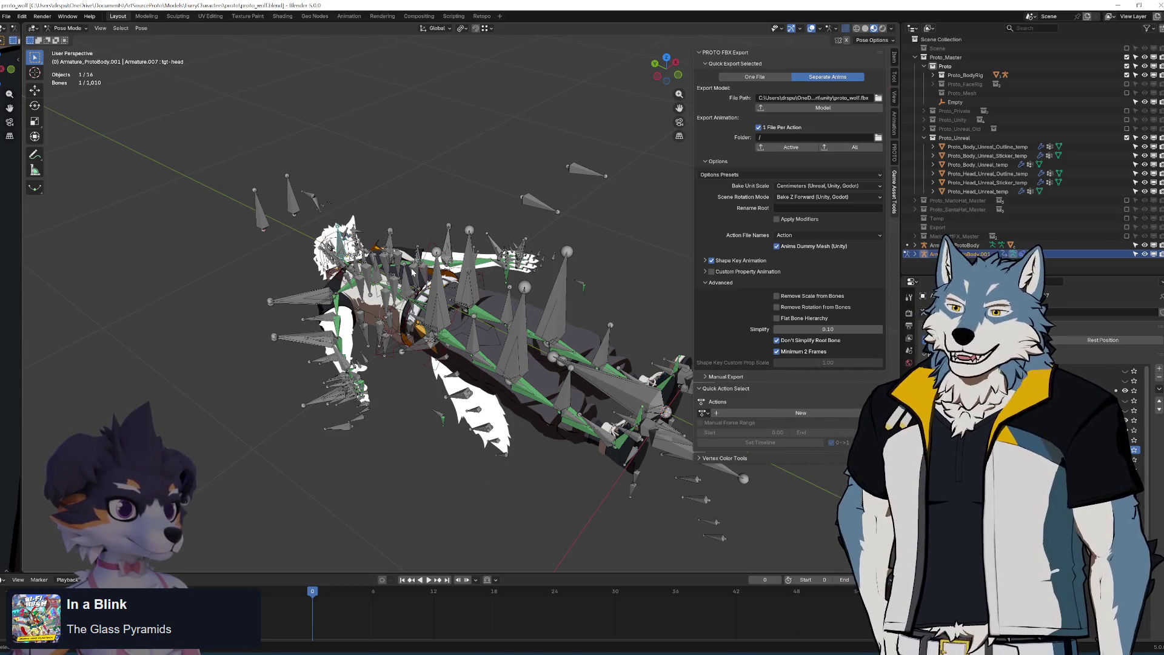
{"action": "scroll", "coordinate": [513, 358], "scroll_direction": "up", "scroll_amount": 3}
{"action": "middle_click_drag", "start_coordinate": [513, 358], "coordinate": [519, 376]}
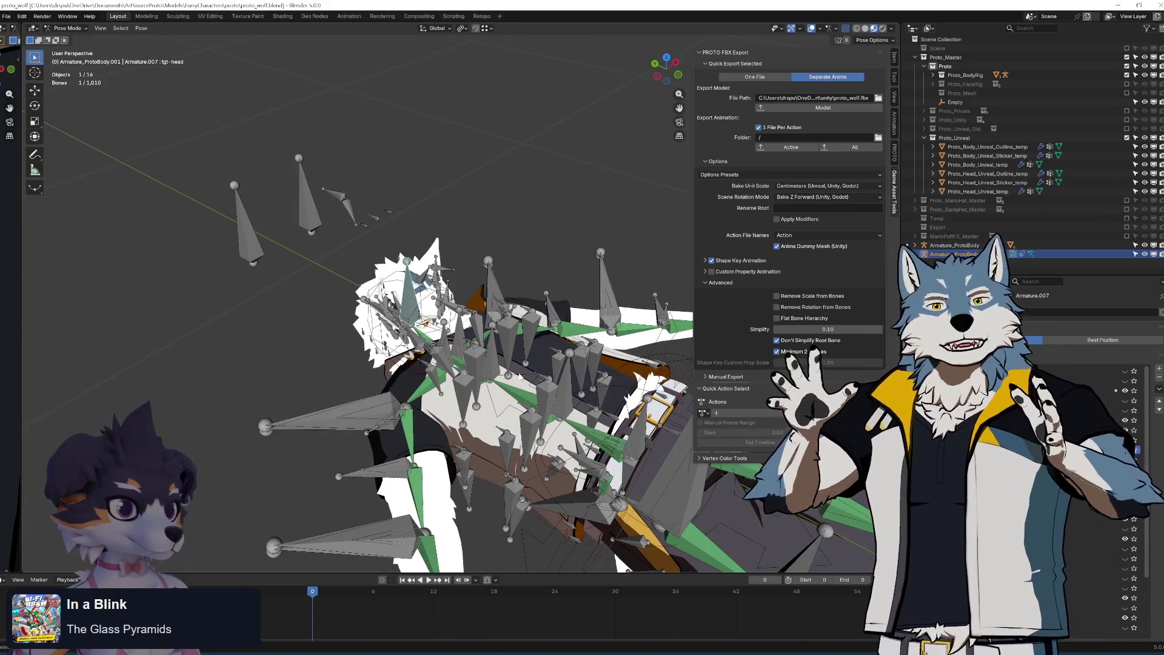
{"action": "mouse_move", "coordinate": [520, 376]}
{"action": "middle_mouse_down"}
{"action": "mouse_move", "coordinate": [572, 350]}
{"action": "mouse_move", "coordinate": [552, 308]}
{"action": "mouse_move", "coordinate": [534, 318]}
{"action": "mouse_move", "coordinate": [564, 325]}
{"action": "mouse_move", "coordinate": [538, 337]}
{"action": "mouse_move", "coordinate": [565, 294]}
{"action": "mouse_move", "coordinate": [563, 240]}
{"action": "mouse_move", "coordinate": [574, 280]}
{"action": "middle_mouse_up"}
{"action": "scroll", "coordinate": [549, 320], "scroll_direction": "down", "scroll_amount": 5}
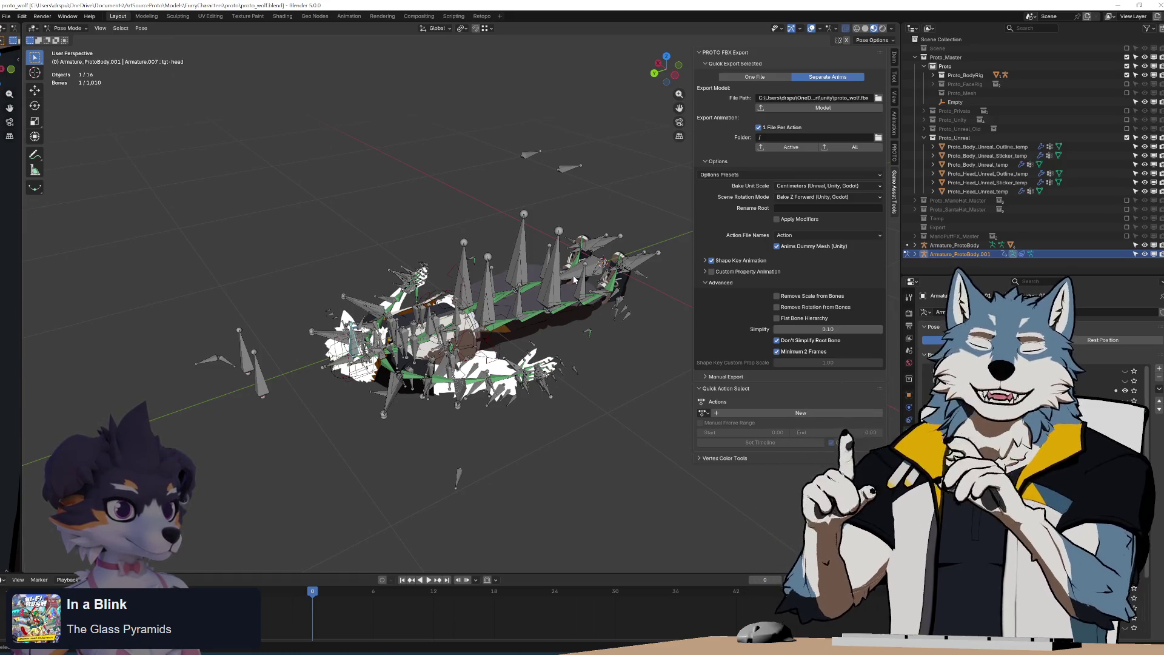
{"action": "scroll", "coordinate": [601, 286], "scroll_direction": "up", "scroll_amount": 8}
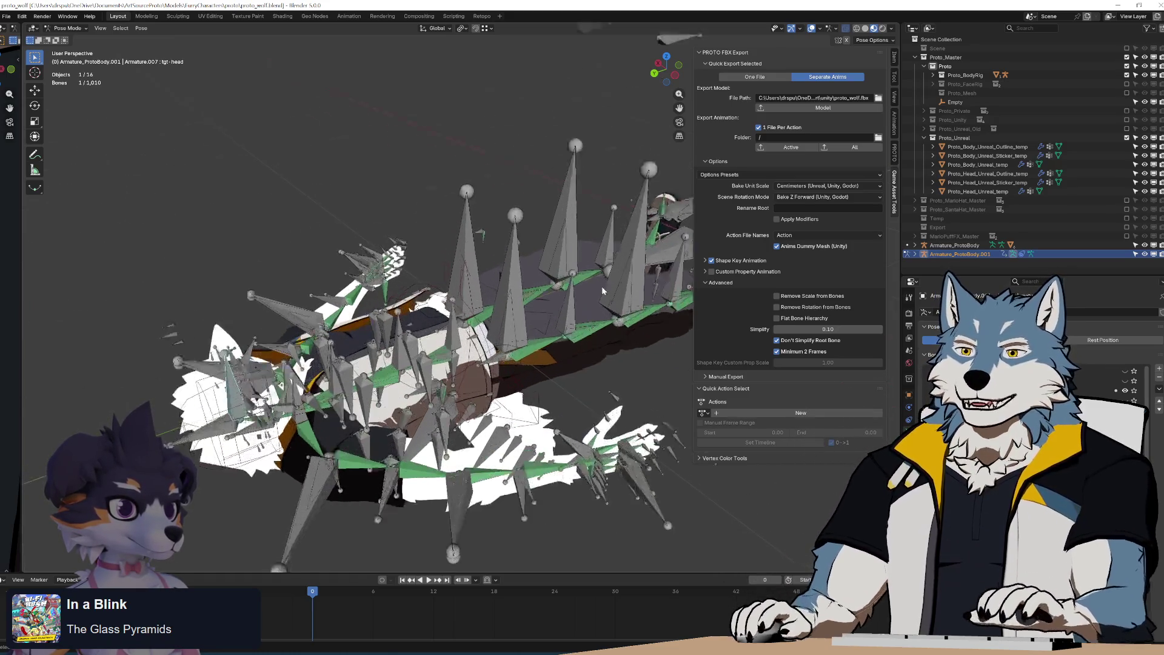
Centre the head bones and hide tgt-head's bone collection from the Armature data settings
{"action": "mouse_move", "coordinate": [417, 482]}
{"action": "middle_mouse_down", "text": "shift"}
{"action": "mouse_move", "coordinate": [561, 348]}
{"action": "mouse_move", "coordinate": [529, 362]}
{"action": "mouse_move", "coordinate": [546, 353]}
{"action": "middle_mouse_up", "text": "shift"}
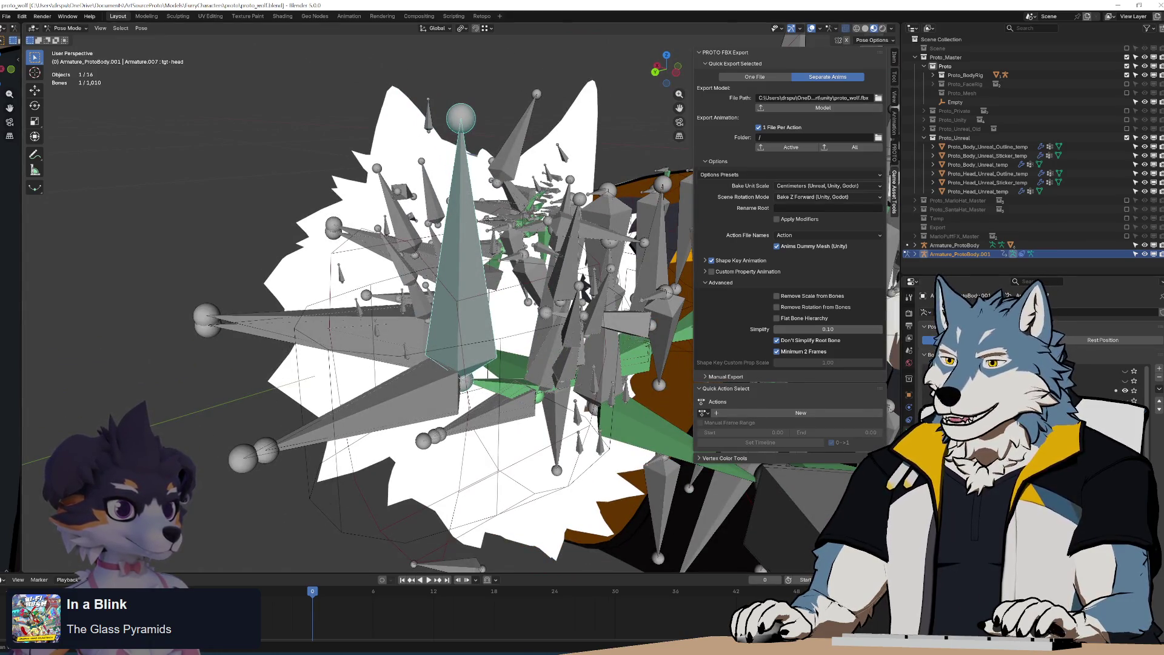
{"action": "left_click", "coordinate": [909, 433]}
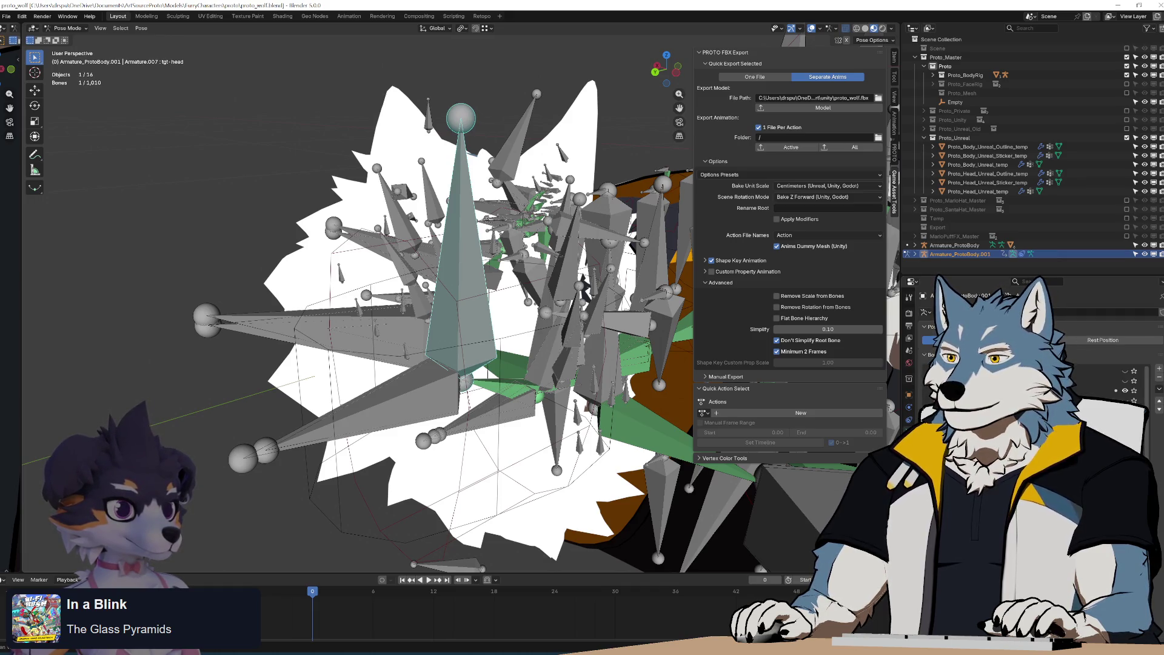
{"action": "left_click", "coordinate": [909, 446]}
{"action": "middle_click_drag", "start_coordinate": [509, 288], "coordinate": [527, 285]}
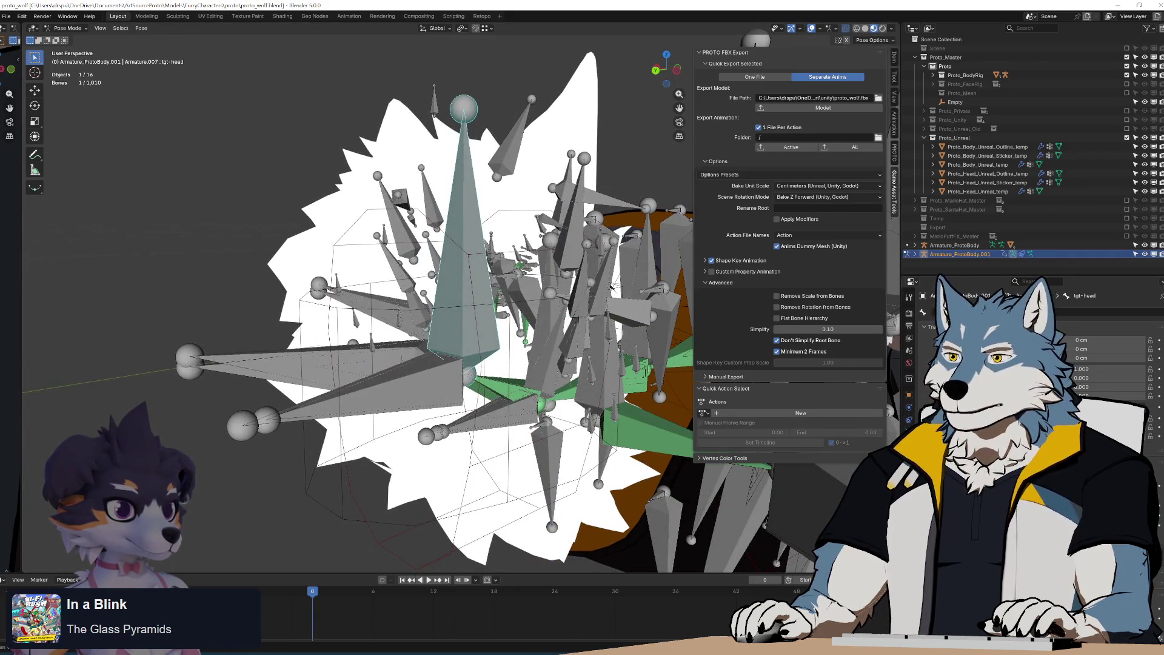
{"action": "left_click", "coordinate": [909, 433]}
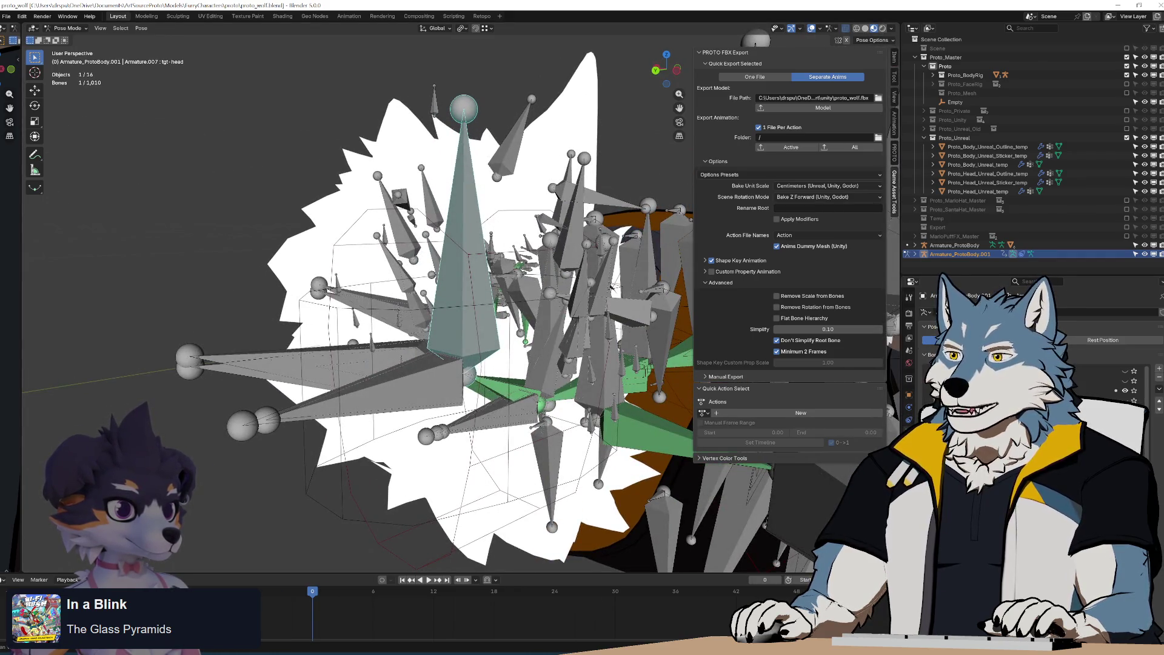
{"action": "left_click", "coordinate": [1125, 391]}
{"action": "left_click", "coordinate": [1125, 381]}
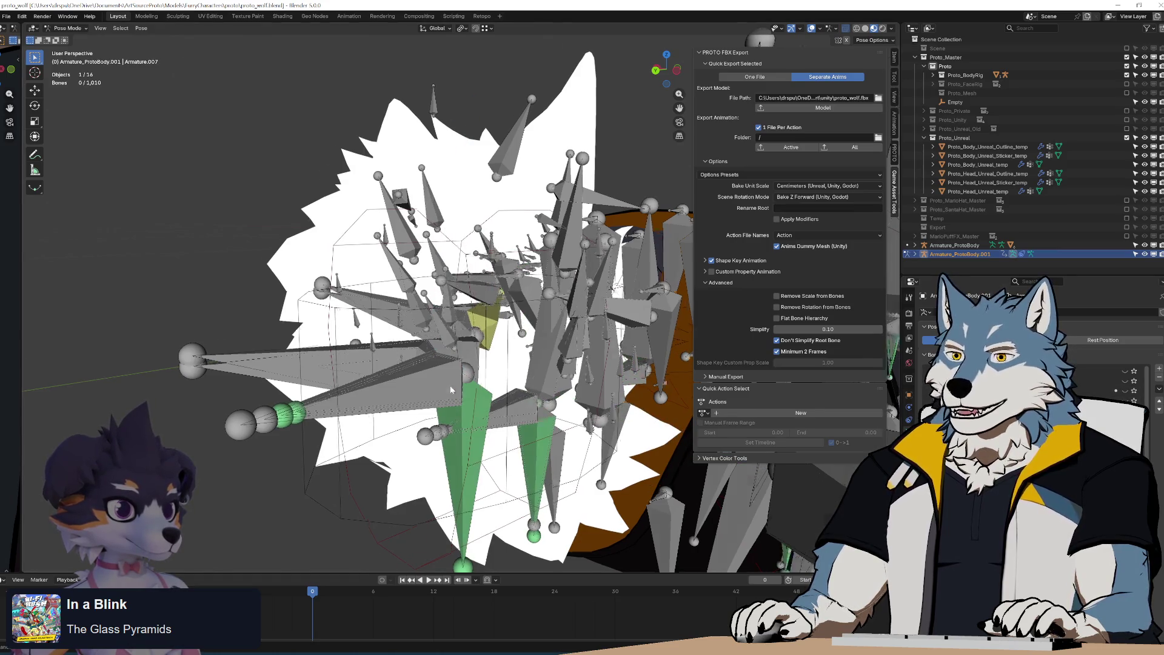
{"action": "scroll", "coordinate": [451, 390], "scroll_direction": "up", "scroll_amount": 5}
Show the Bone Constraints tab and click through the head bones until mch-head is active
{"action": "left_click", "coordinate": [508, 368]}
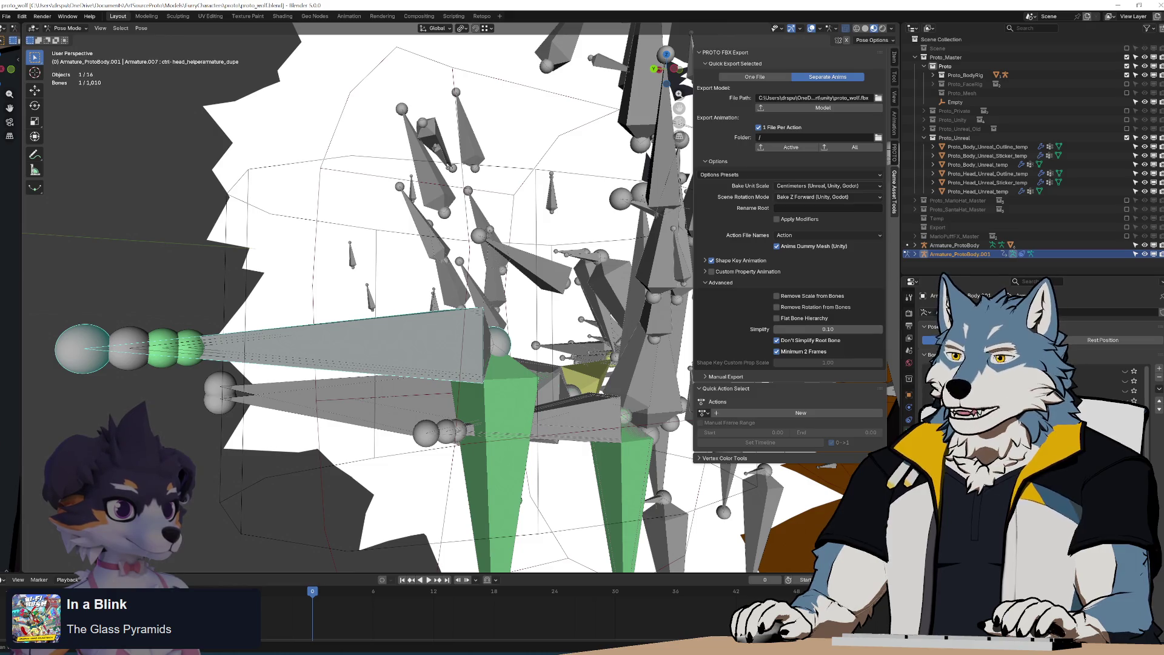
{"action": "left_click", "coordinate": [908, 446]}
{"action": "mouse_move", "coordinate": [400, 352]}
{"action": "middle_mouse_down"}
{"action": "mouse_move", "coordinate": [439, 362]}
{"action": "mouse_move", "coordinate": [446, 385]}
{"action": "middle_mouse_up"}
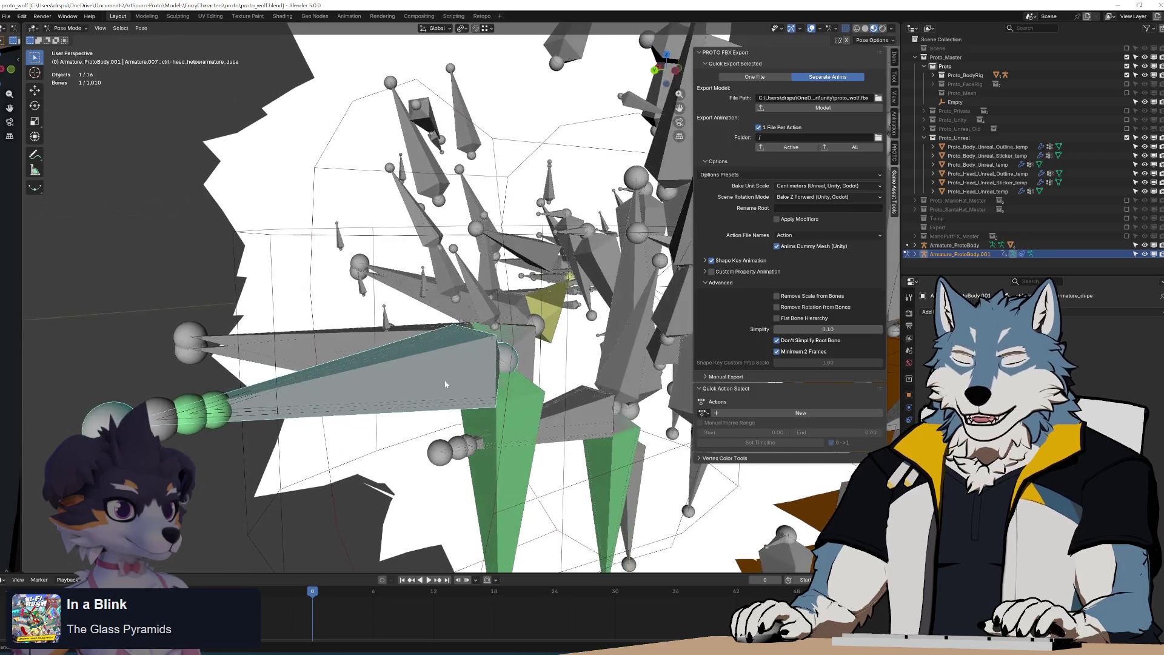
{"action": "key", "text": "alt+a"}
{"action": "left_click", "coordinate": [442, 381]}
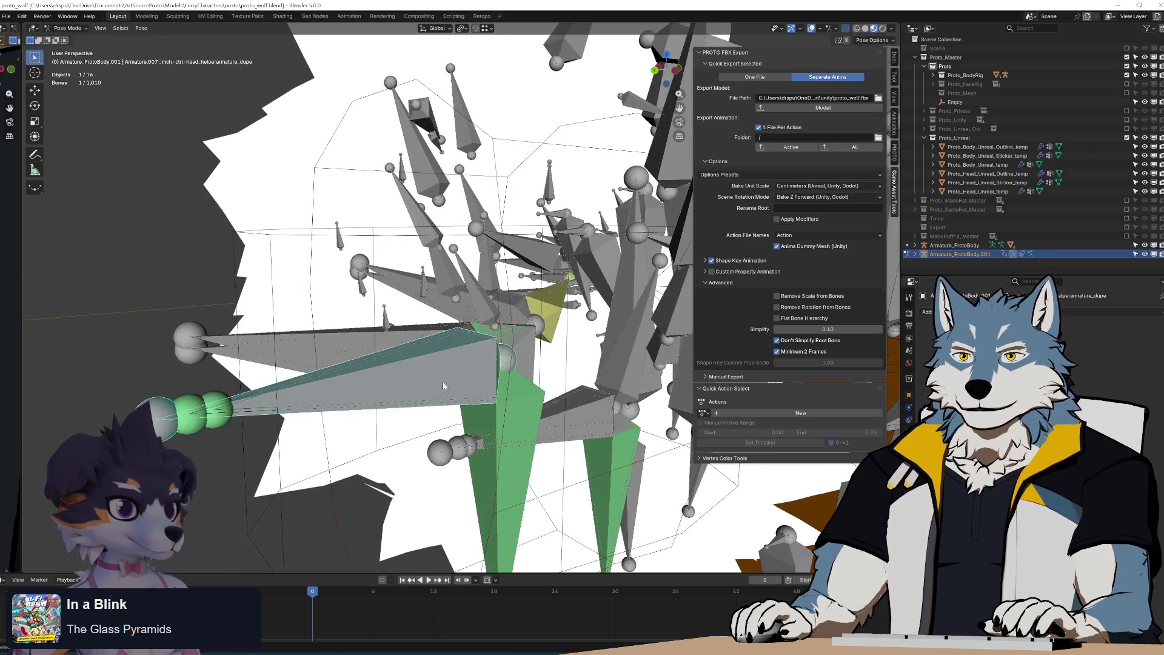
{"action": "left_click", "coordinate": [423, 381]}
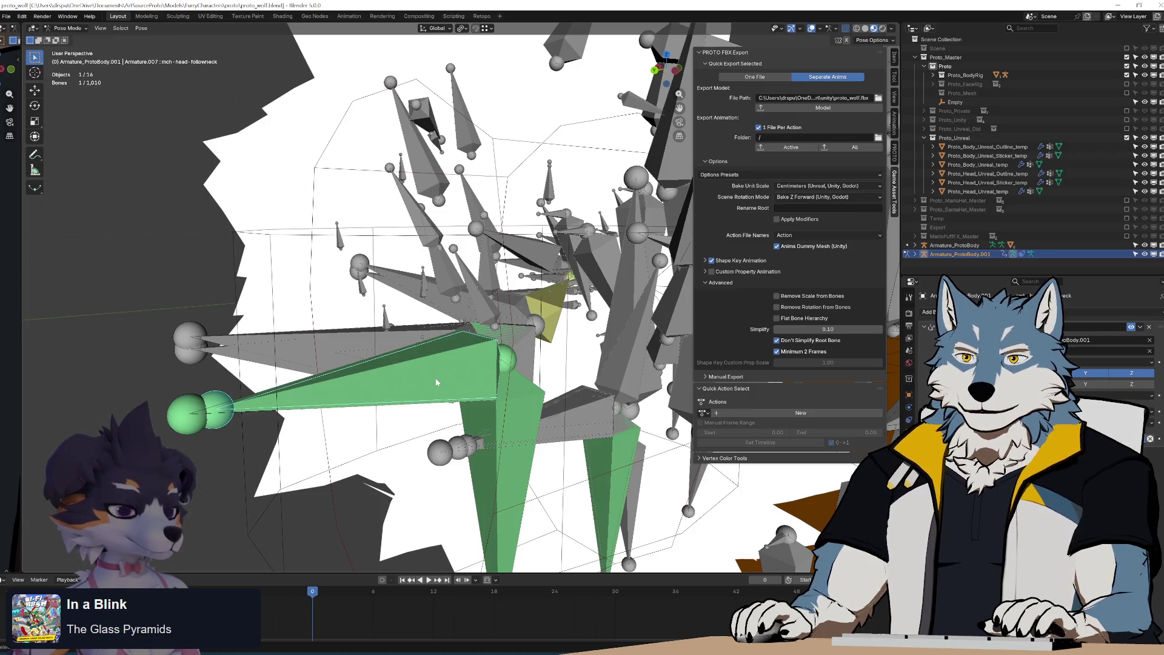
{"action": "left_click", "coordinate": [436, 382]}
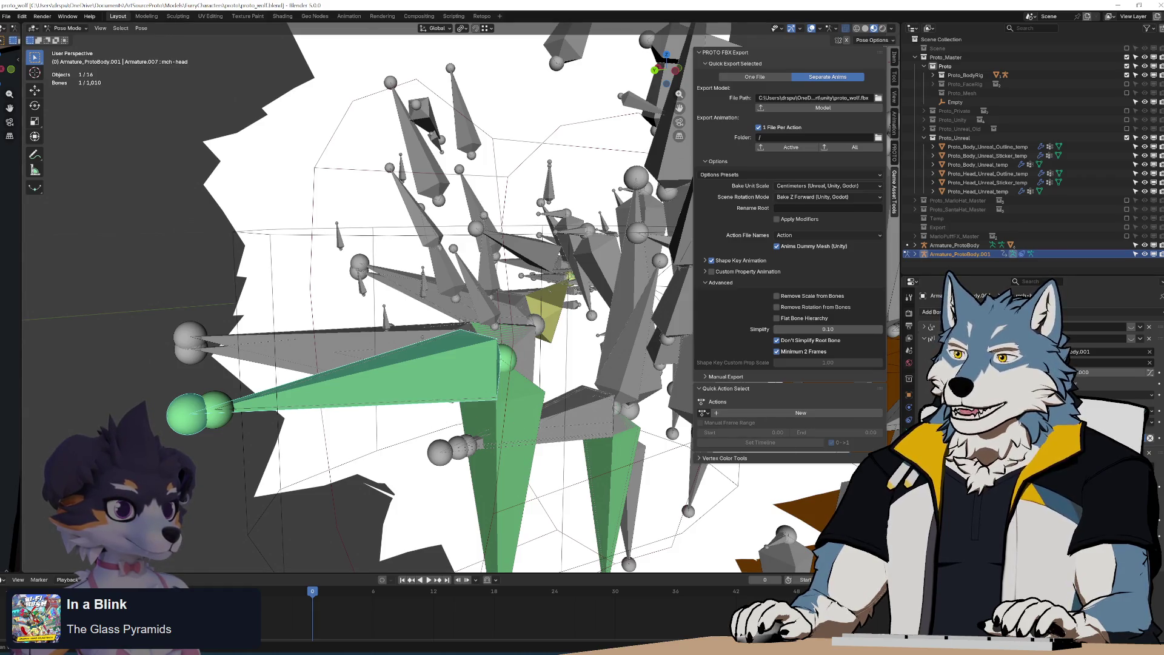
Toggle the mch-head constraint on and off repeatedly to compare the head pose, leaving it enabled
{"action": "left_click", "coordinate": [1130, 327]}
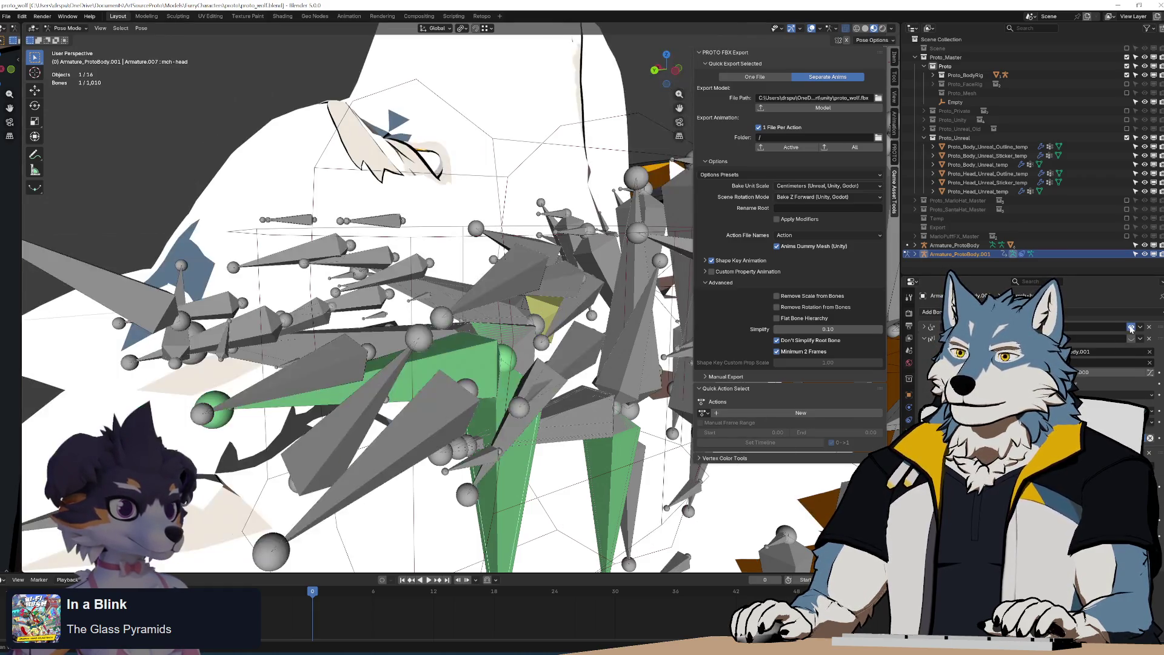
{"action": "left_click", "coordinate": [1131, 328]}
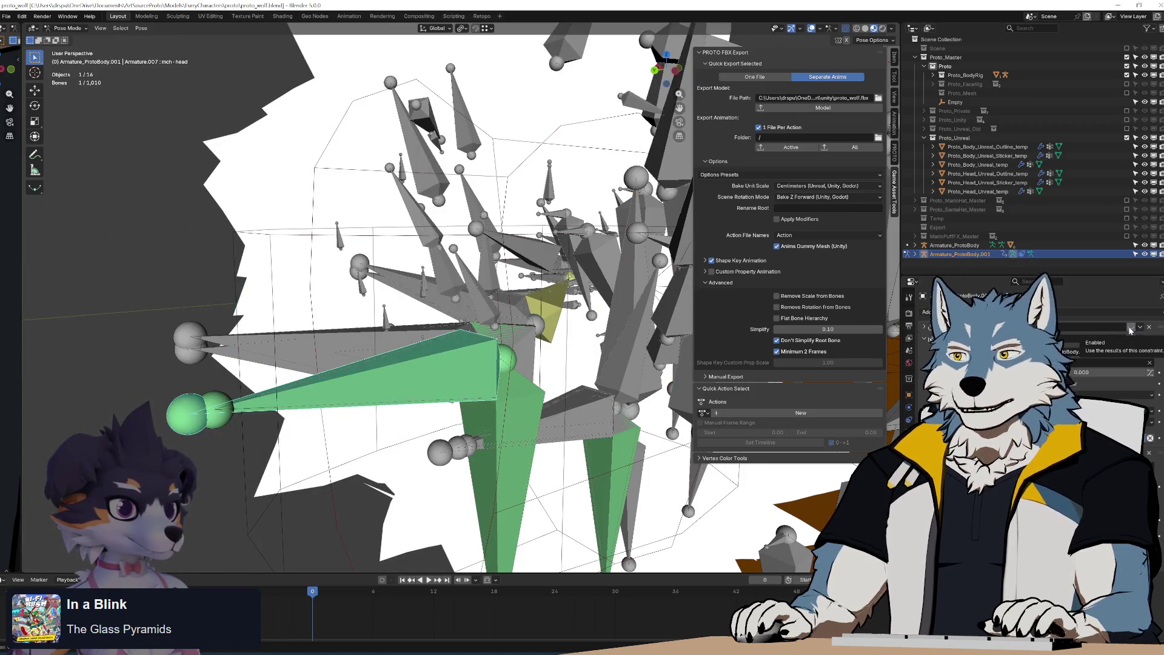
{"action": "left_click", "coordinate": [924, 329]}
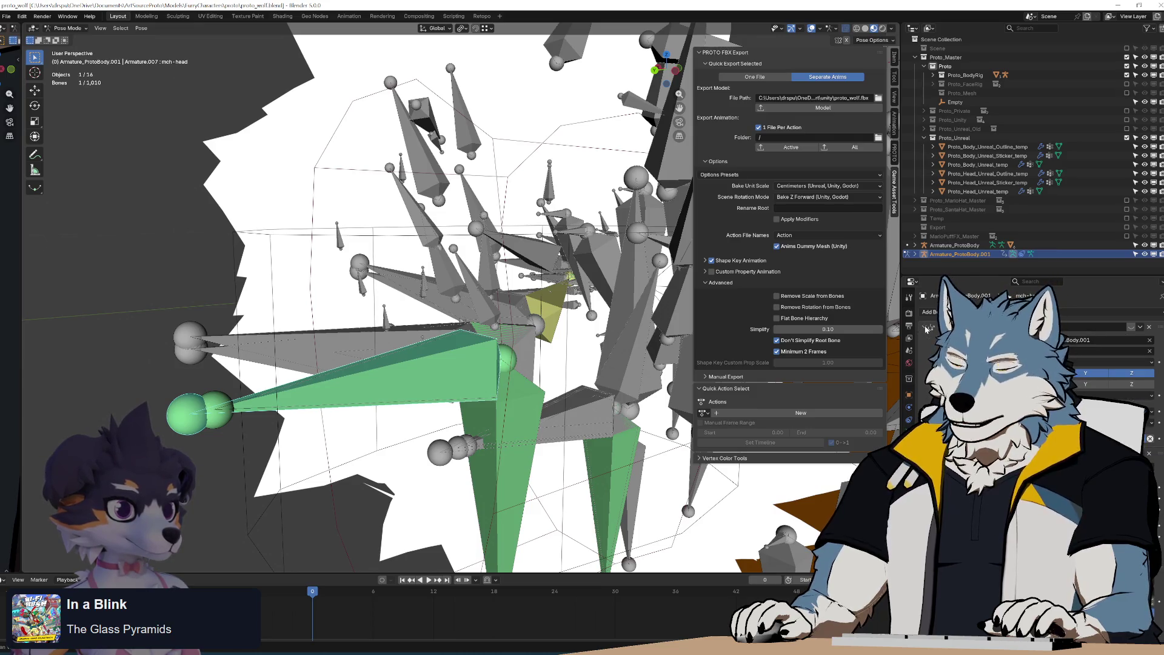
{"action": "left_click", "coordinate": [1132, 327]}
{"action": "left_click", "coordinate": [1131, 327]}
{"action": "scroll", "coordinate": [615, 348], "scroll_direction": "down", "scroll_amount": 5}
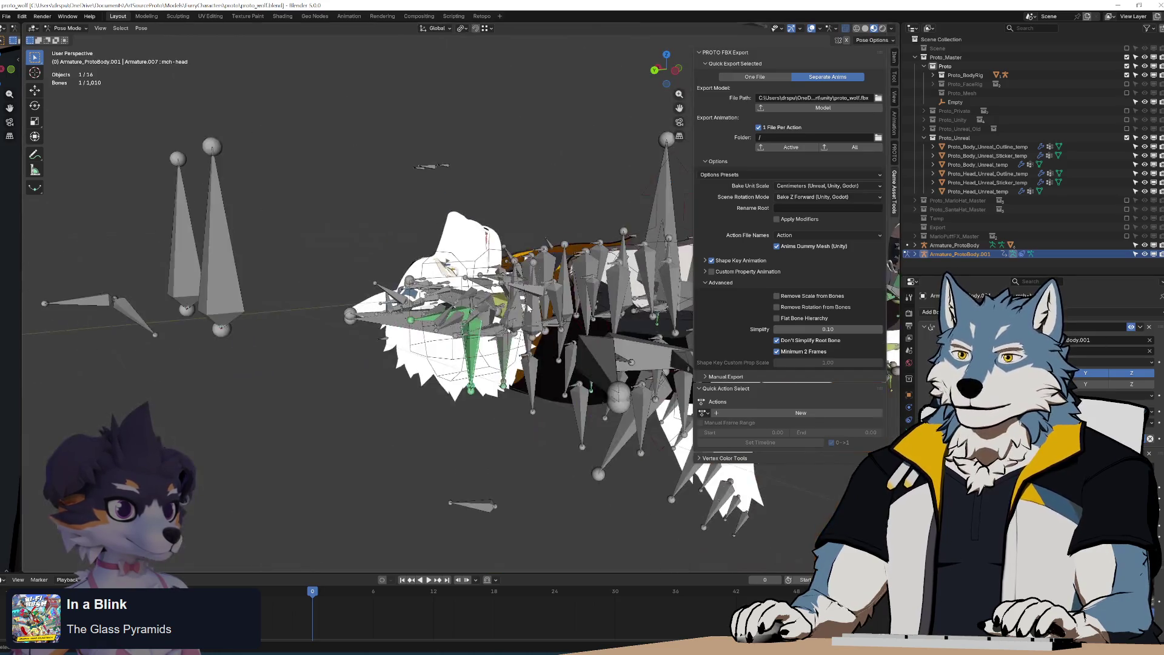
{"action": "left_click", "coordinate": [1131, 327]}
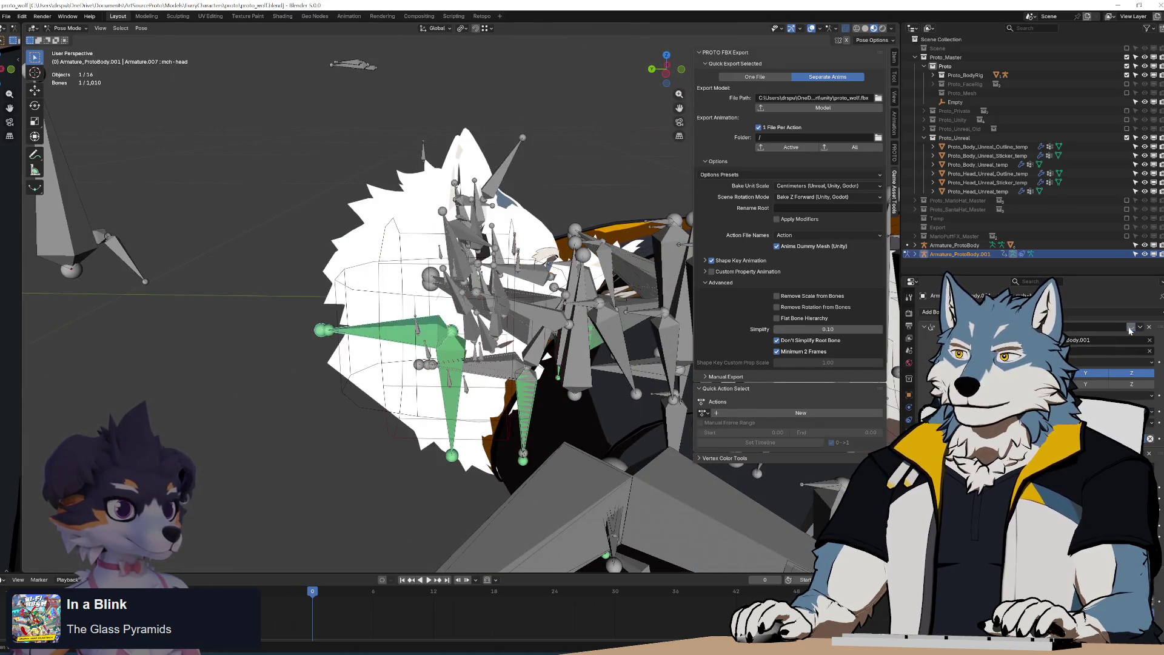
{"action": "left_click", "coordinate": [1130, 328]}
{"action": "left_click", "coordinate": [1130, 327]}
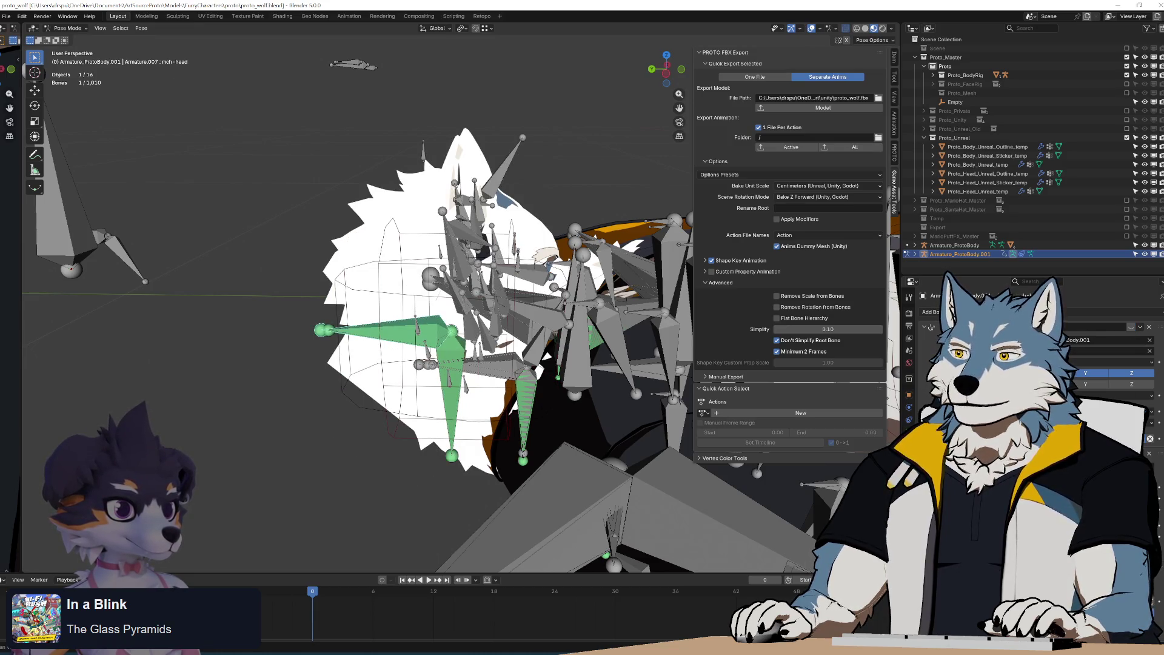
{"action": "scroll", "coordinate": [1091, 352], "scroll_direction": "down", "scroll_amount": 2}
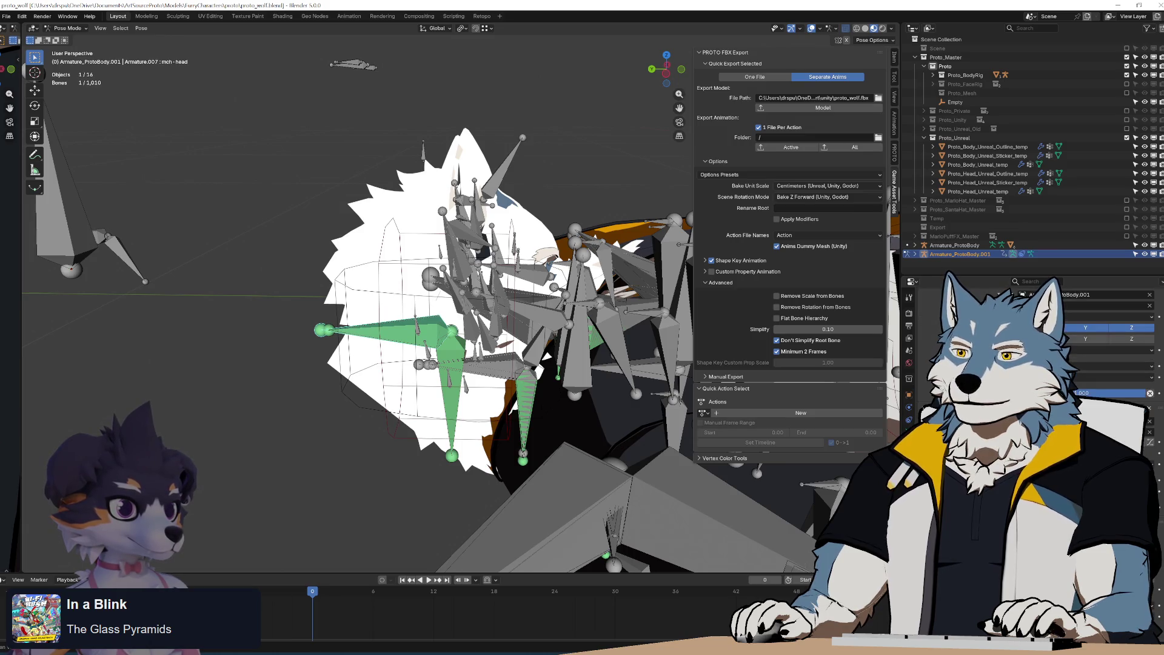
{"action": "scroll", "coordinate": [1091, 351], "scroll_direction": "up", "scroll_amount": 2}
{"action": "left_click", "coordinate": [1131, 327]}
{"action": "left_click", "coordinate": [1132, 328]}
{"action": "left_click", "coordinate": [1131, 328]}
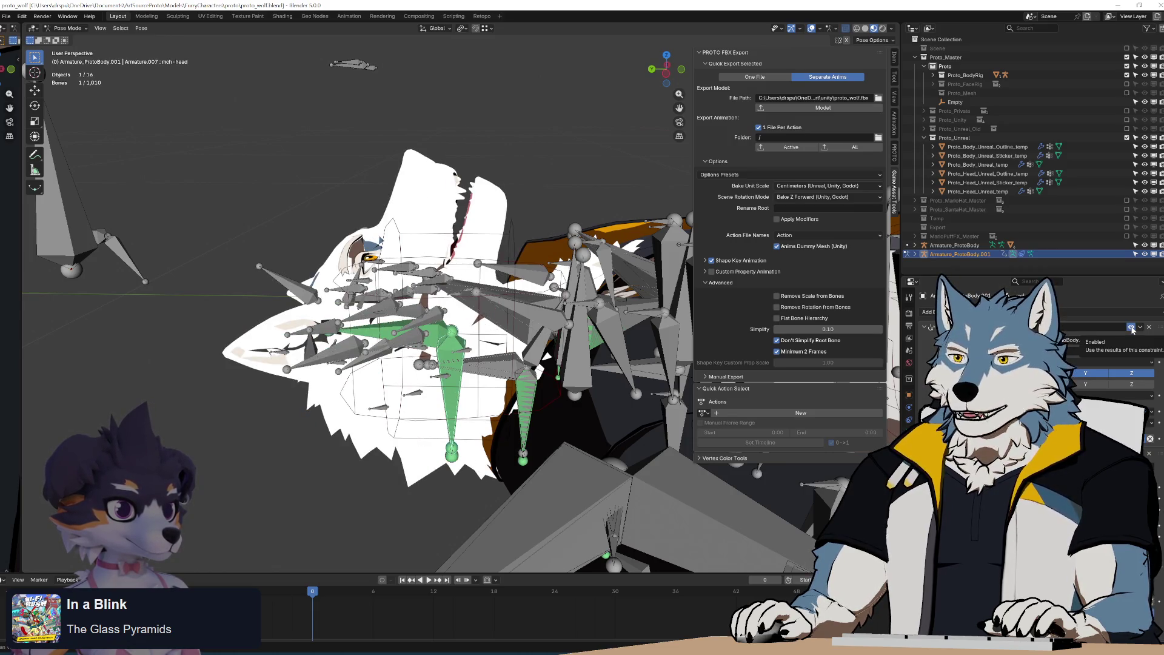
{"action": "left_click", "coordinate": [1132, 327]}
Show the transform settings in the Bone tab and select the mch-head-followneck bone
{"action": "left_click", "coordinate": [909, 432]}
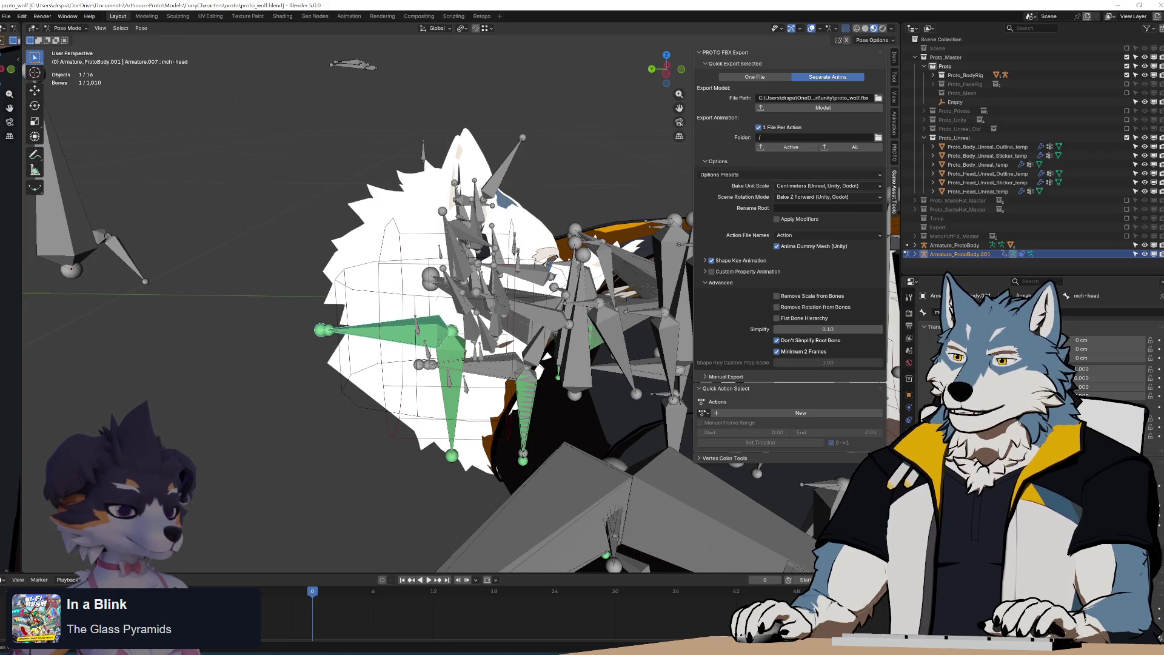
{"action": "scroll", "coordinate": [568, 360], "scroll_direction": "up", "scroll_amount": 4}
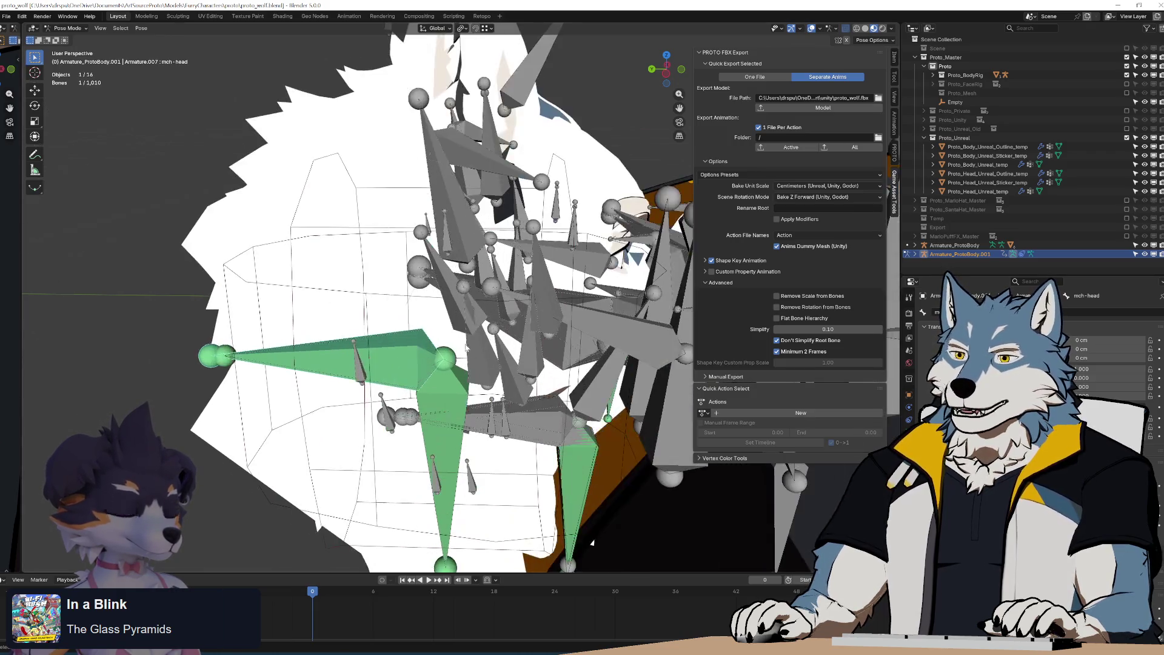
{"action": "scroll", "coordinate": [490, 366], "scroll_direction": "down", "scroll_amount": 2, "text": "shift"}
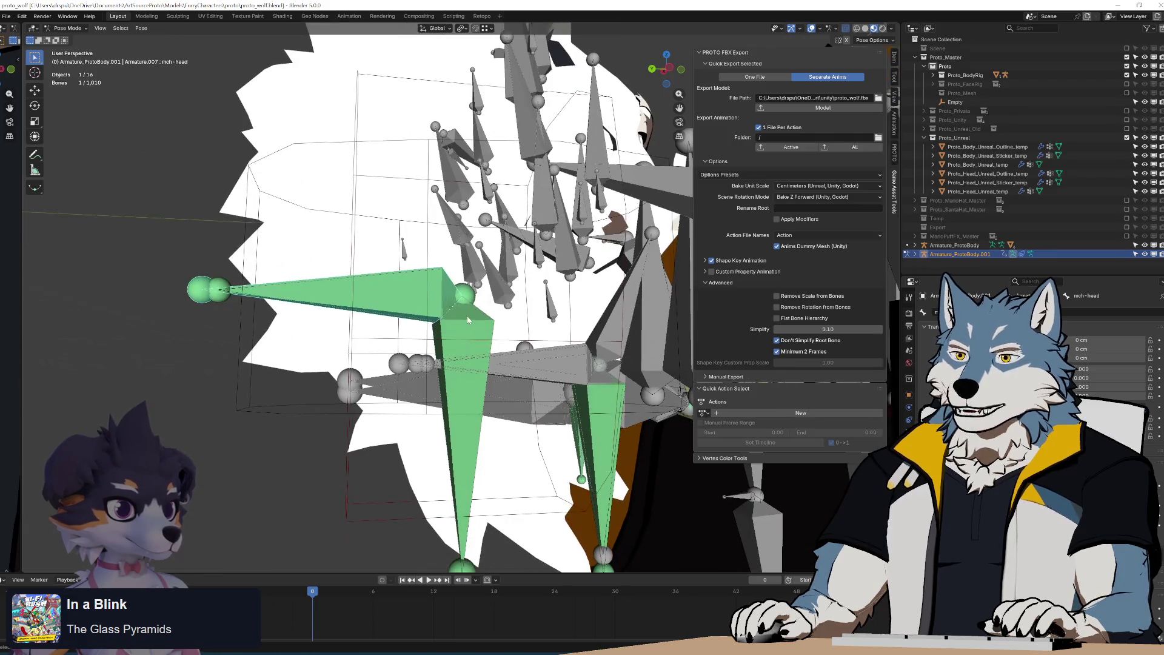
{"action": "left_click", "coordinate": [410, 302]}
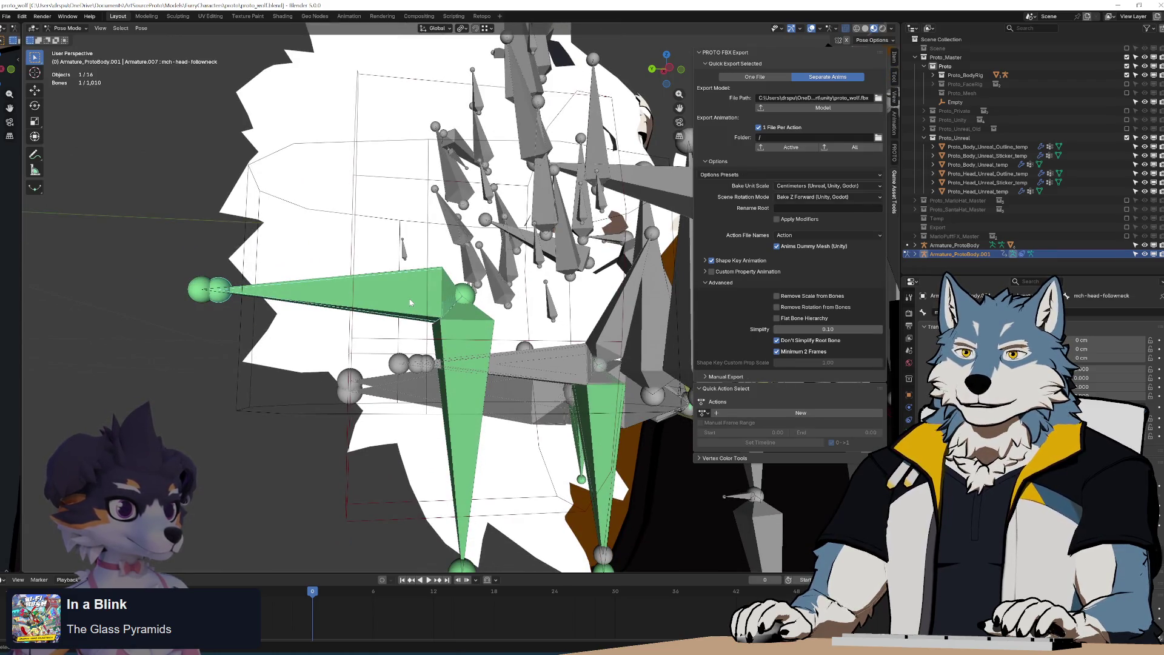